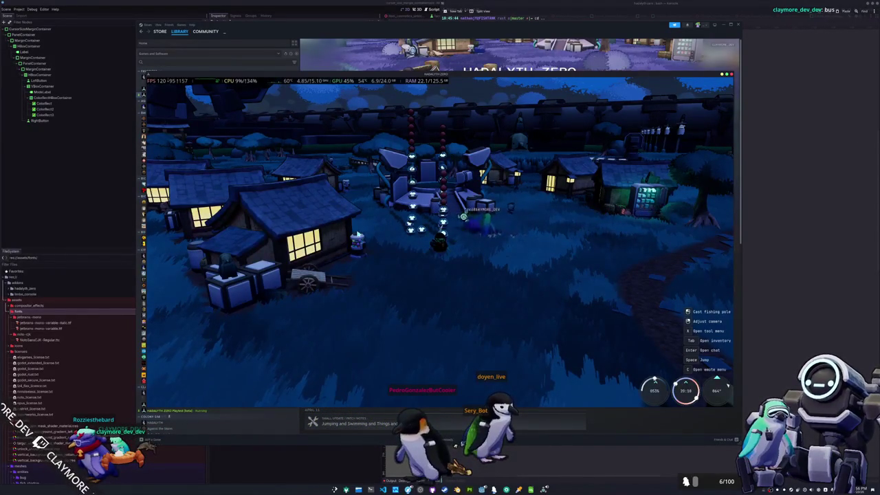
Walk the character through the village toward the store counter.
key(w)
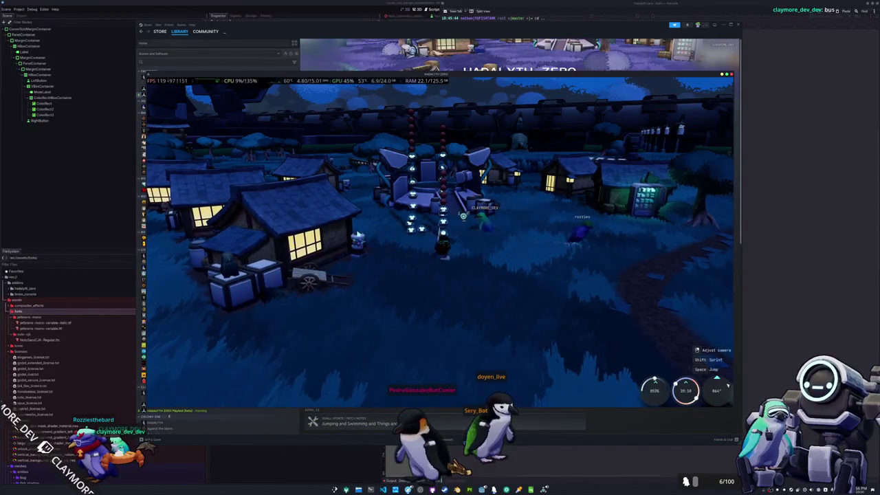
key(w)
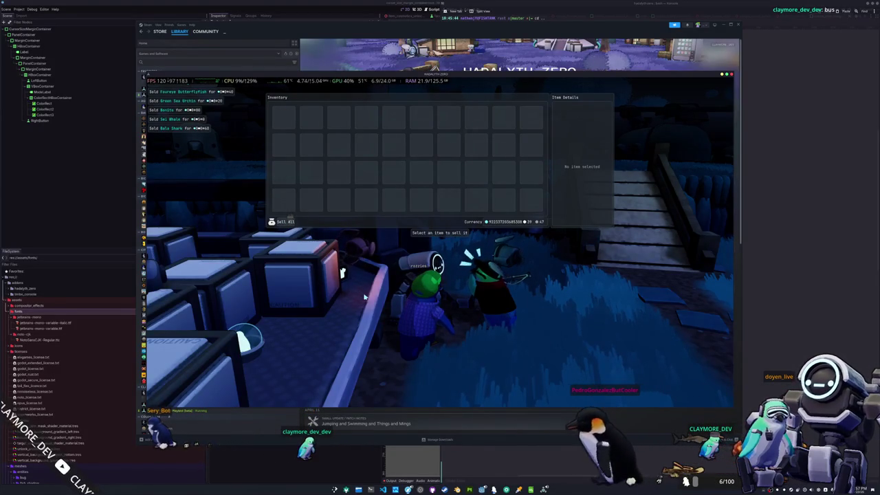
Close the store, walk toward the dock crates, then reopen and close the store.
key(Tab)
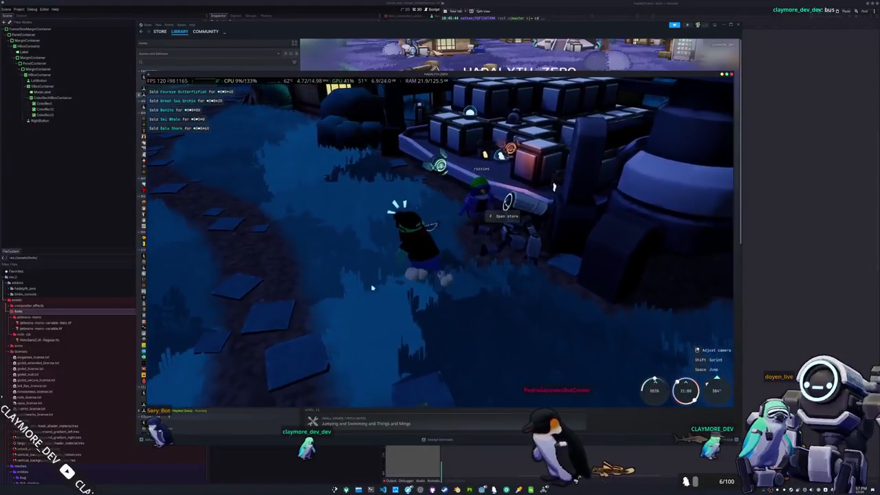
key(a)
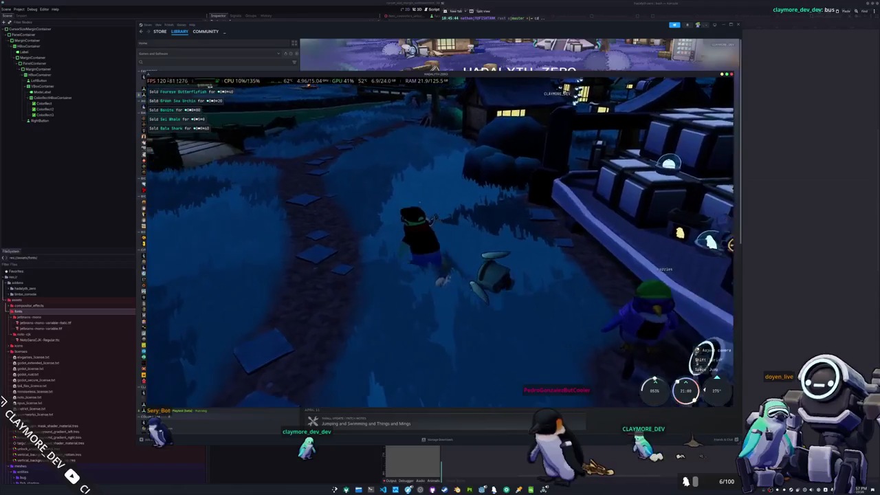
key(w)
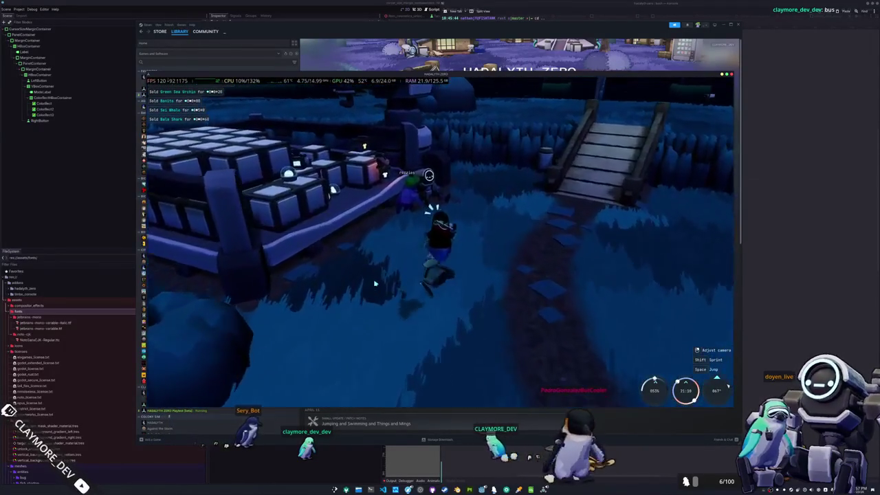
key(Tab)
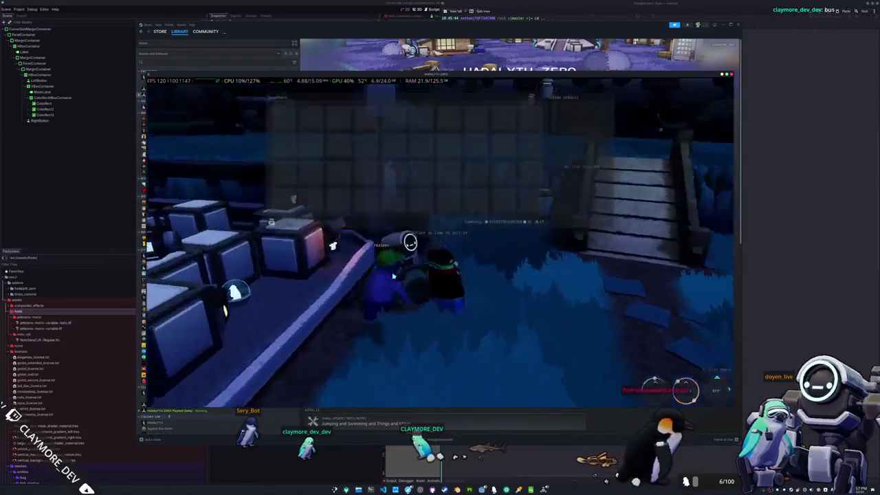
key(Tab)
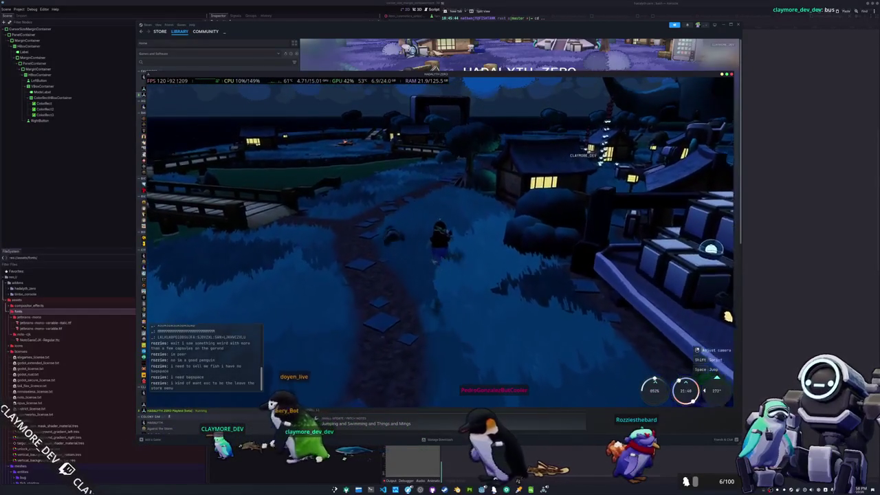
Reopen and close the store with F and E, then return to steam.sh in VS Code.
key(w)
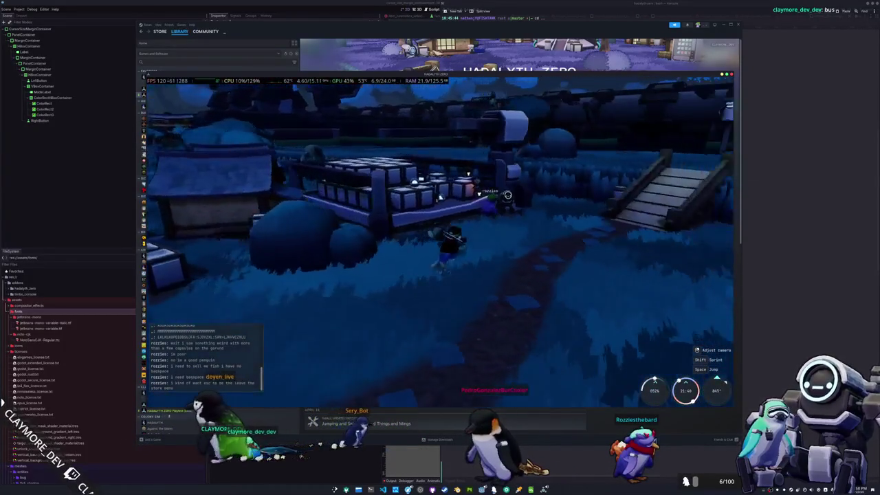
key(a)
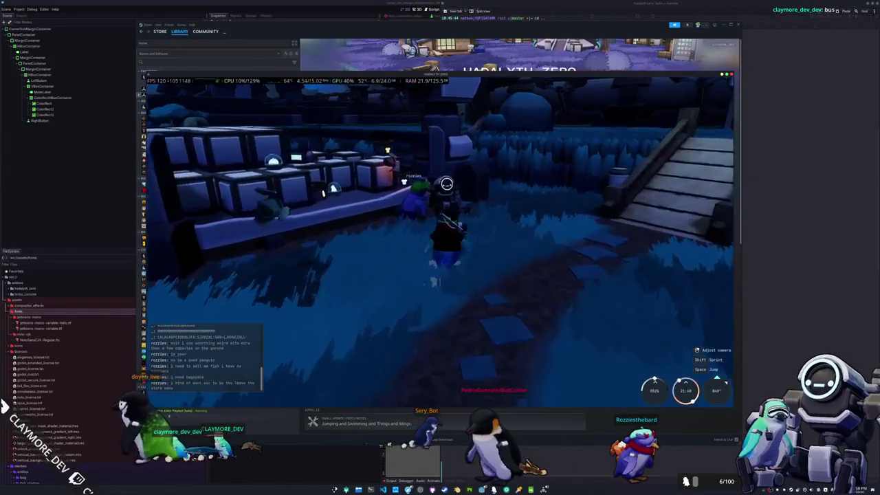
key(f)
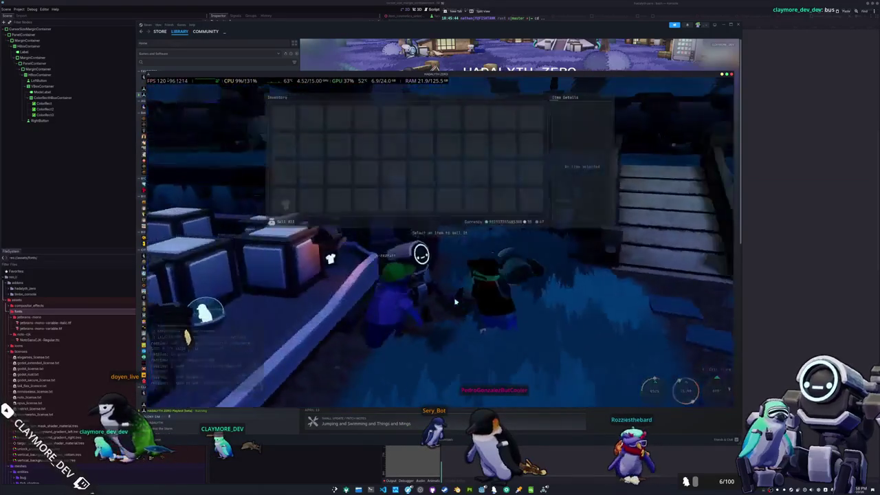
key(Escape)
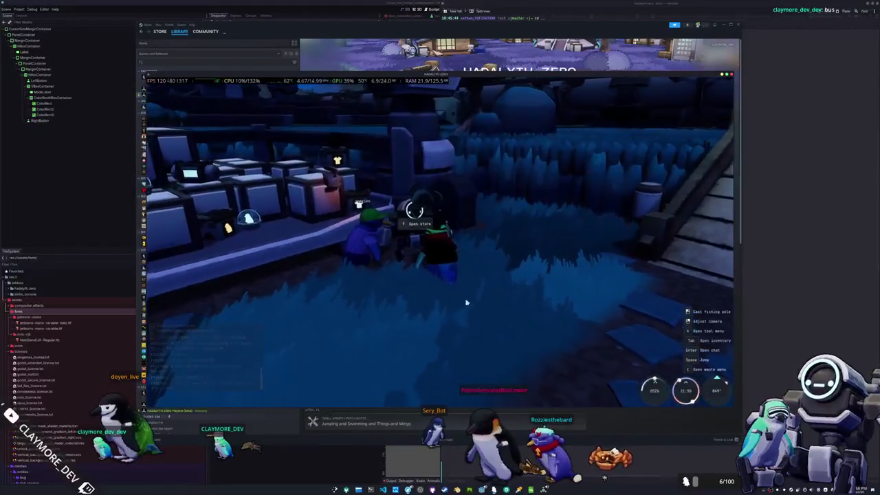
key(s)
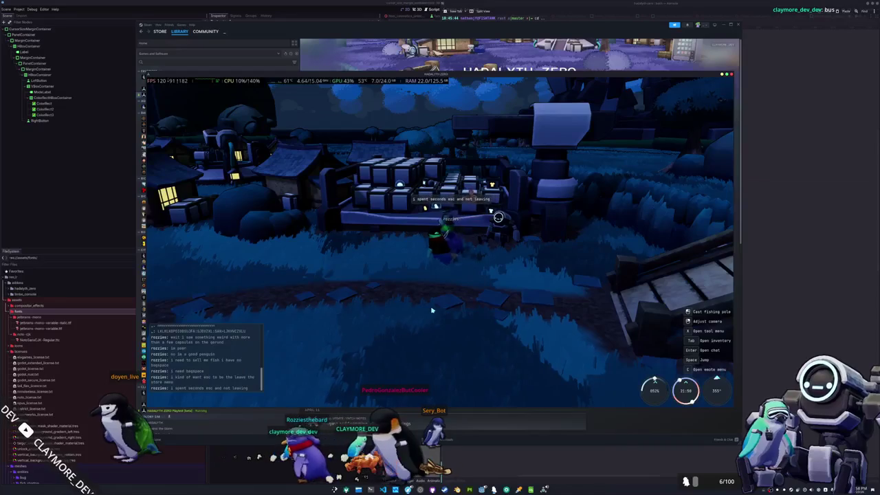
key(w)
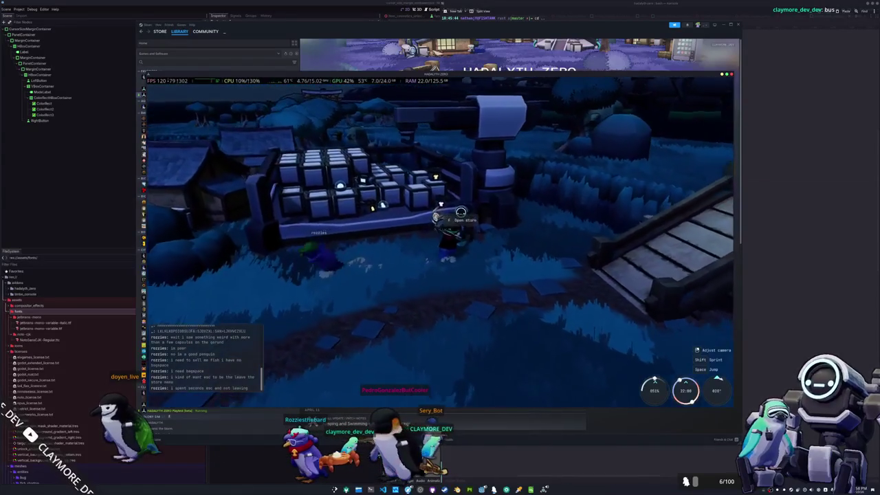
key(e)
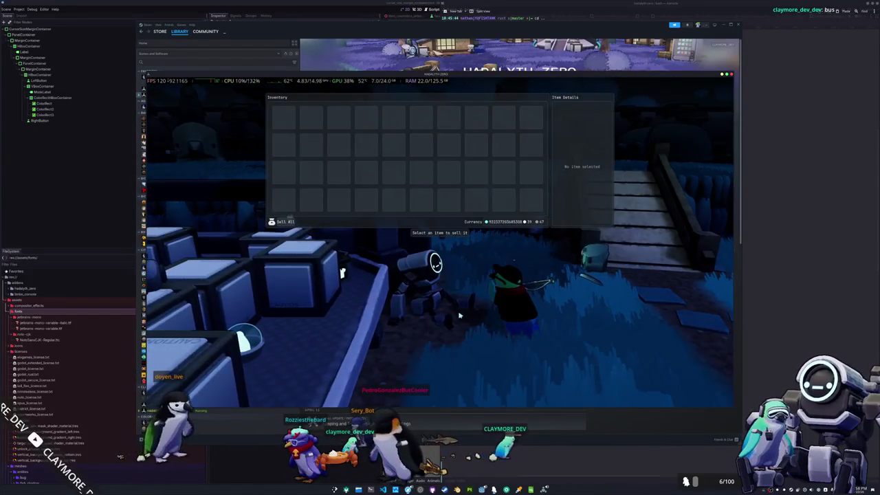
key(Escape)
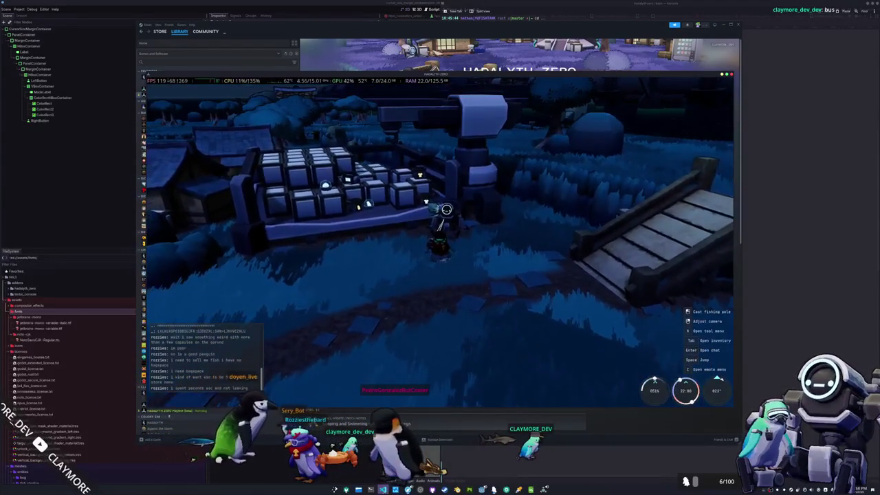
key(alt+Tab)
click(483, 184)
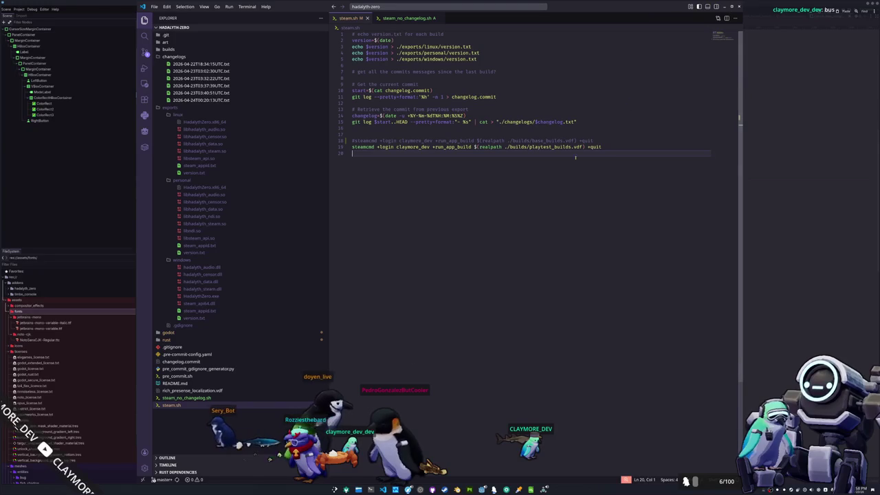
Open the godot folder as the VS Code workspace.
key(alt+Tab)
key(alt+Tab)
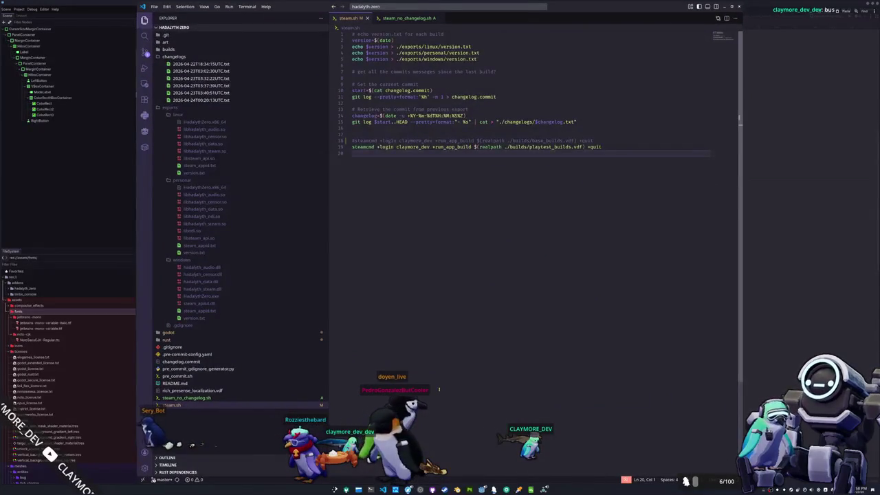
key(ctrl+k)
key(ctrl+o)
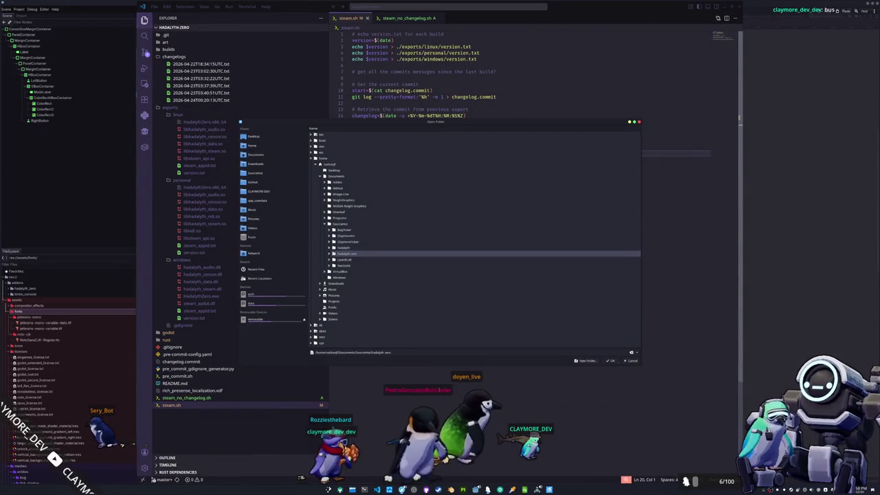
key(Down)
key(Down)
key(Down)
key(Return)
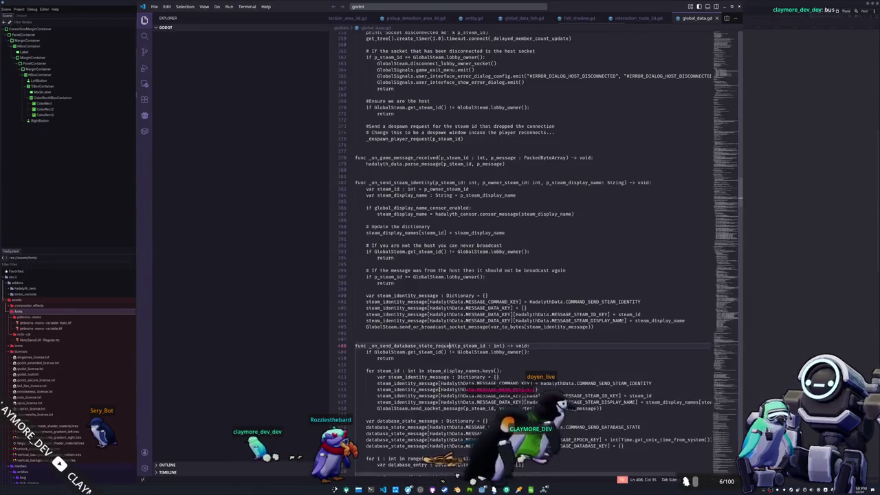
Run git status, then commit the changes with a socket page-management message.
key(alt+Tab)
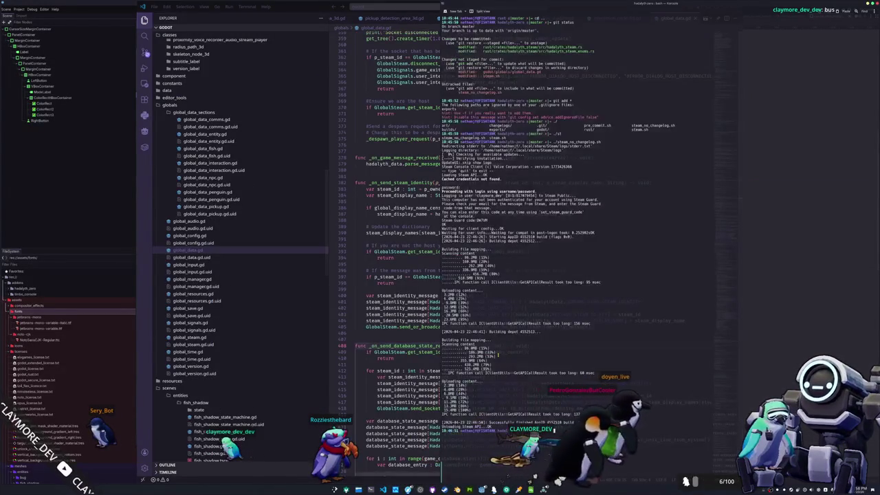
text(git status)
key(Return)
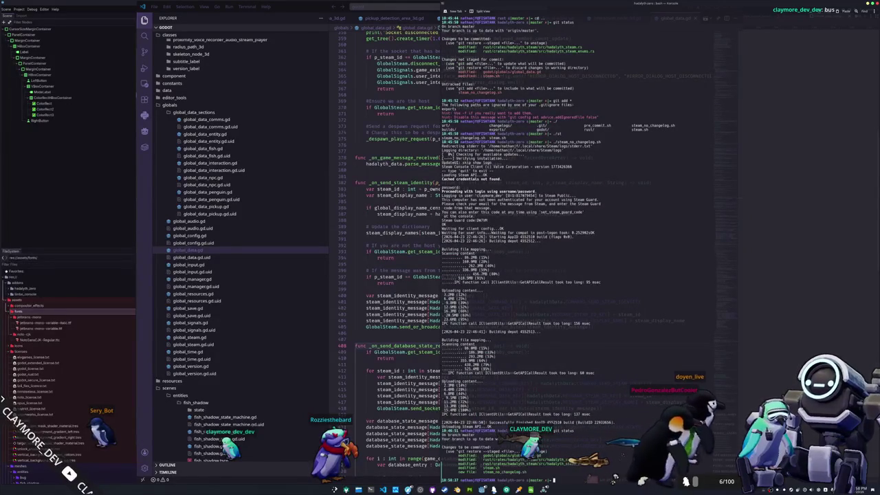
text(git commit -m "Updated steamworks integration socket manag)
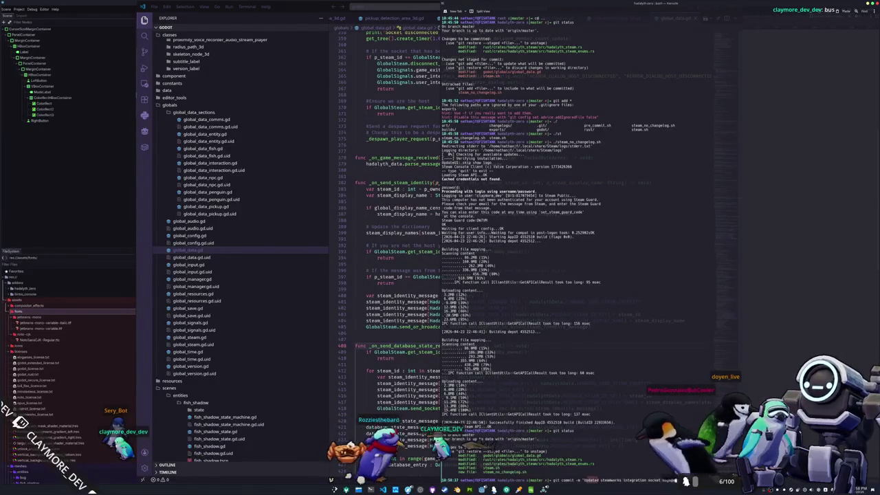
text(on with socket to pag)
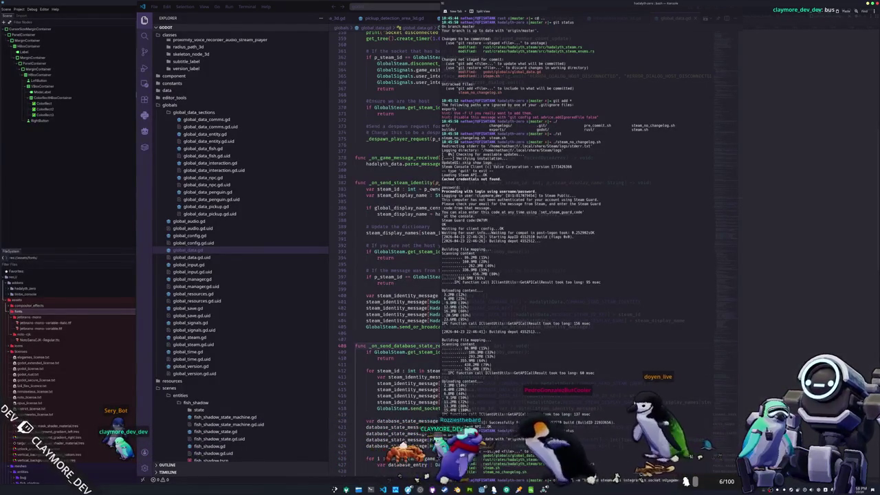
text(ge managem)
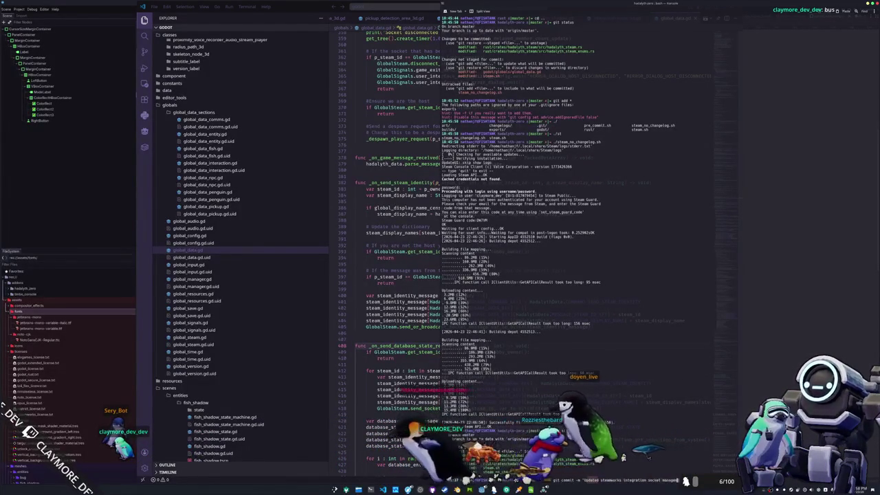
text(ent")
key(Return)
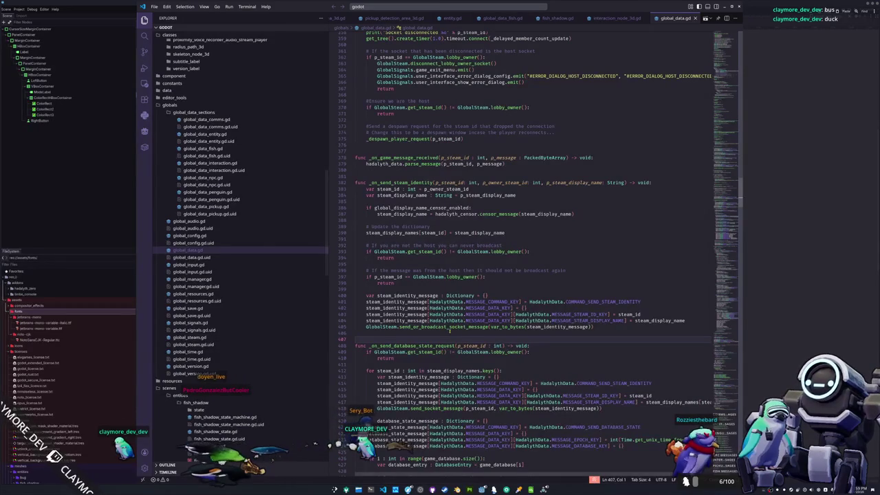
Expand the penguin states folders and open penguin_interaction_squid_state.gd.
scroll(449, 330, up, 5)
scroll(450, 330, up, 20)
scroll(449, 330, up, 13)
scroll(203, 172, up, 10)
scroll(207, 206, down, 20)
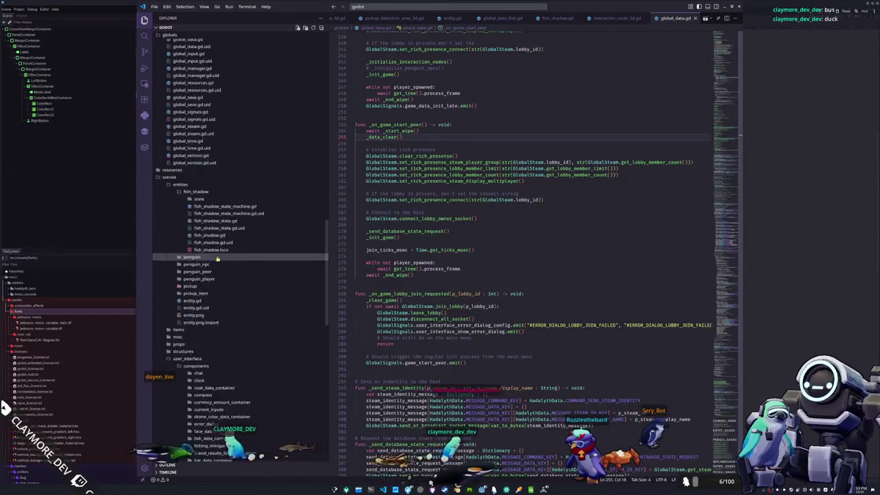
click(205, 246)
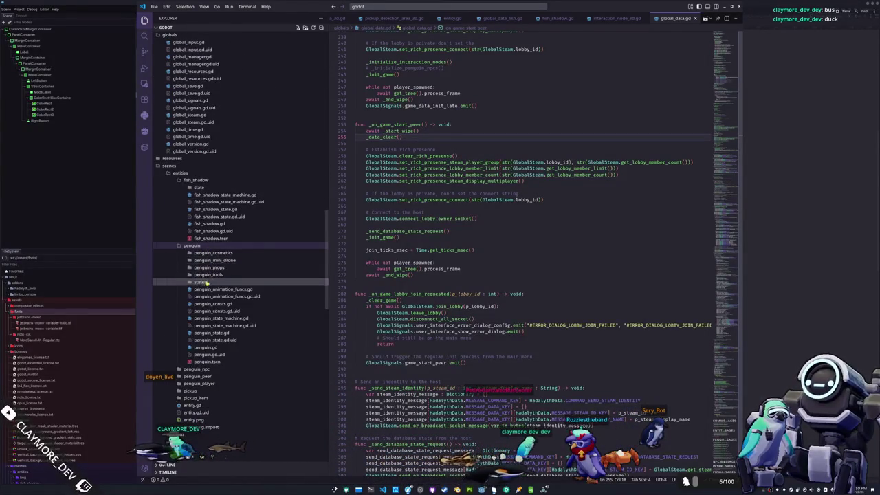
click(201, 282)
scroll(203, 295, down, 3)
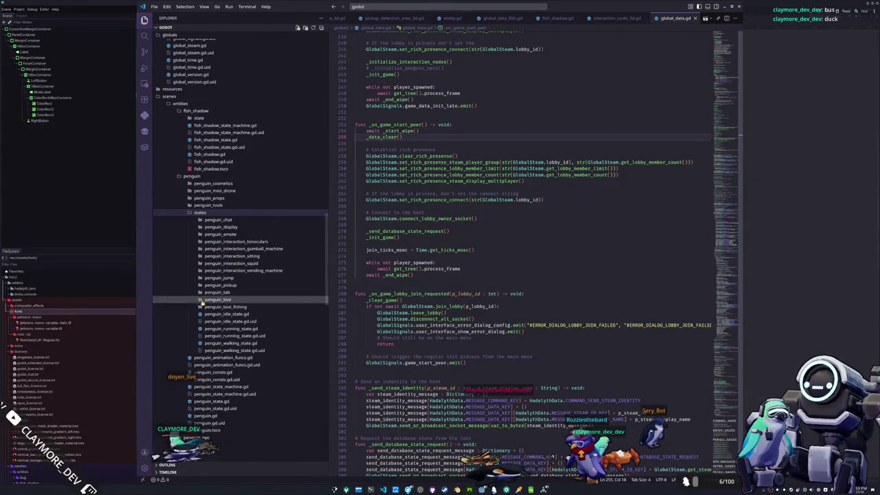
click(230, 263)
click(251, 270)
Uncomment the interface_escape exit check on lines 45–47.
scroll(385, 277, down, 5)
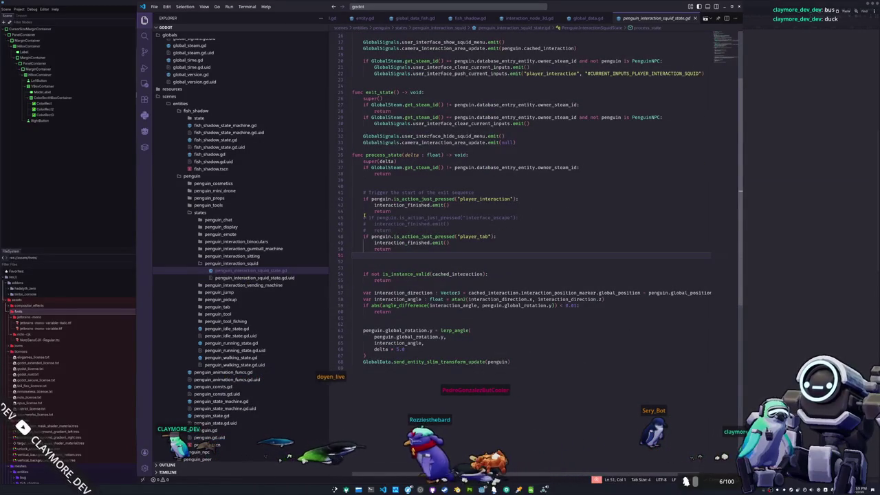
drag(354, 217, 400, 230)
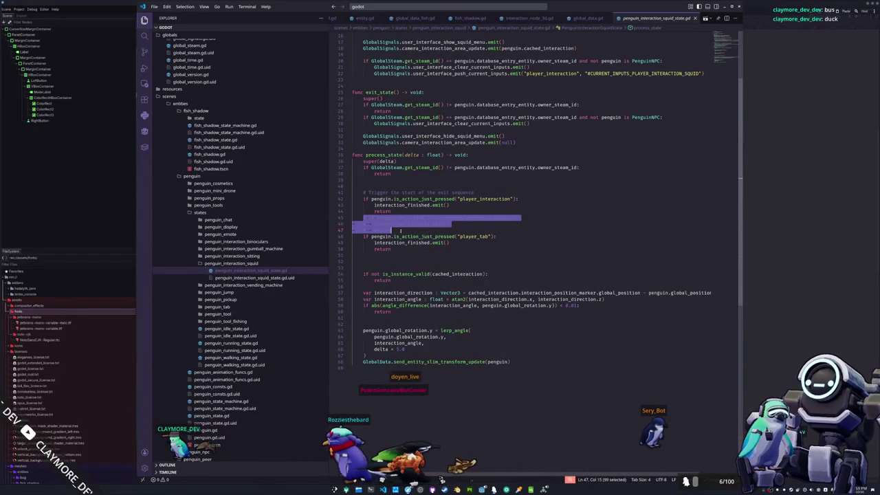
key(ctrl+slash)
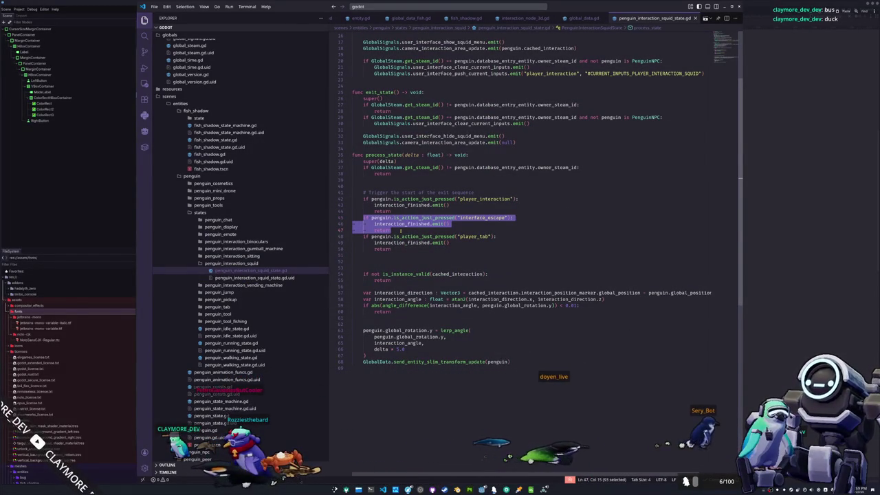
click(400, 230)
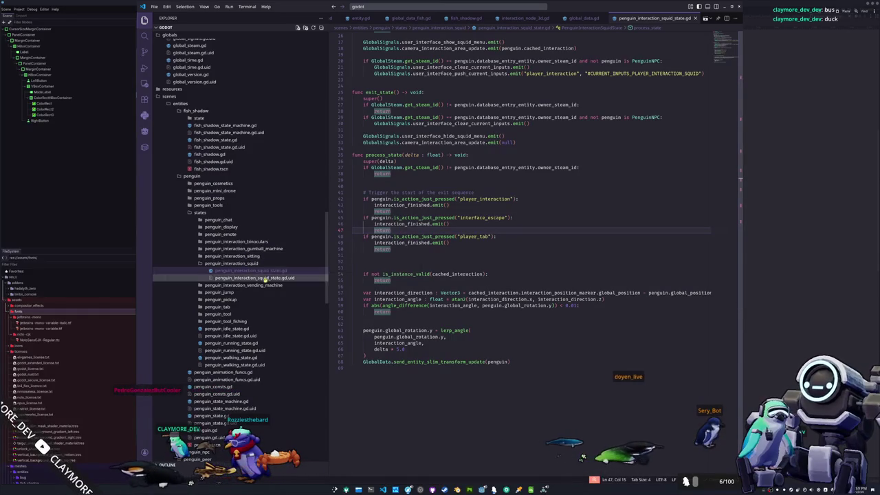
Check the gumball machine state, then open penguin_tool_fishing_equip_state.gd.
click(261, 248)
click(270, 256)
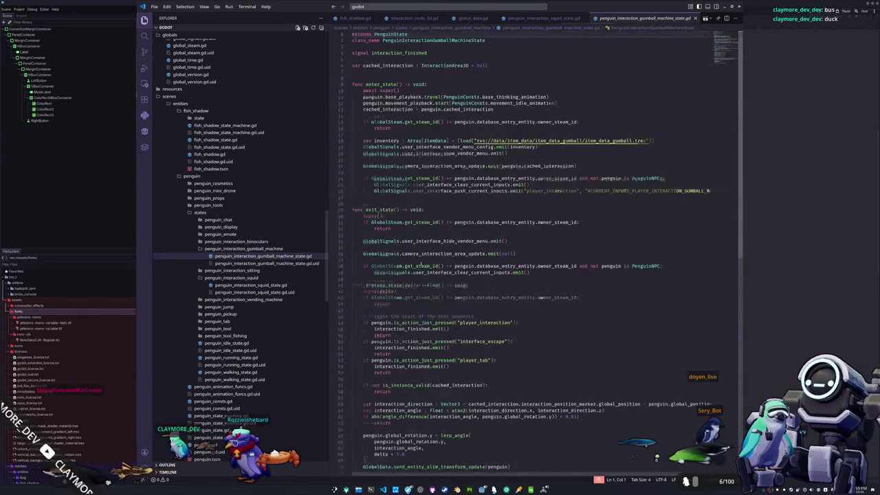
click(242, 286)
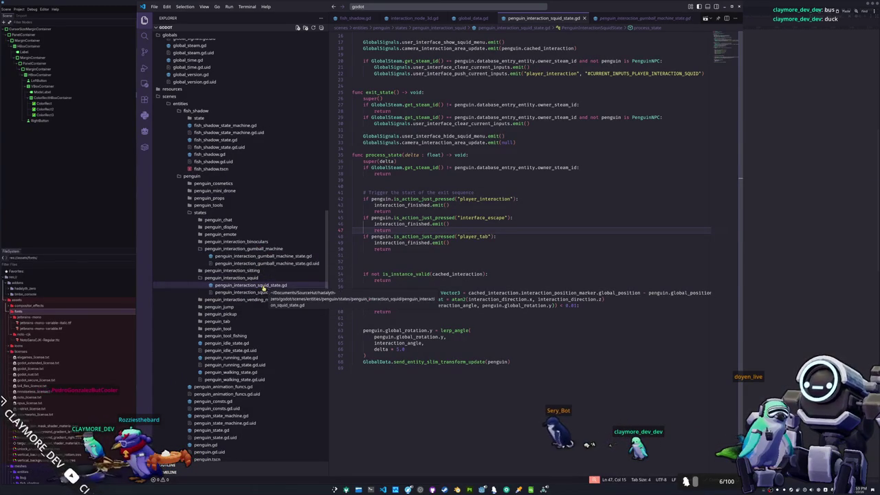
click(242, 328)
click(239, 335)
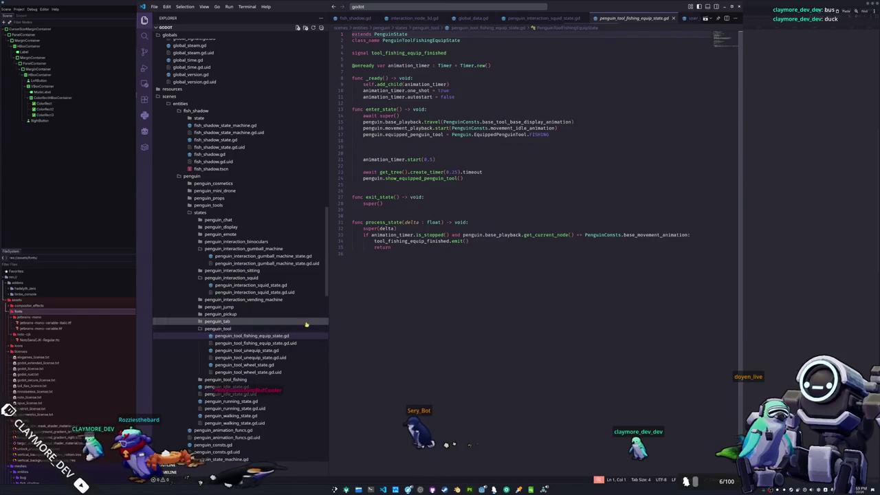
Open the tool unequip and tool wheel state scripts and scroll through them.
click(257, 350)
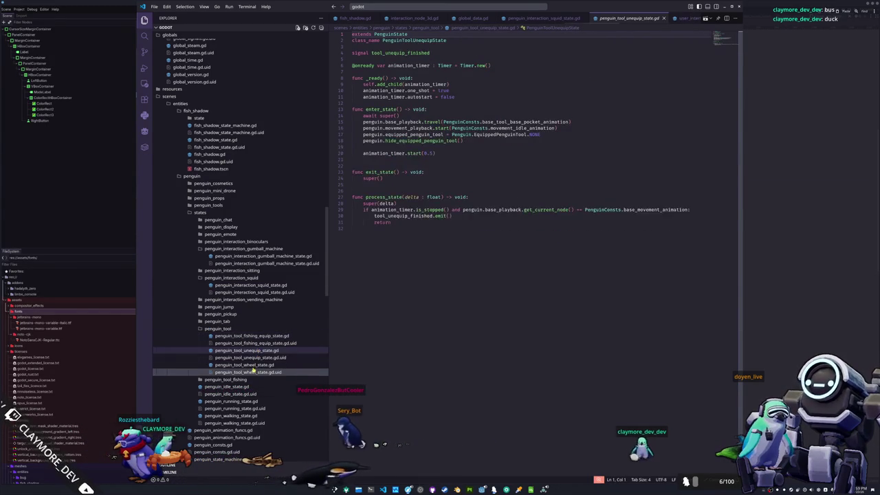
click(254, 357)
click(254, 364)
scroll(395, 330, down, 4)
scroll(395, 330, down, 8)
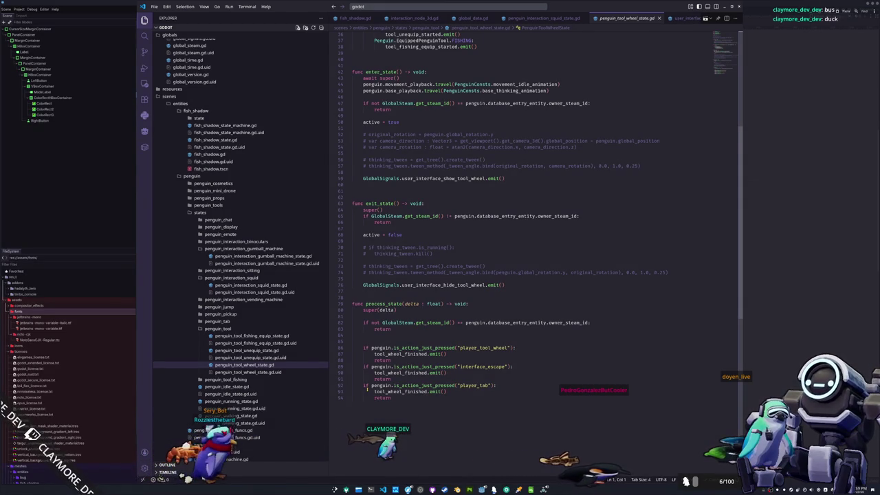
mouse_move(376, 345)
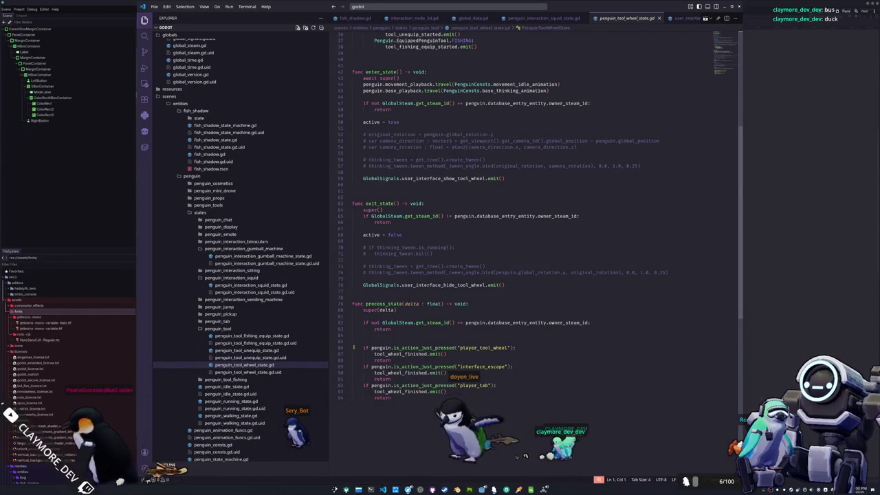
Browse the penguin_tool_fishing folder, then open penguin_tab_state.gd.
click(229, 381)
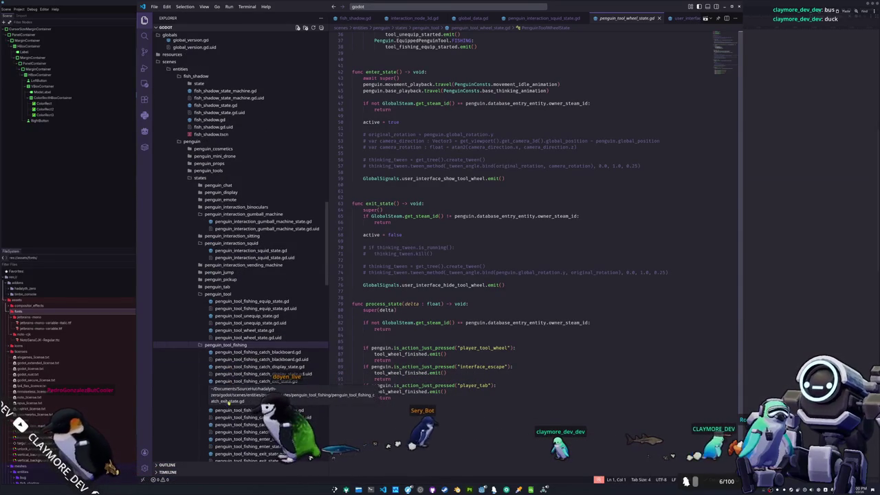
scroll(237, 357, down, 2)
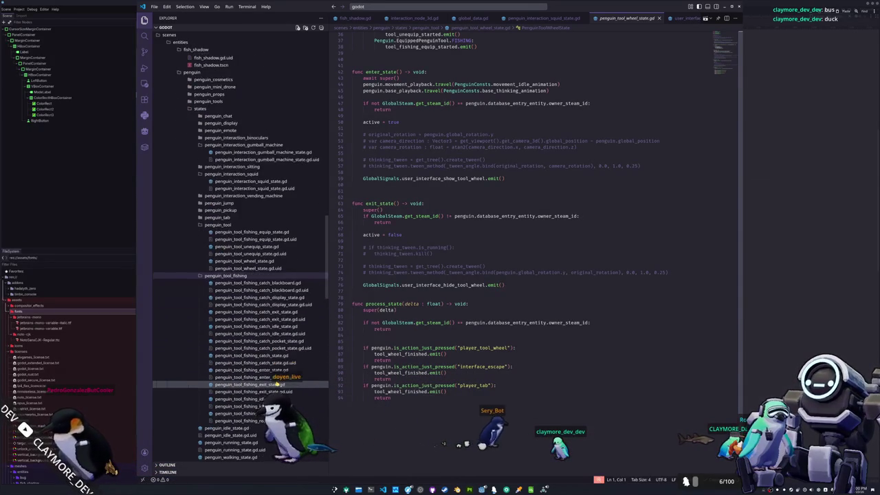
click(240, 323)
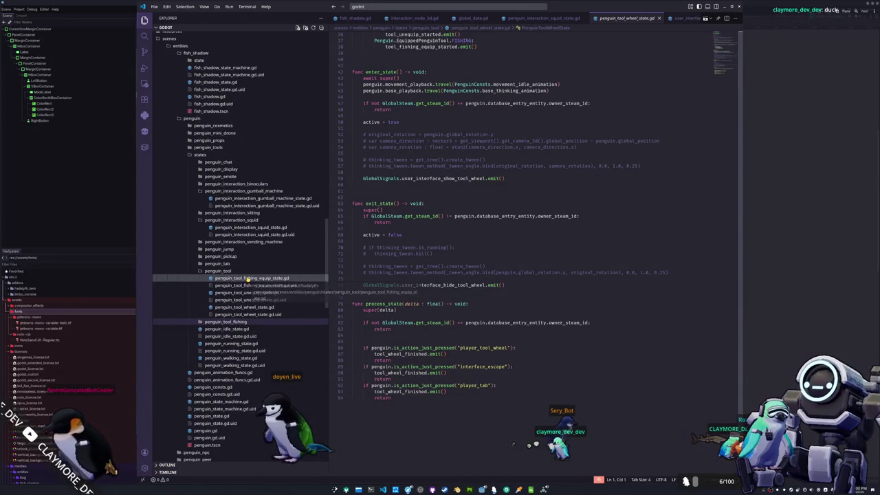
click(216, 263)
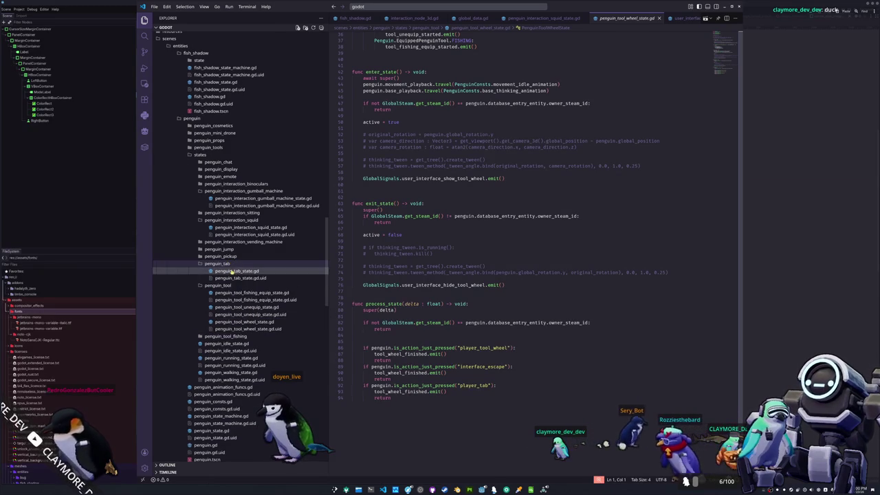
click(236, 271)
scroll(373, 347, down, 10)
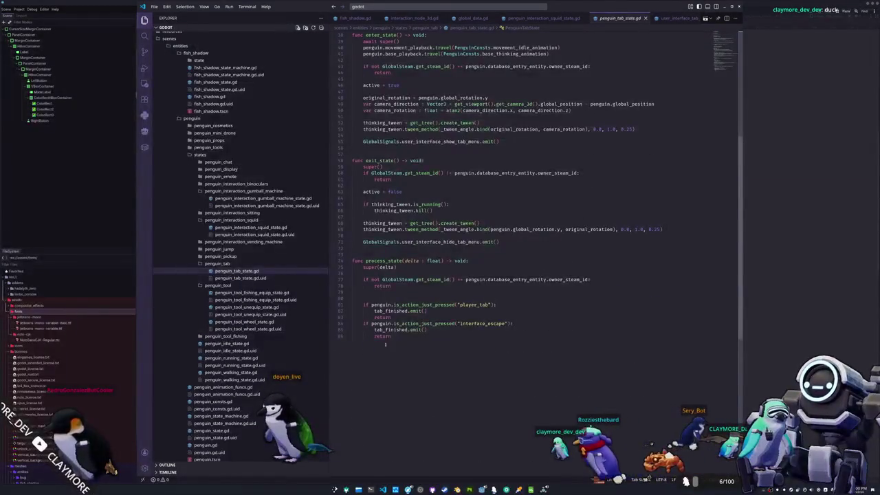
Open the vending machine and squid interaction state scripts.
click(223, 256)
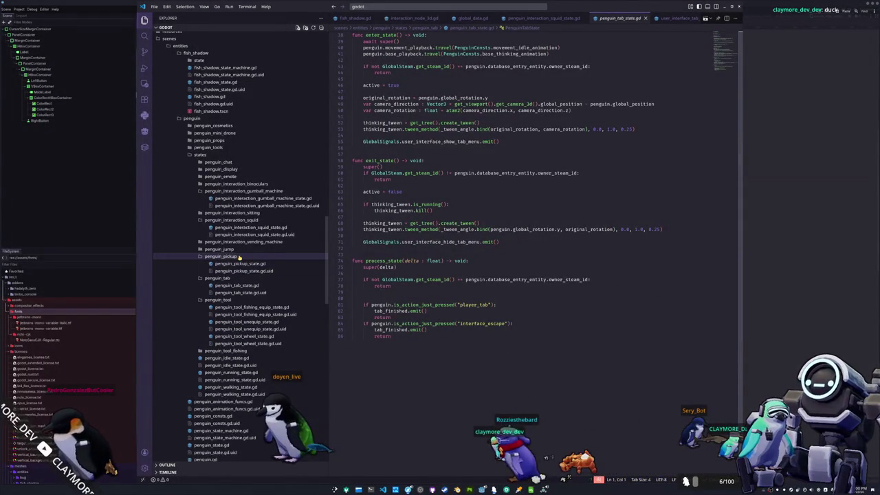
click(242, 249)
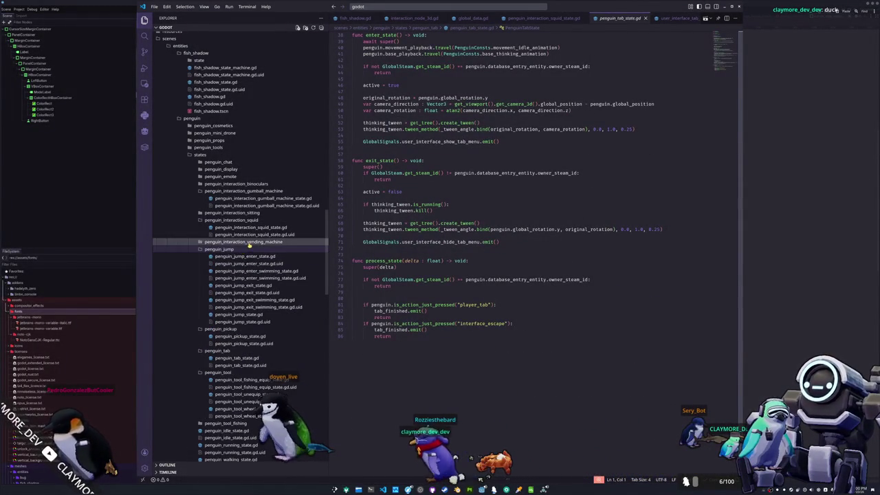
click(242, 241)
click(265, 249)
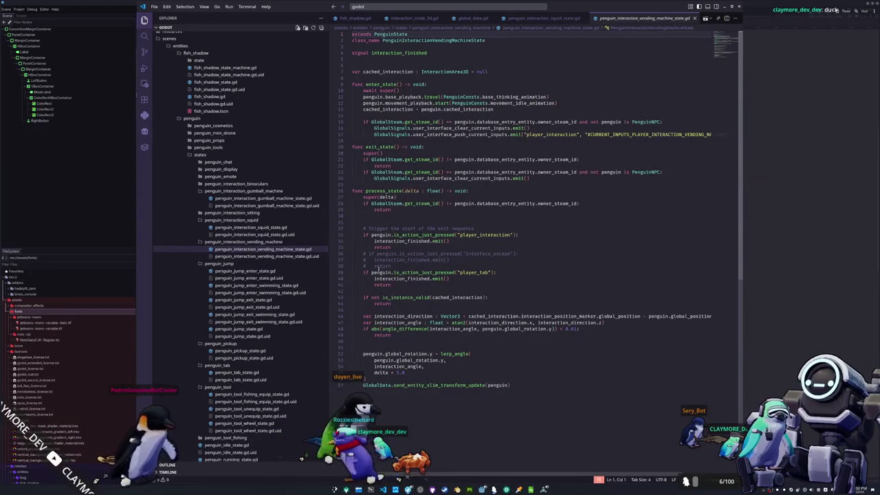
click(248, 227)
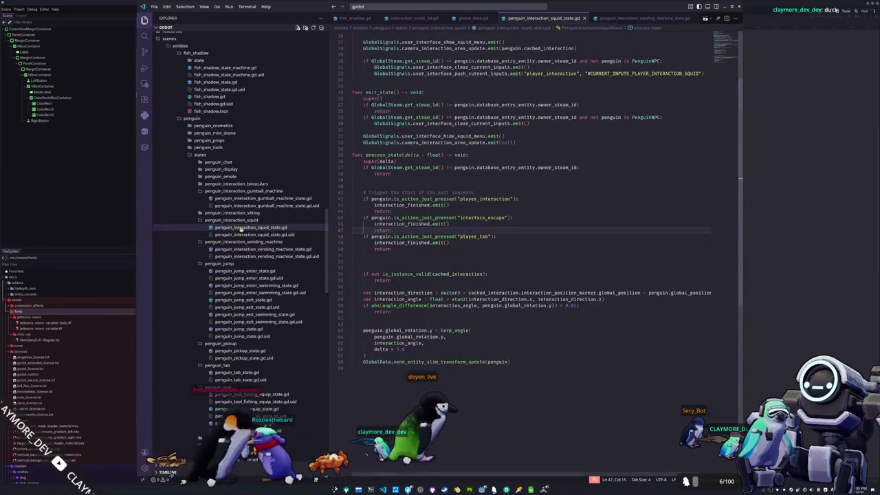
scroll(373, 260, up, 2)
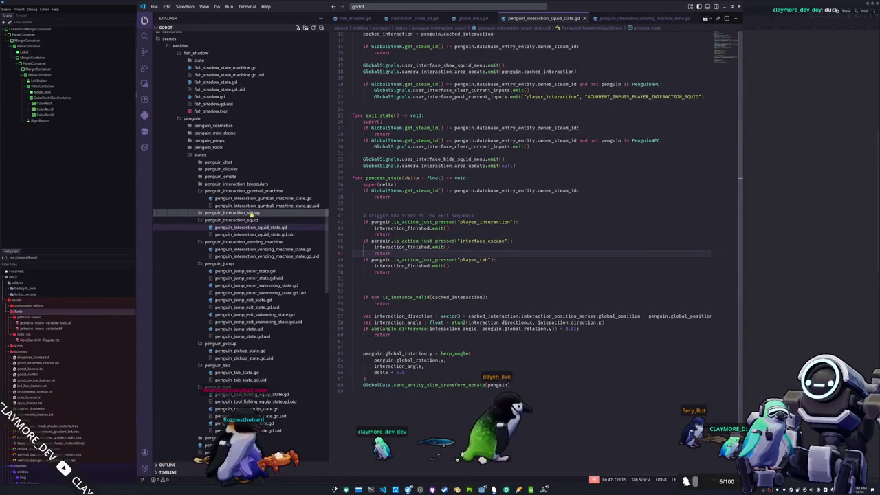
Open the gumball machine and binoculars state scripts and scroll to process_state.
click(230, 212)
click(249, 198)
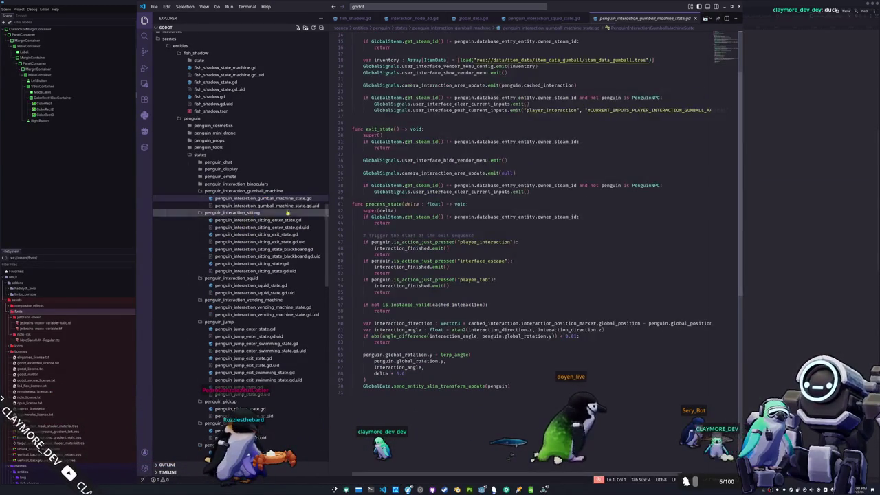
click(249, 185)
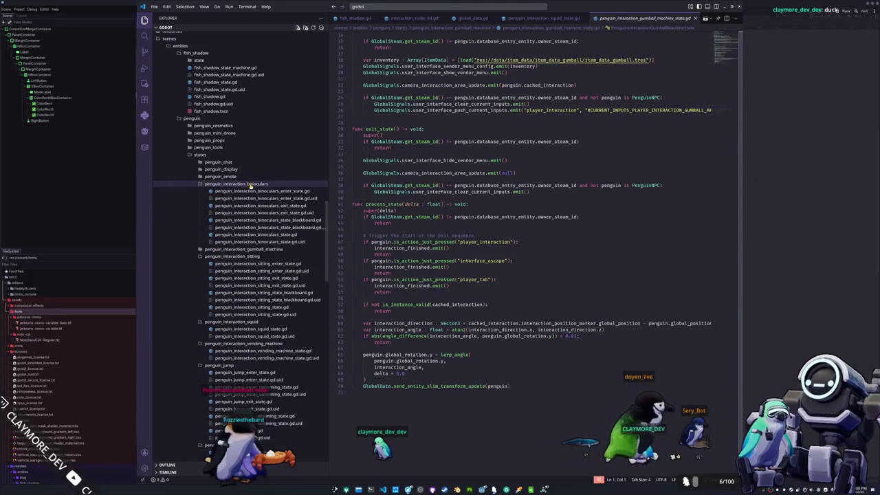
click(294, 235)
scroll(372, 309, down, 4)
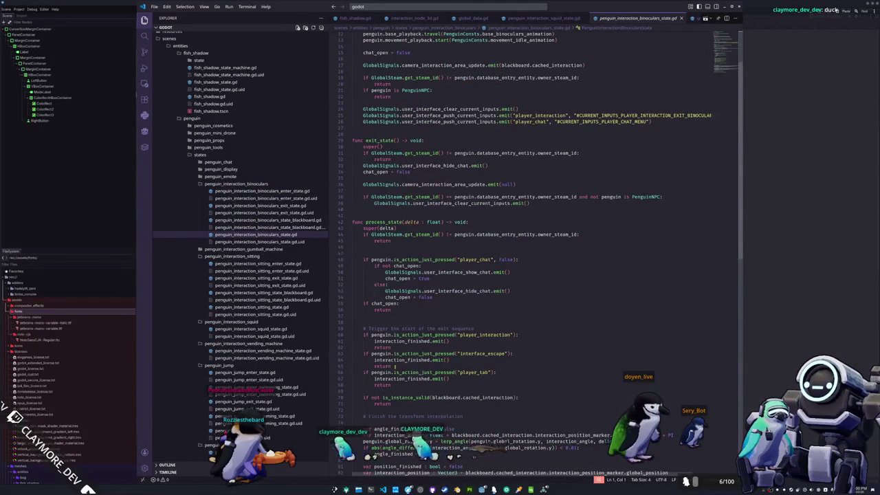
scroll(395, 367, down, 2)
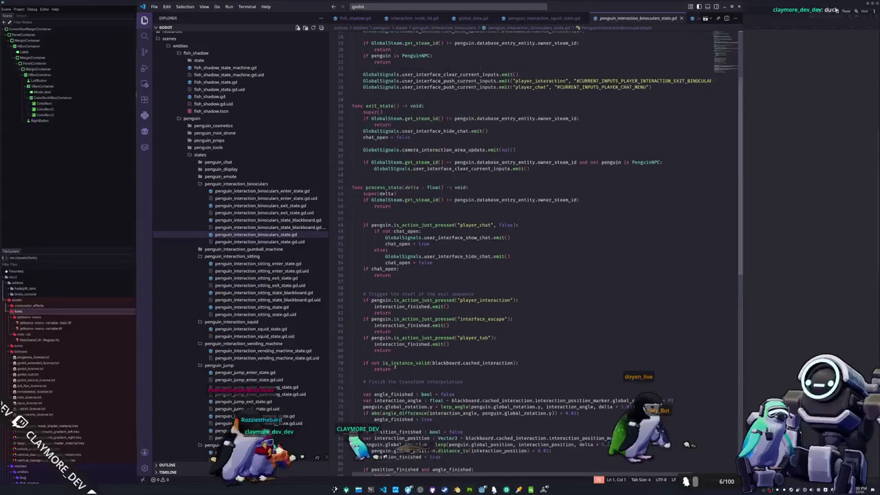
Walk the penguin over the bridge and past the boulder, then quit from the pause menu.
key(alt+Tab)
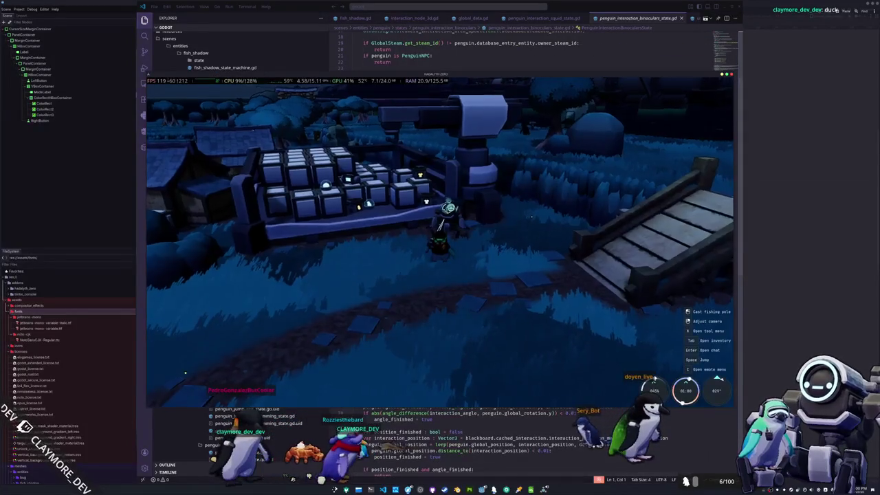
key(w)
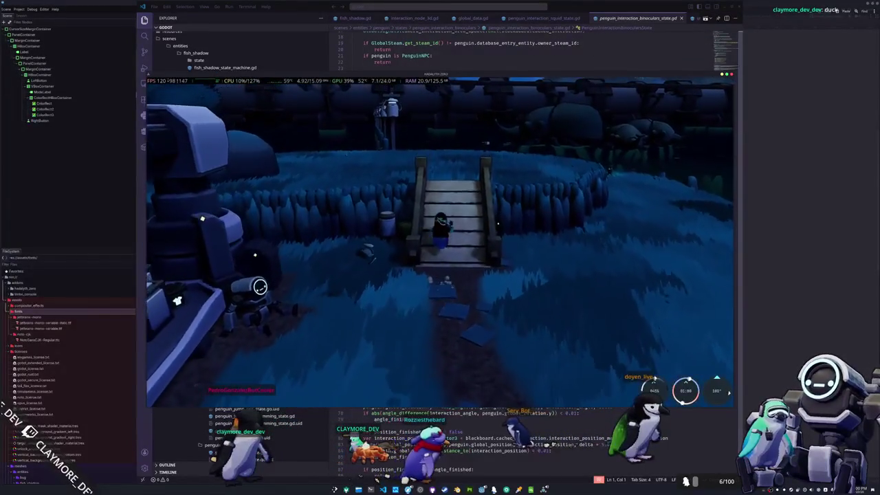
key(w)
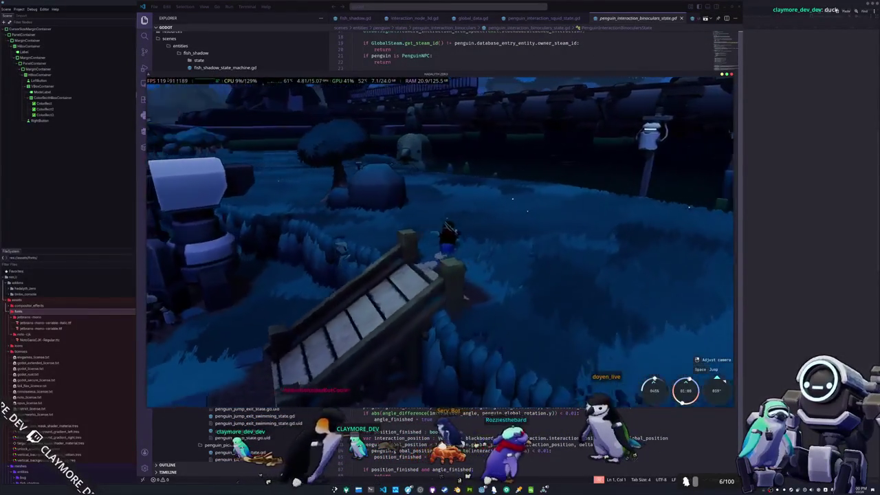
key(w)
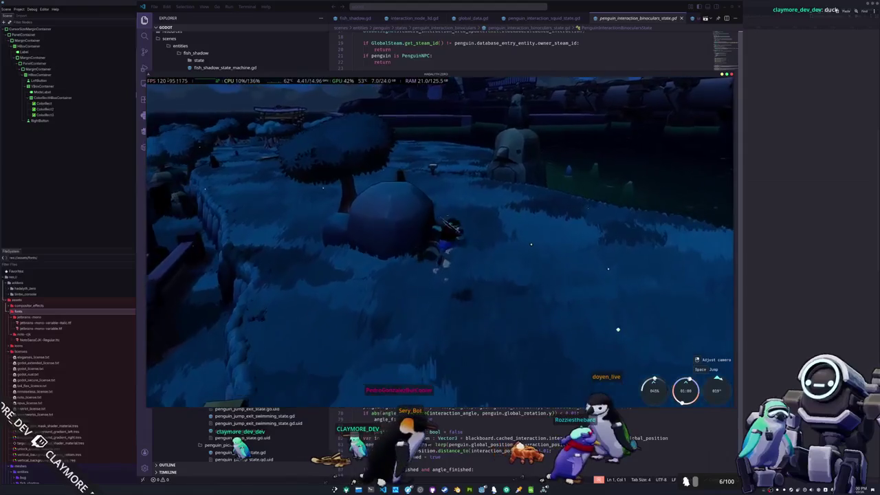
key(w)
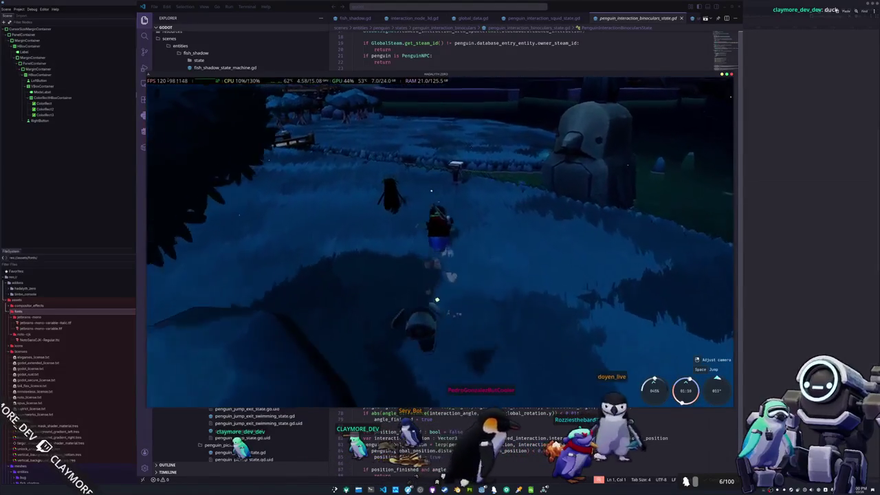
key(w)
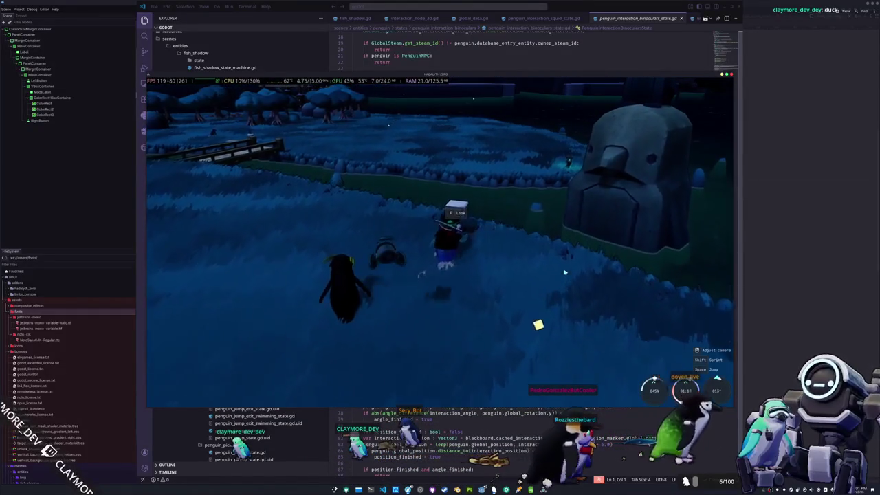
key(Escape)
click(439, 253)
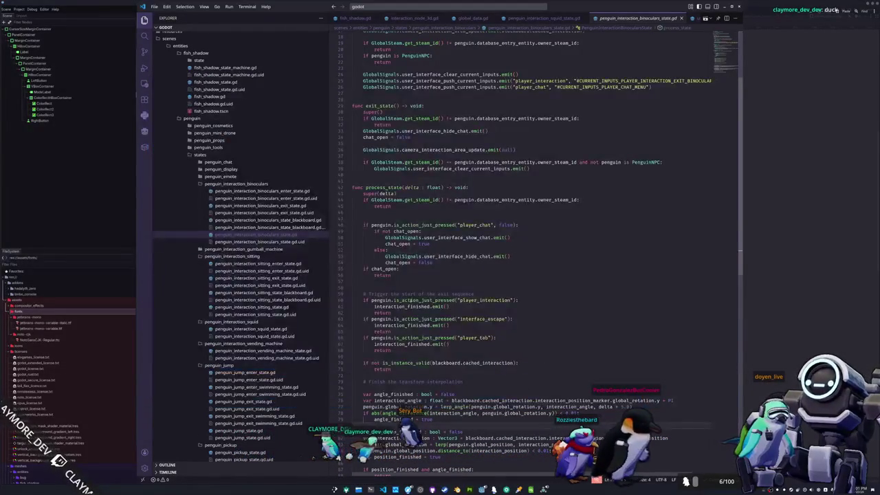
Comment out the interface_escape block on lines 63–65 and view the gumball machine state.
drag(391, 331, 353, 319)
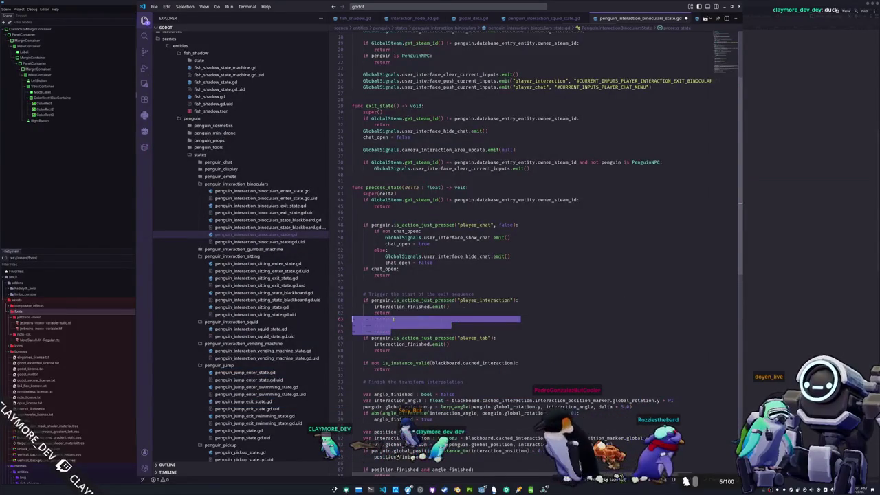
key(ctrl+slash)
click(240, 185)
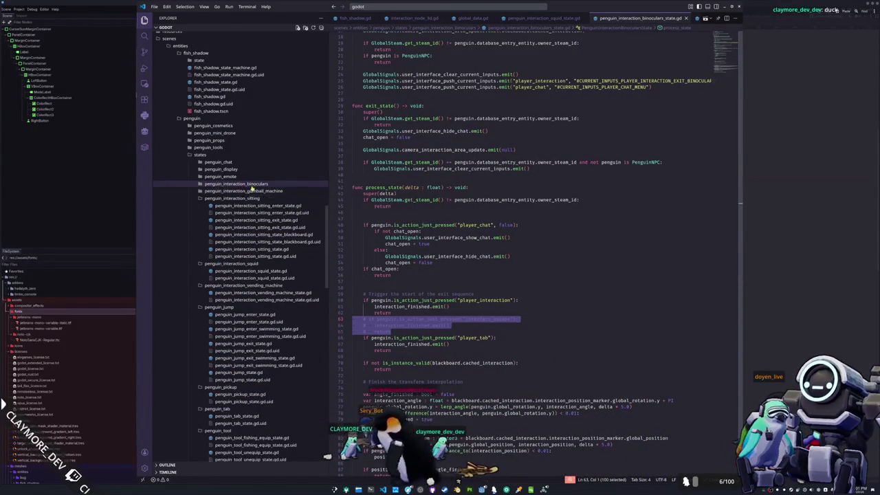
click(257, 192)
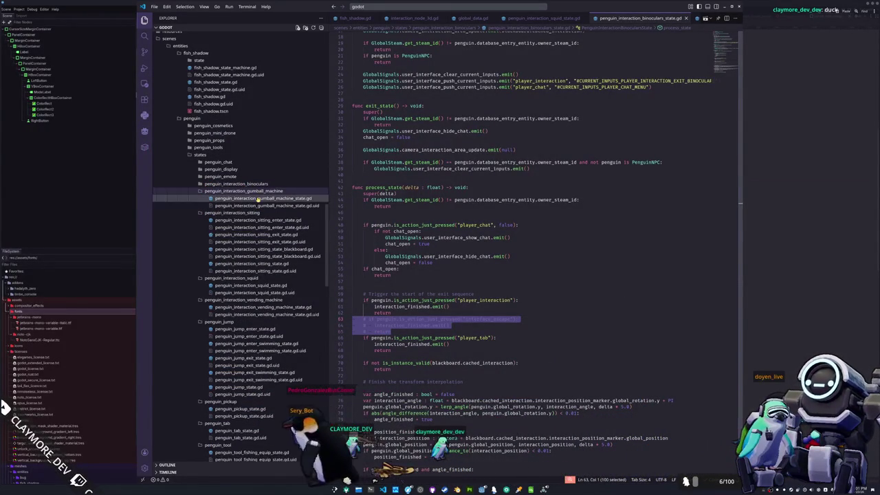
click(261, 198)
Review the emote wheel, display enter and penguin_display_state.gd scripts, then launch with F5.
click(226, 176)
click(241, 227)
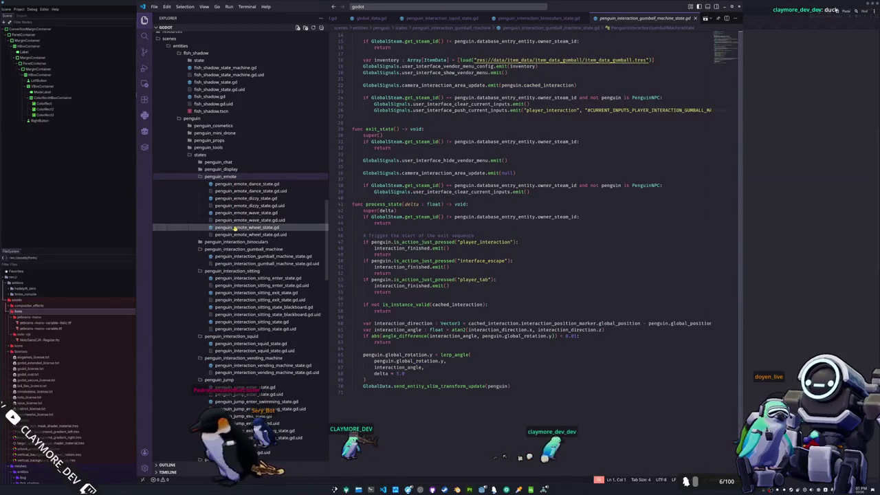
scroll(371, 240, down, 10)
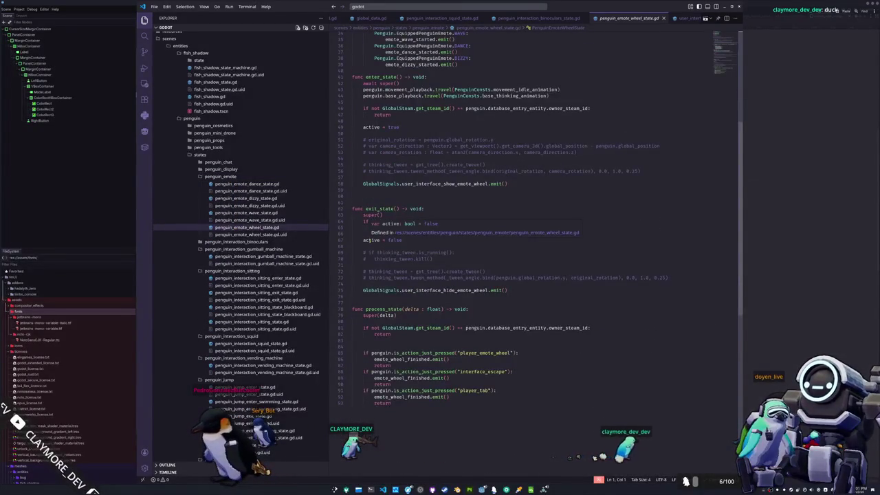
click(231, 176)
click(230, 169)
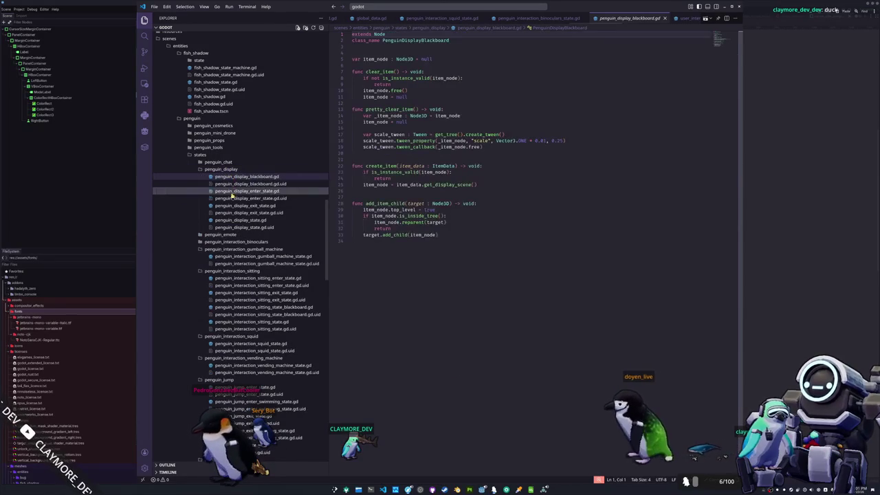
click(237, 190)
click(235, 220)
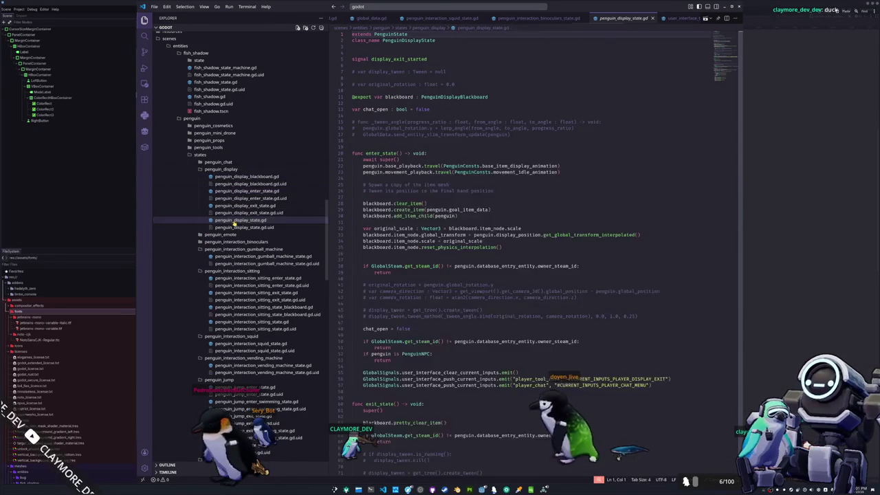
scroll(393, 342, down, 15)
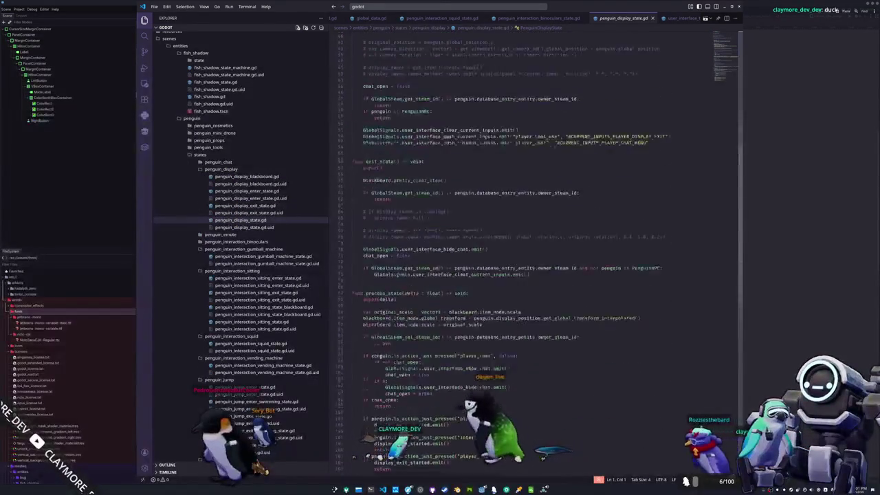
key(F5)
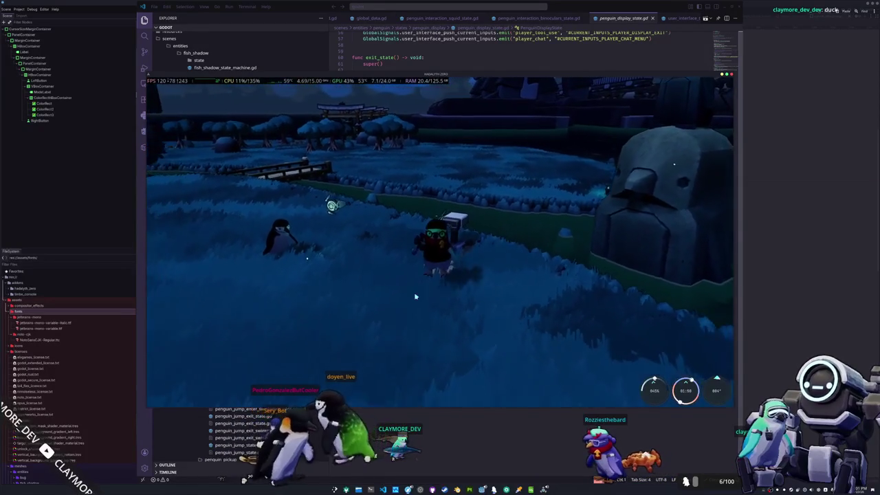
Toggle the inventory, then walk the penguin along the path to the bridge and water.
key(Tab)
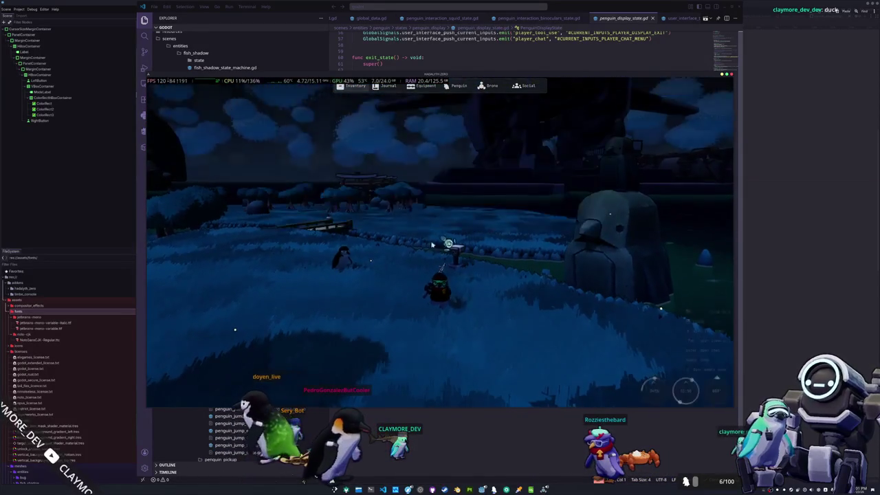
key(Tab)
key(w)
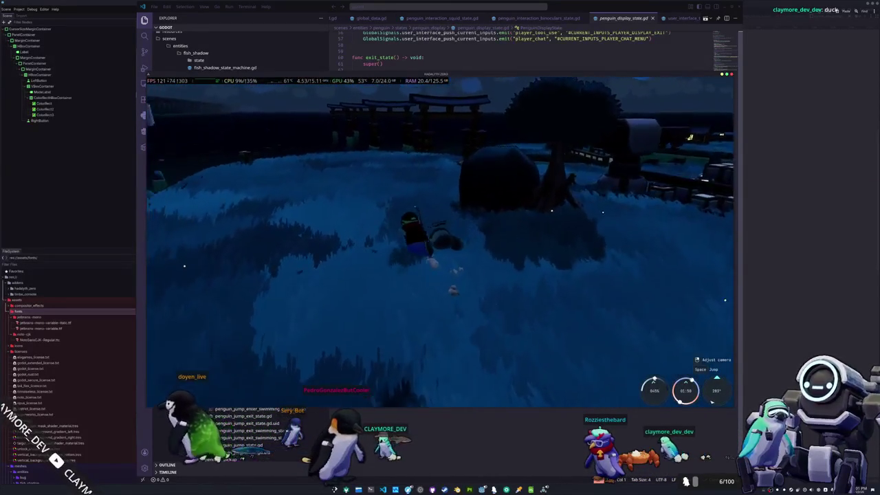
key(a)
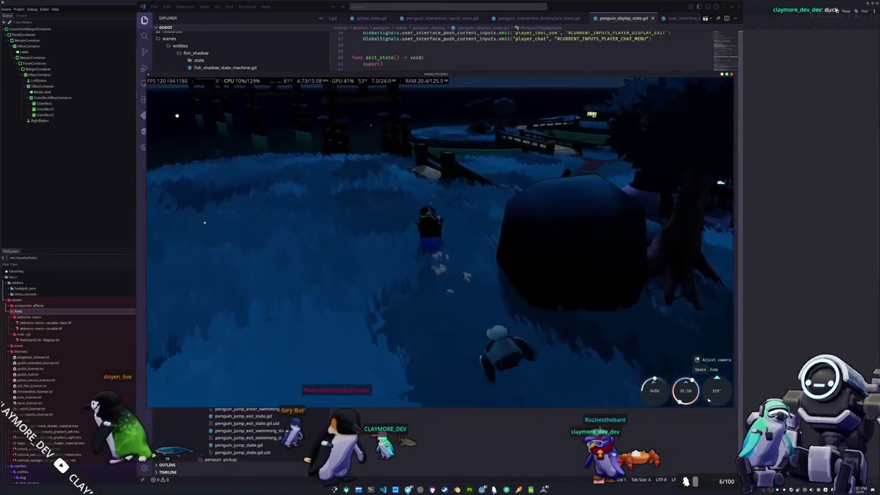
key(w)
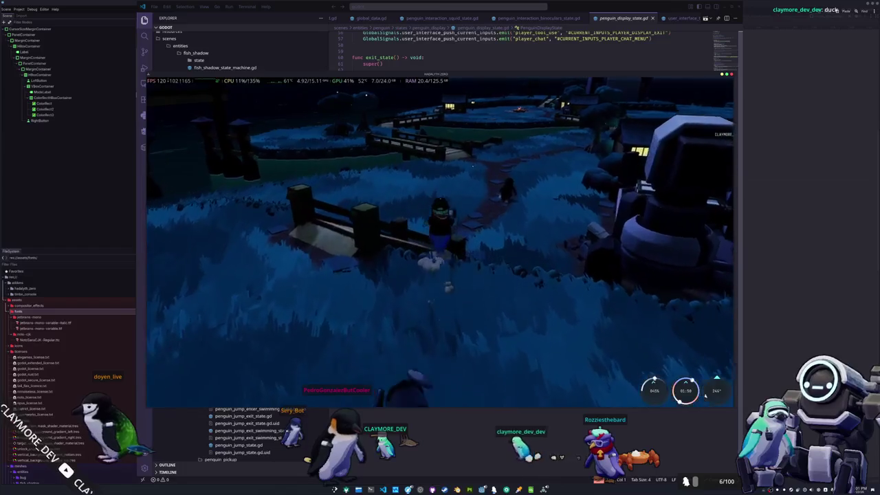
key(w)
key(a)
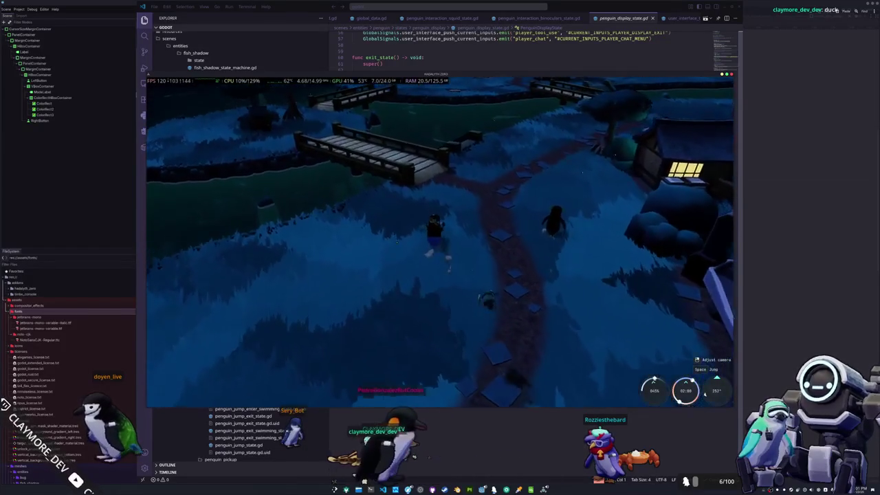
key(a)
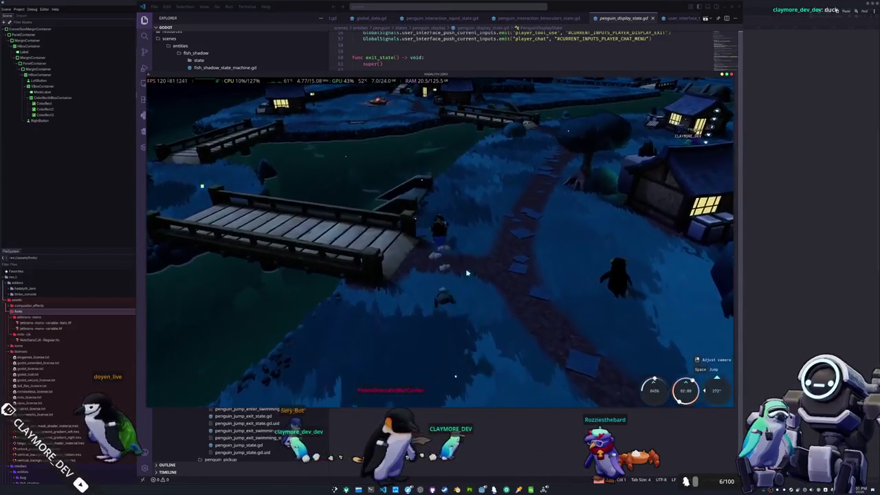
key(a)
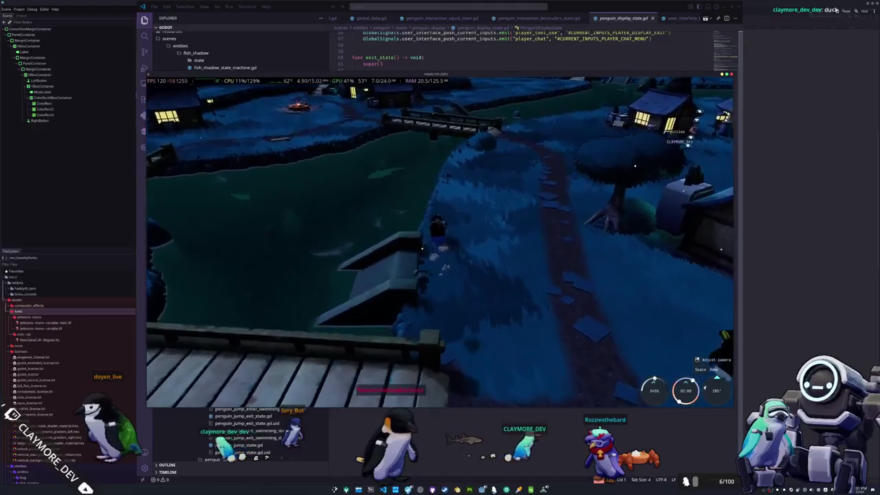
key(w)
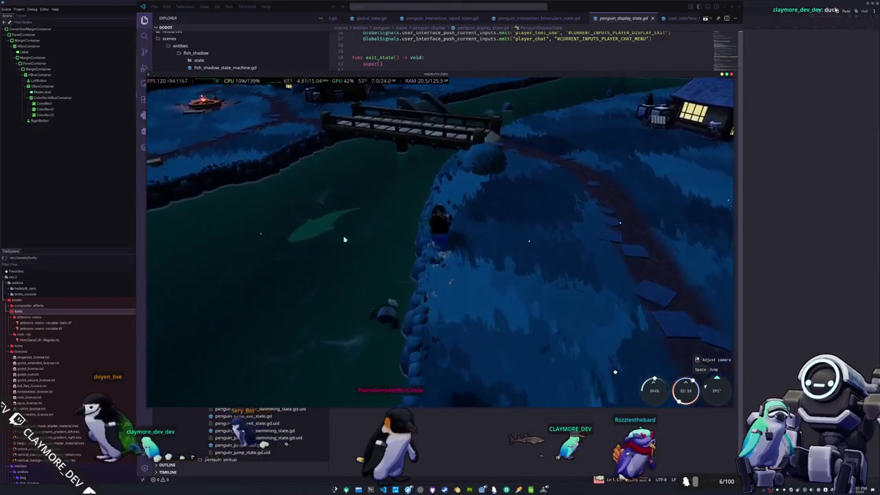
Fish at the shore to catch a Tarpon, check the inventory, then close the game.
key(1)
key(d)
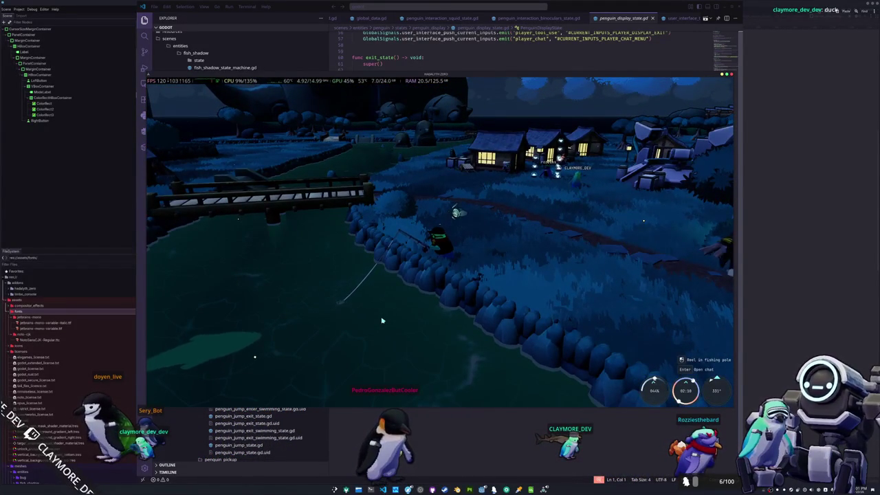
key(d)
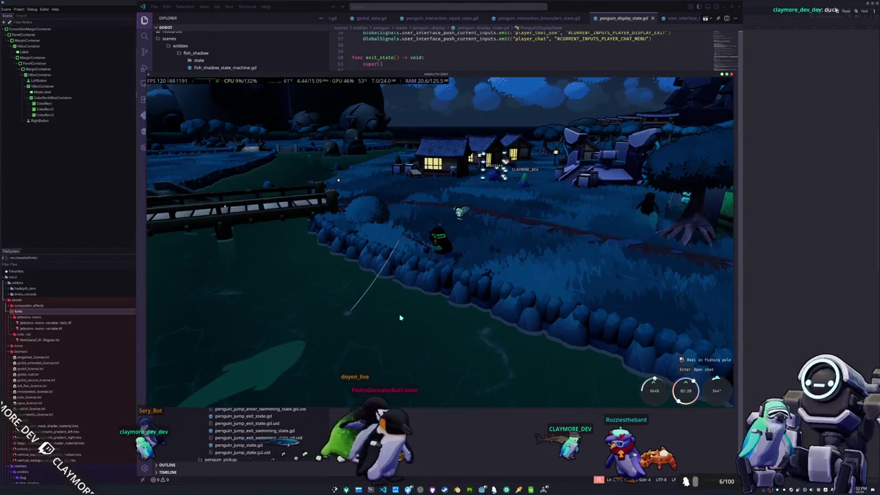
key(a)
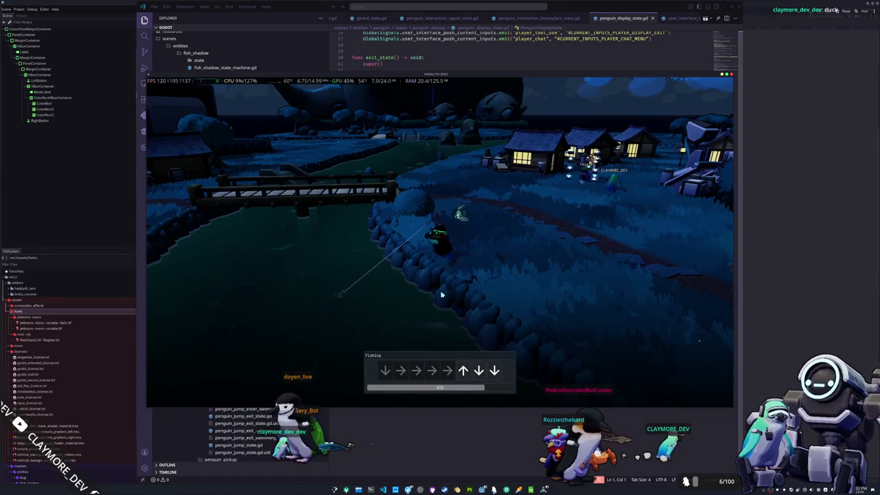
key(Down)
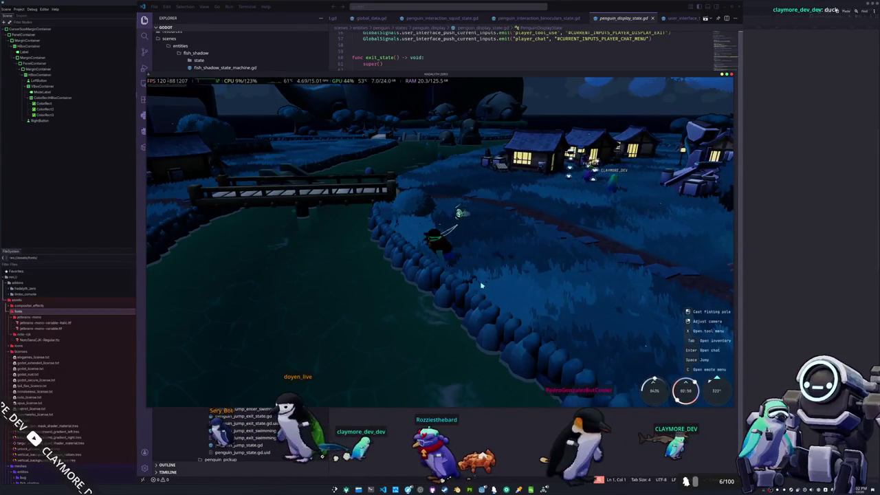
key(Tab)
key(Tab)
key(Tab)
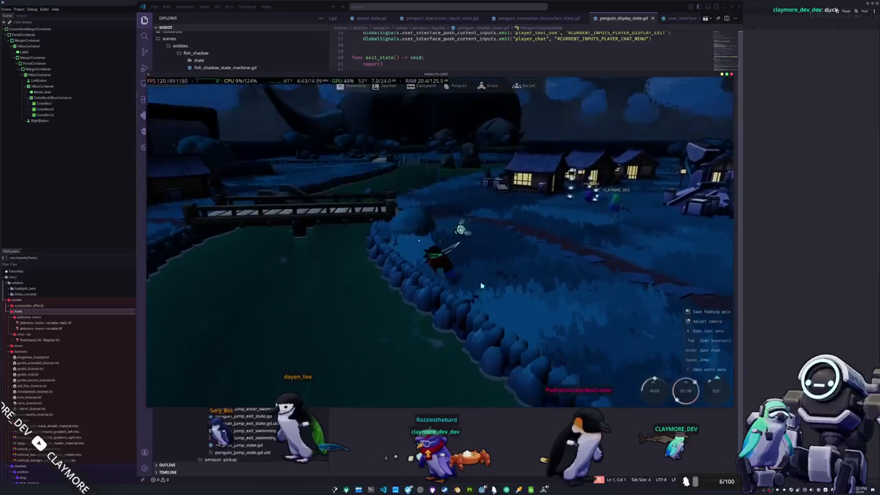
key(F8)
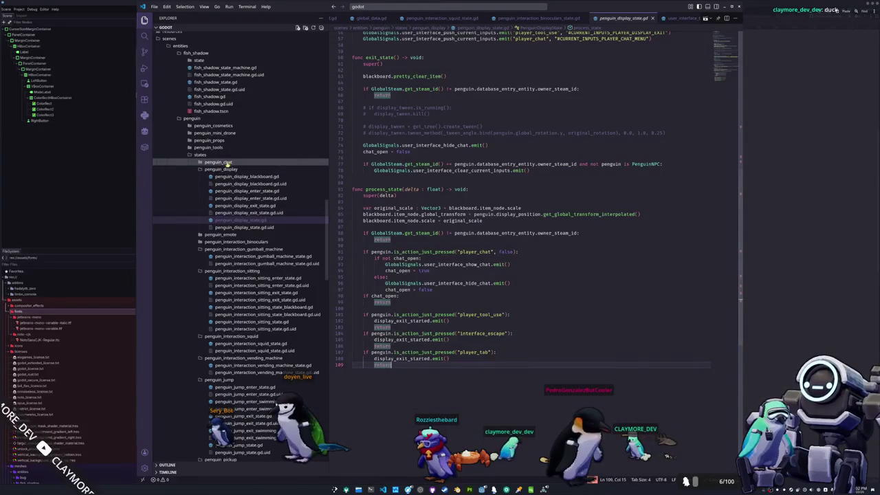
Open the penguin chat, emote wheel and binoculars state scripts.
click(227, 163)
click(237, 171)
scroll(378, 347, down, 2)
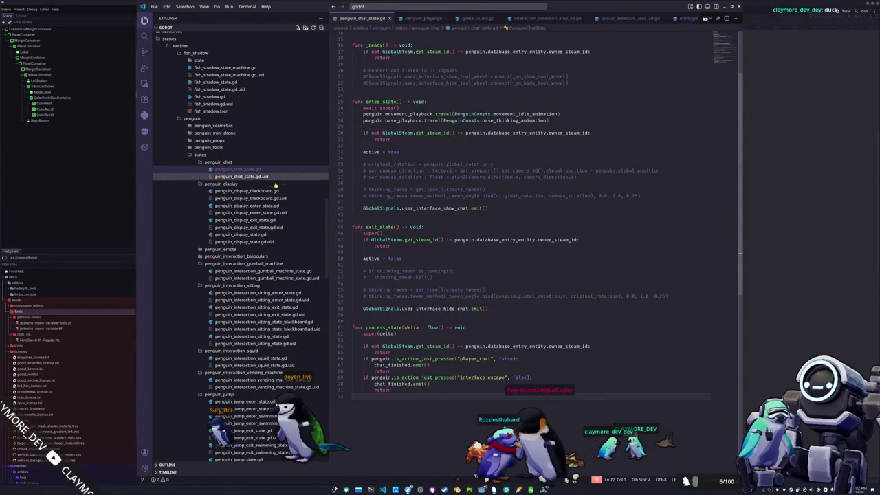
click(255, 250)
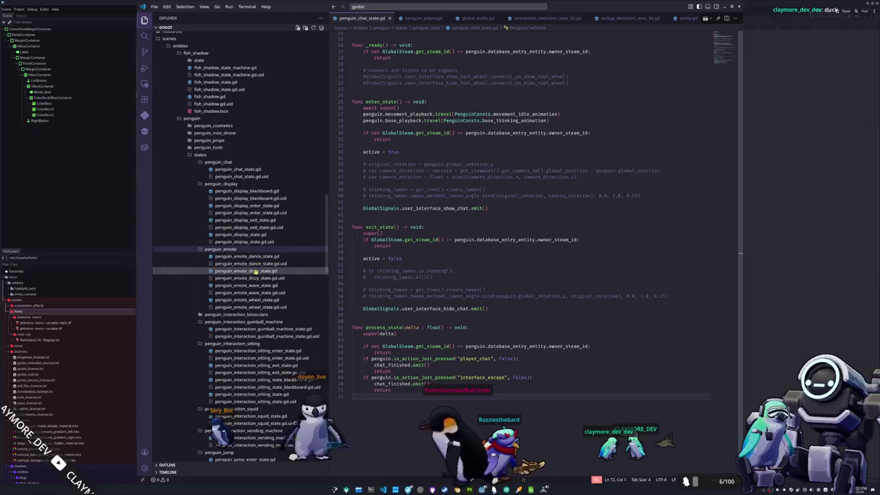
click(271, 301)
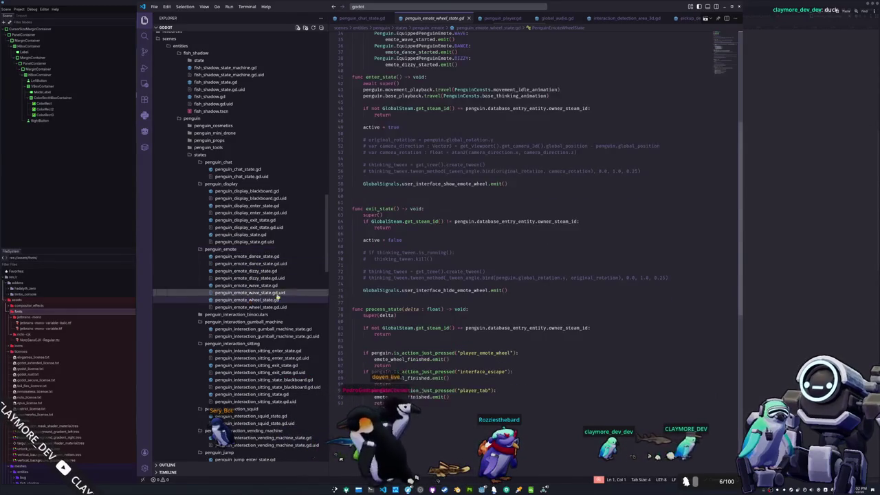
scroll(261, 303, down, 1)
click(241, 292)
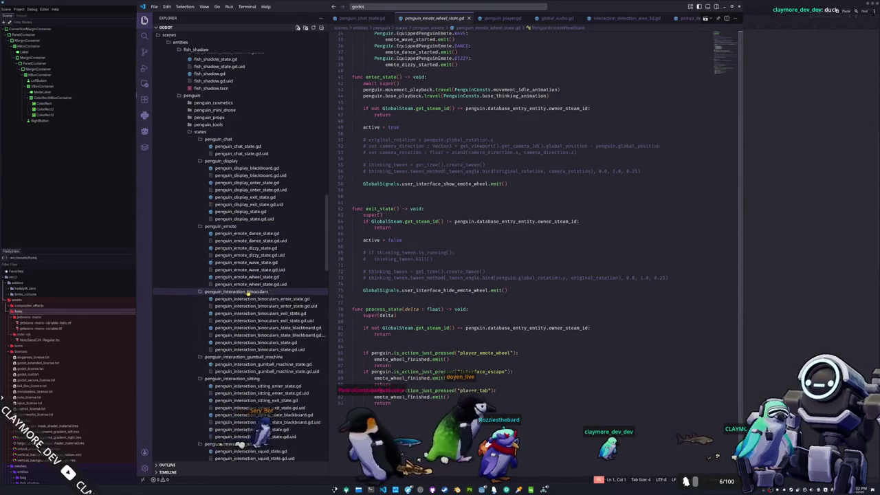
click(248, 342)
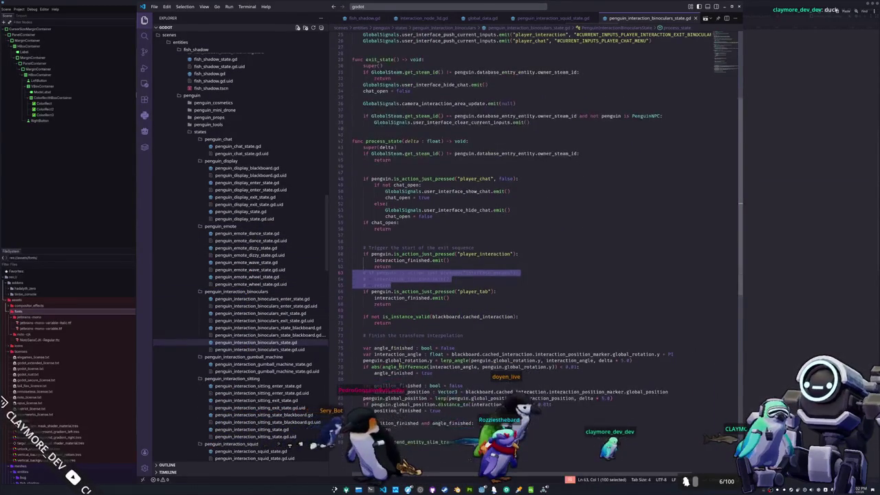
scroll(222, 329, down, 2)
Open penguin_interaction_vending_machine_state.gd and select its interface_escape block on lines 36–38.
click(231, 318)
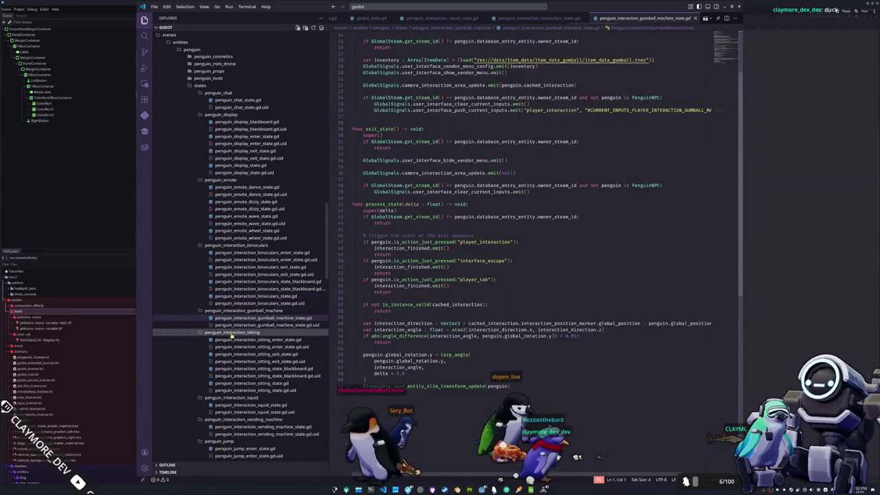
click(231, 384)
click(250, 404)
scroll(251, 371, down, 2)
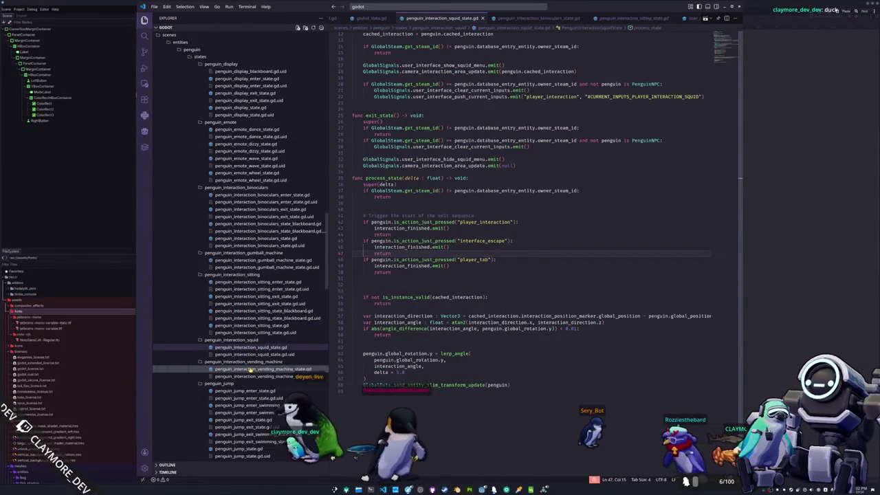
click(252, 369)
drag(394, 265, 353, 254)
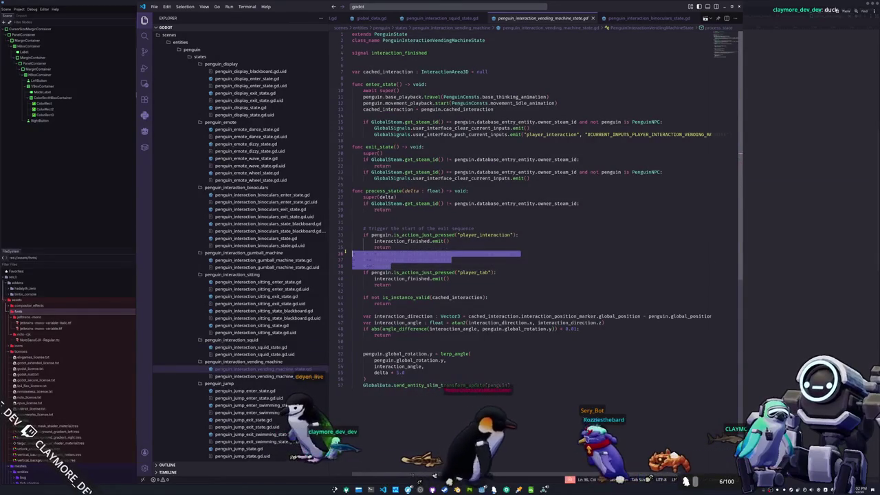
scroll(418, 328, down, 2)
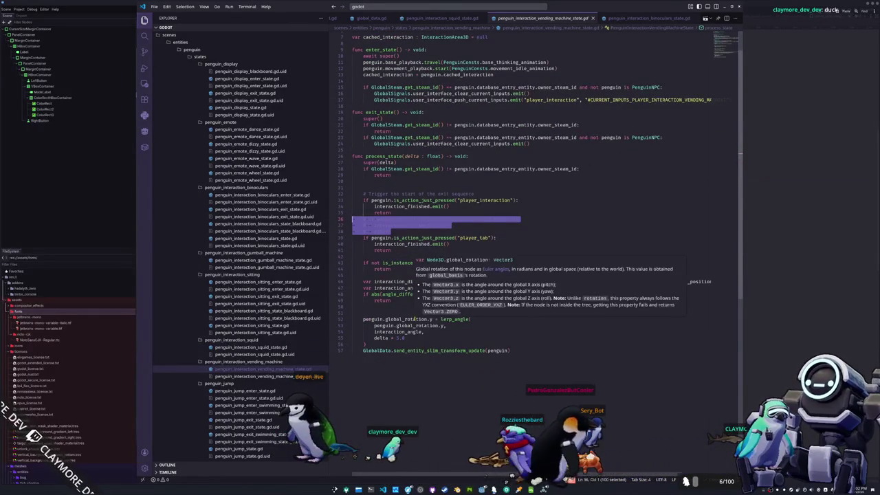
scroll(425, 336, up, 1)
scroll(425, 336, up, 1)
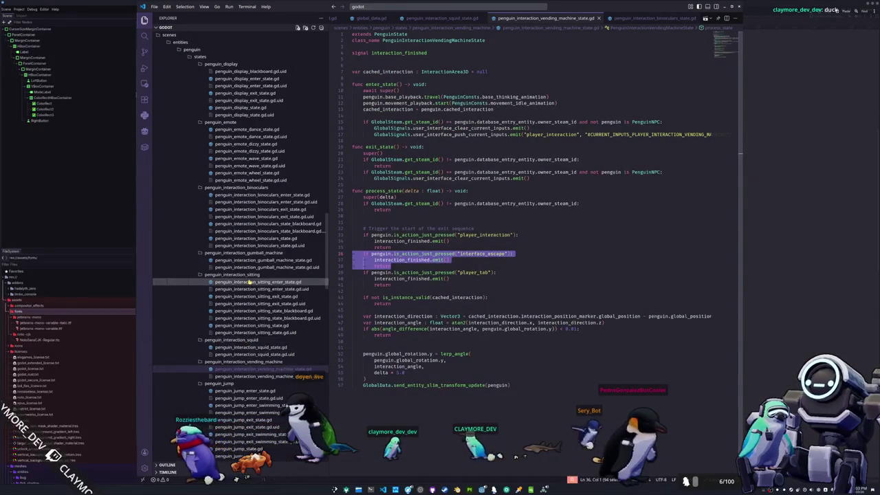
Copy the gumball machine's inventory and vendor menu lines into the vending machine's enter_state.
click(257, 259)
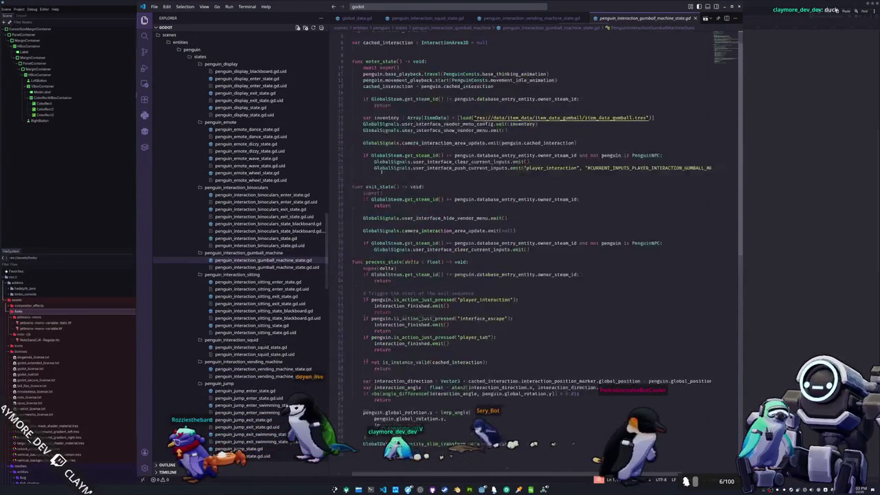
scroll(381, 171, up, 2)
drag(514, 153, 349, 140)
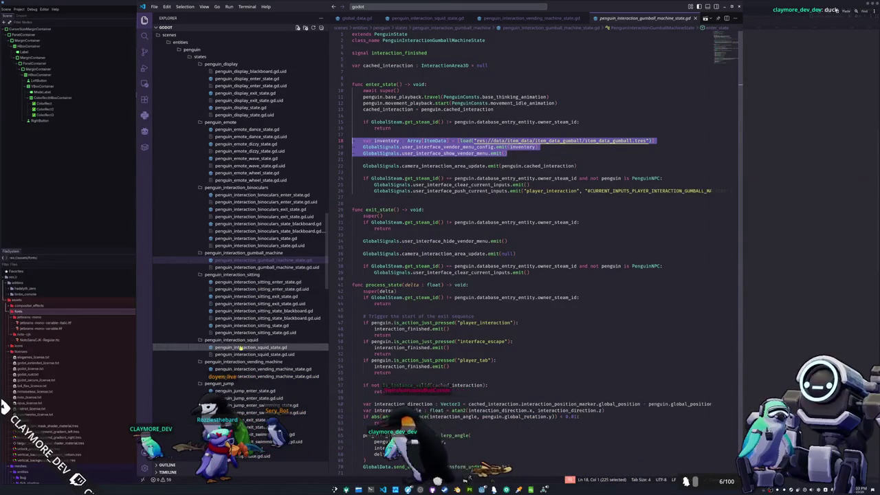
click(237, 369)
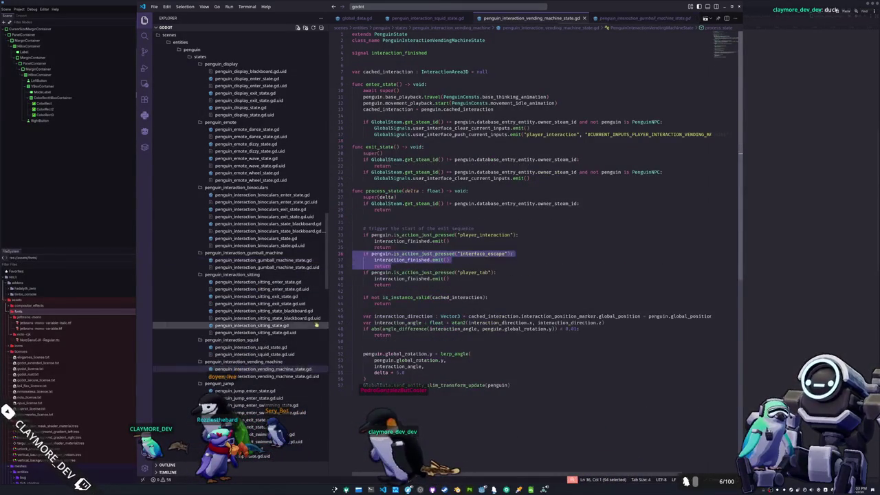
click(369, 116)
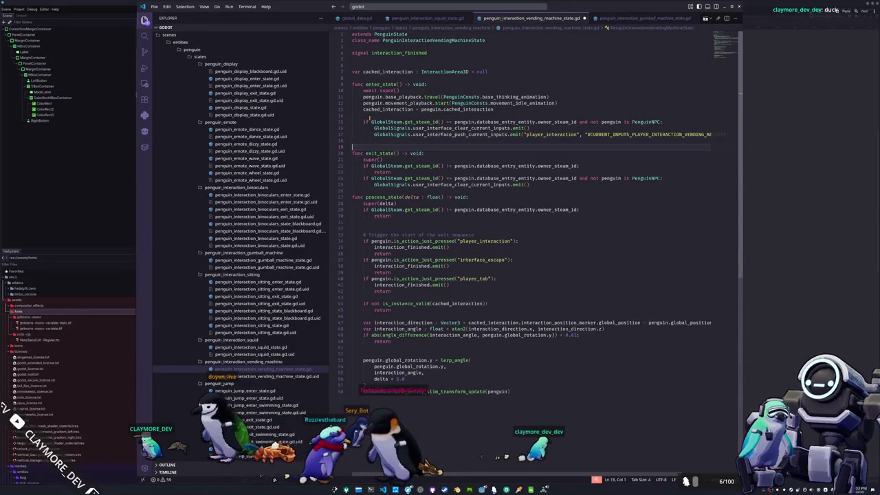
key(Tab)
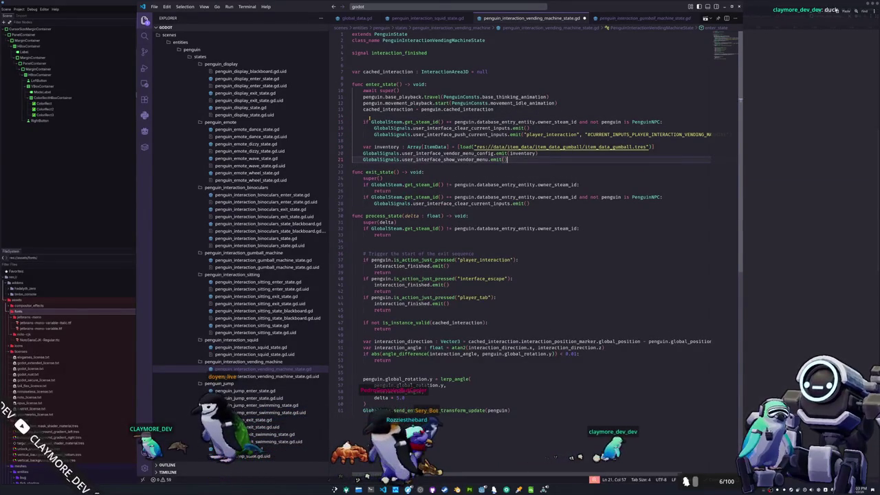
Insert a return line after line 17 and maximize the editor window.
click(506, 147)
key(Up)
key(End)
key(Return)
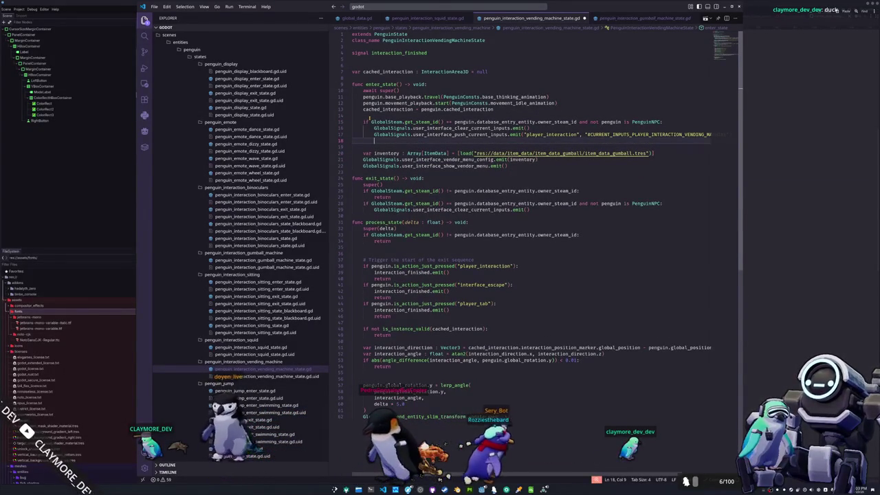
text(return)
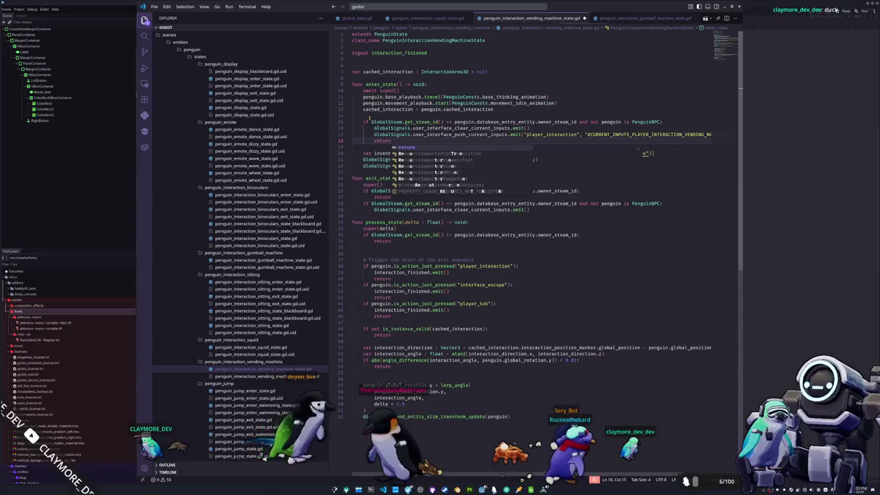
key(Escape)
key(Down)
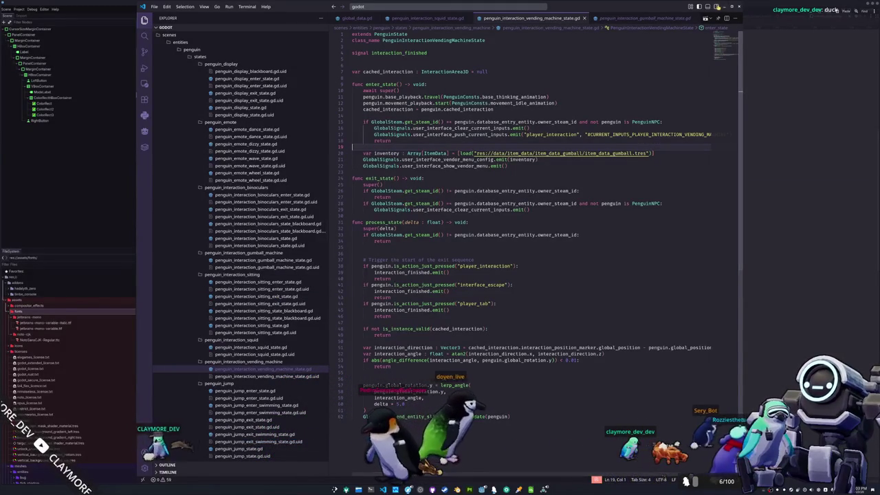
key(ctrl+alt+b)
click(731, 6)
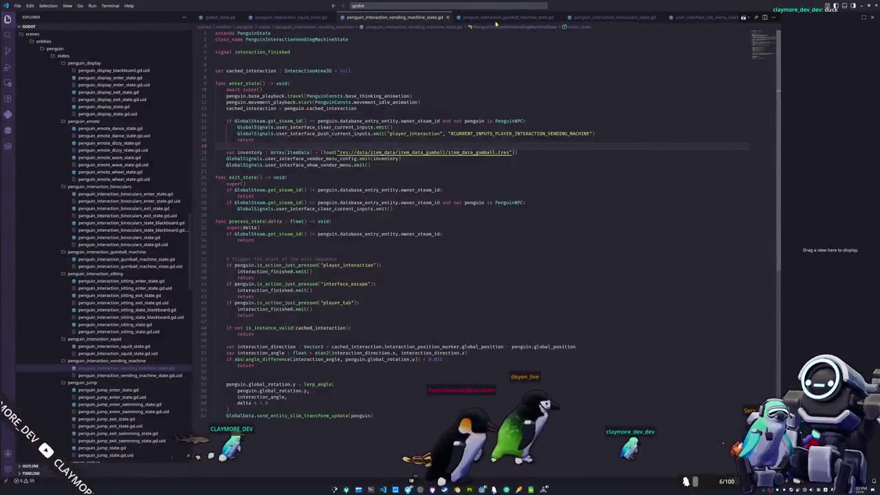
Show the gumball and vending machine states side by side, with gumball lines 18–20 selected.
click(500, 18)
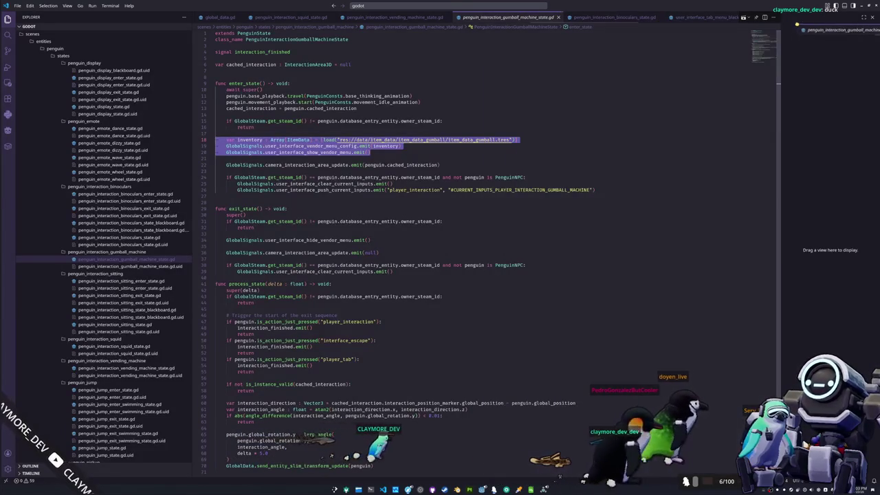
click(764, 17)
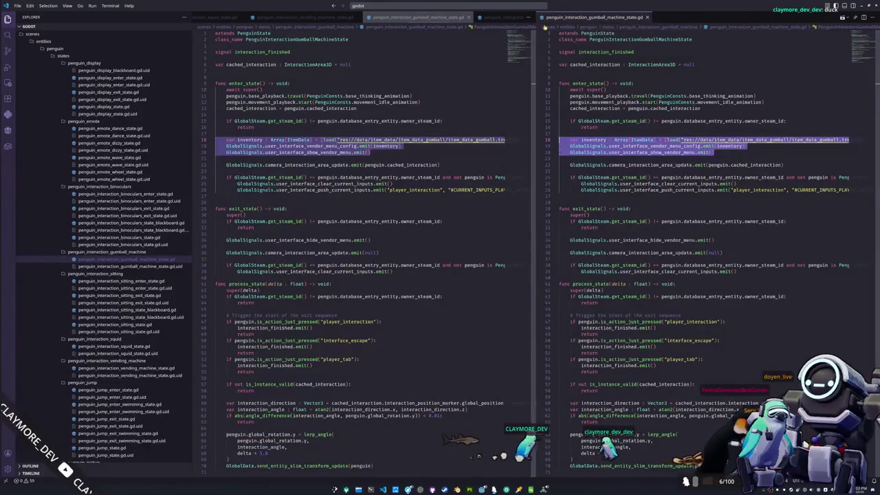
click(315, 20)
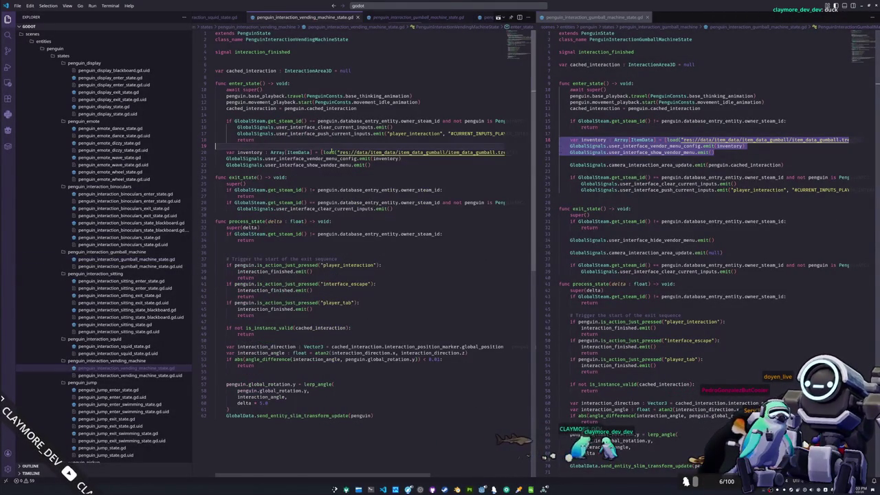
click(585, 159)
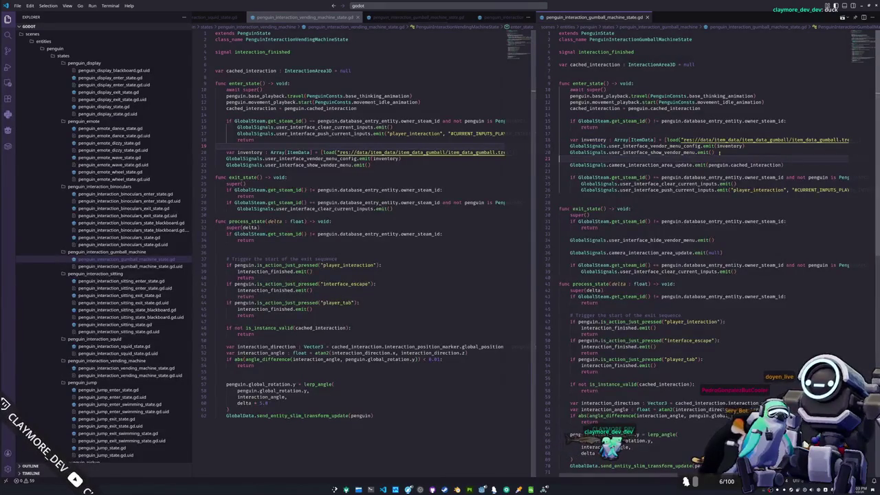
drag(614, 152, 558, 140)
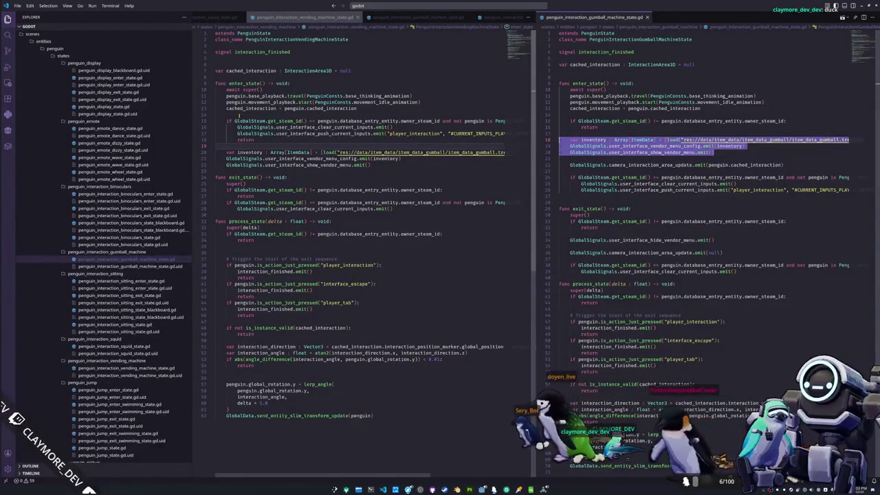
Cut the pasted inventory lines from the vending enter_state, remove the blank line, and save.
drag(216, 152, 406, 169)
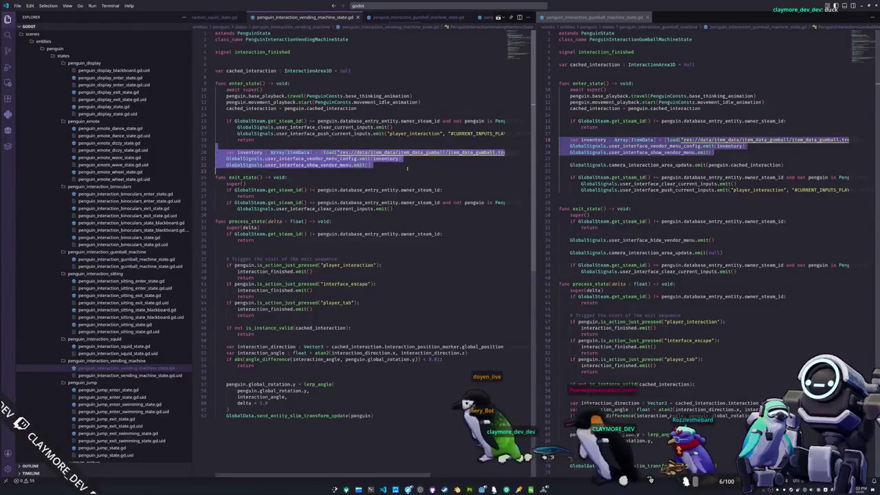
key(ctrl+x)
key(BackSpace)
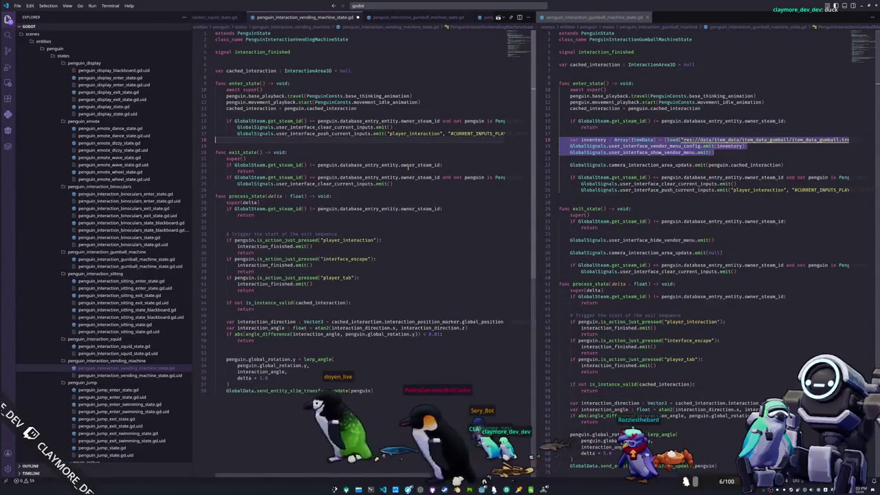
key(ctrl+s)
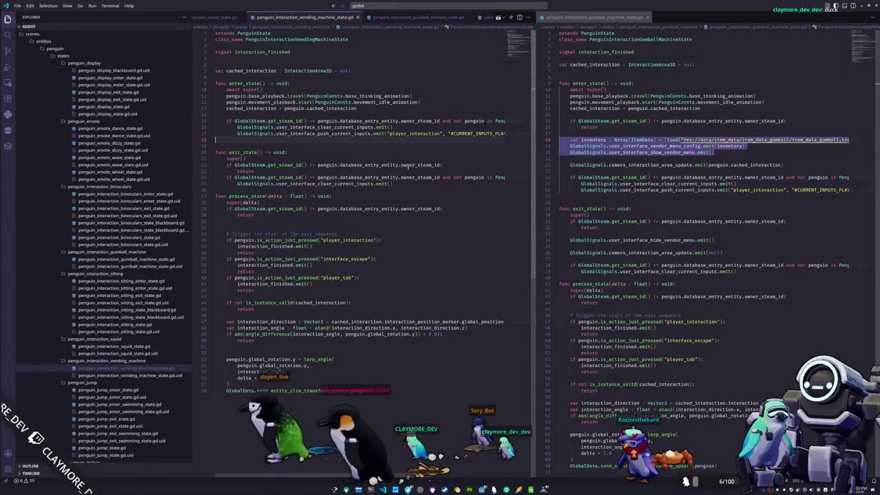
key(Up)
key(Up)
key(Up)
Return early if GlobalSteam.get_steam_id() != penguin.database_entry_entity.owner_steam_id.
key(Return)
key(Return)
key(Up)
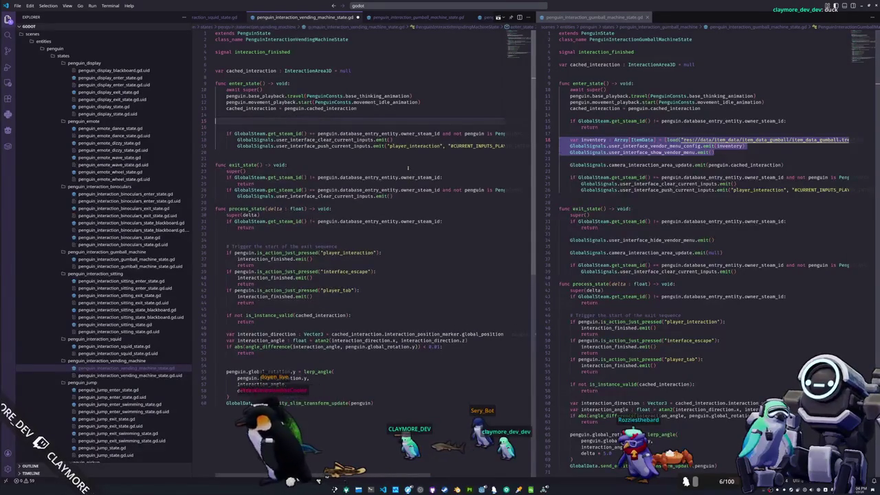
text(if GlobalSteam.)
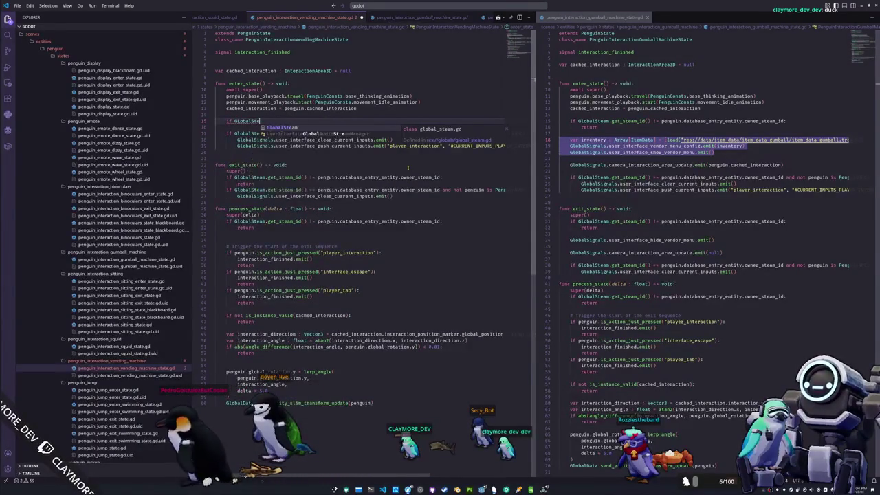
text(get_steam_id() != )
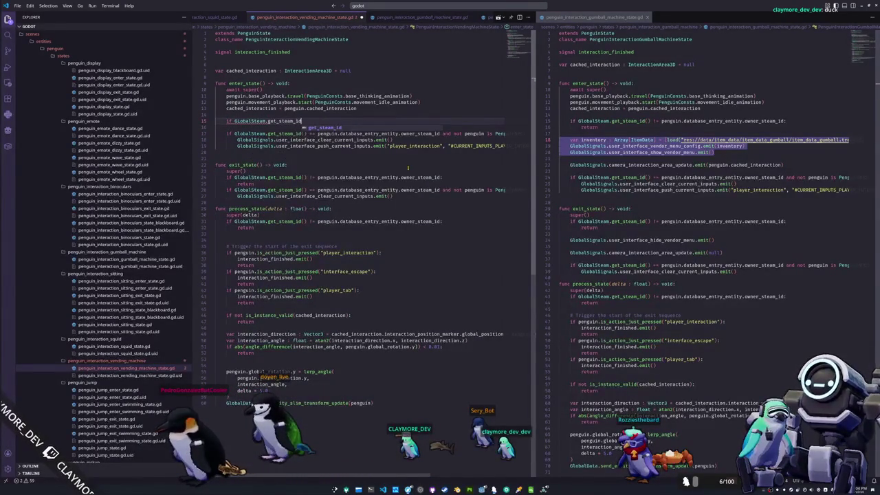
text(penguin.databas)
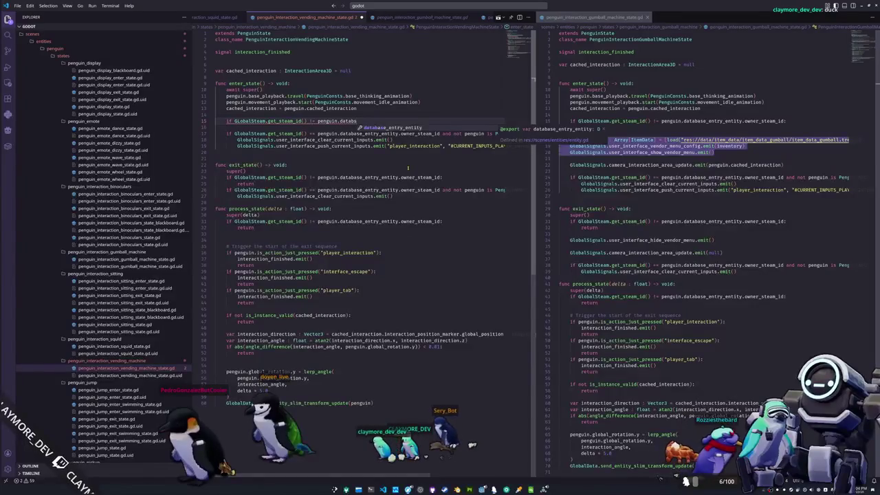
key(Return)
text(.owner)
key(Return)
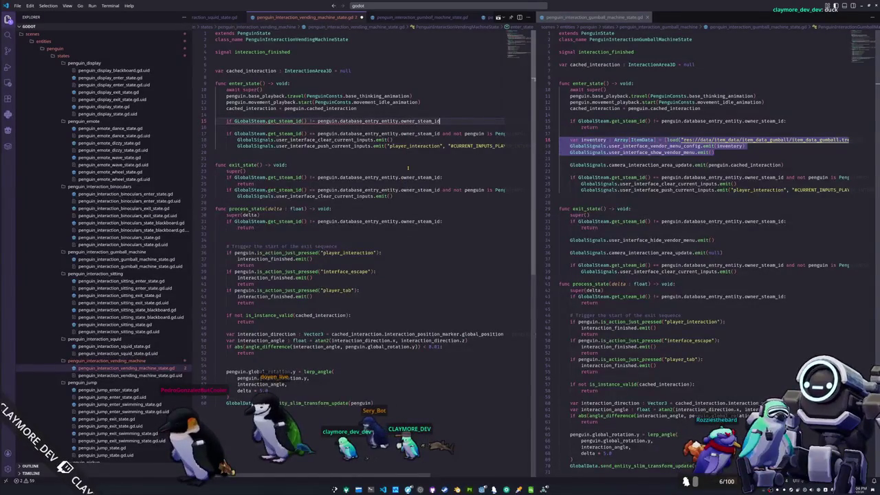
key(Return)
text(turn)
key(Return)
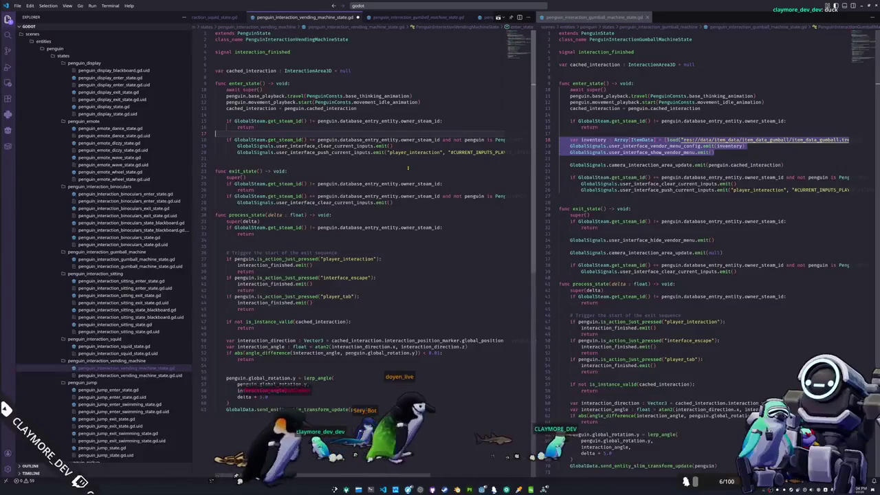
Paste the vendor menu lines and add GlobalSignals.camera_interaction_area_update.emit(penguin.cached_interaction).
key(Return)
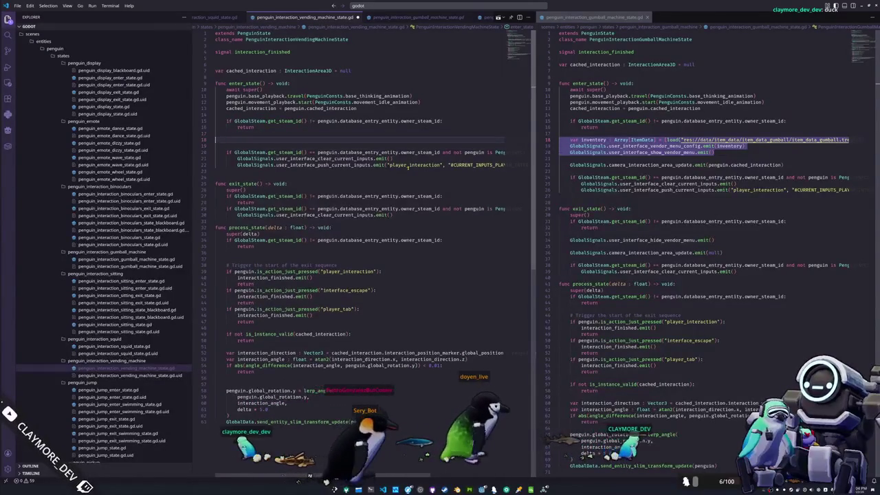
key(ctrl+v)
key(Return)
key(Return)
text(GlobalSignals.camera)
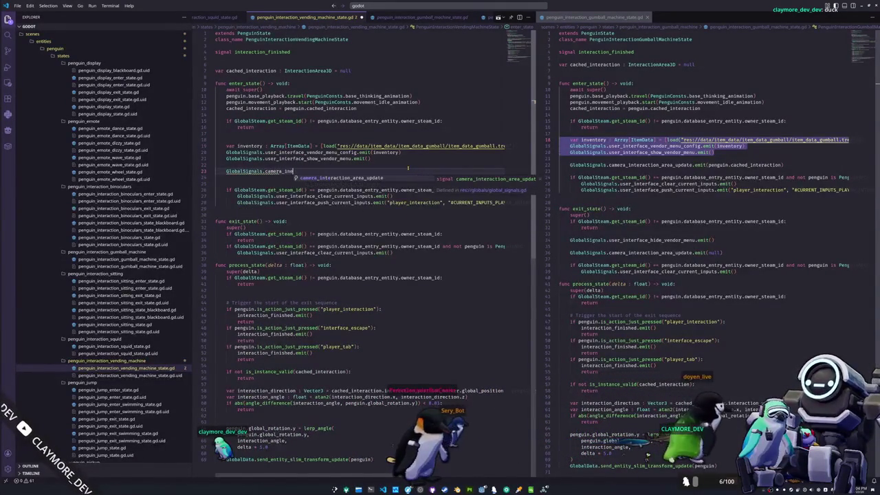
key(Return)
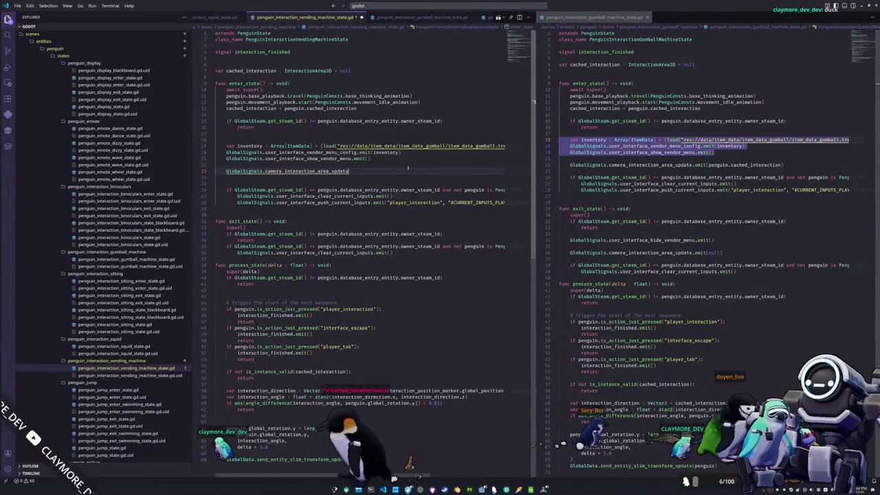
text(.emit(pengui)
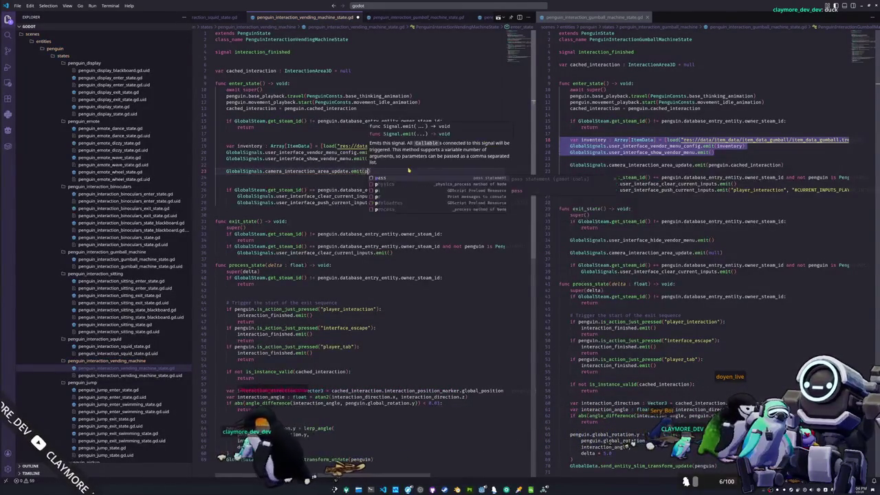
text(n.cached_interaction)
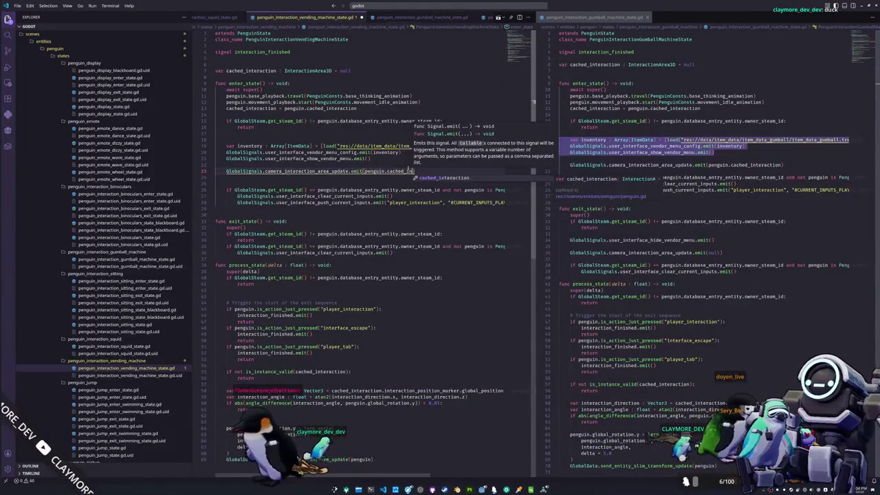
text())
key(Delete)
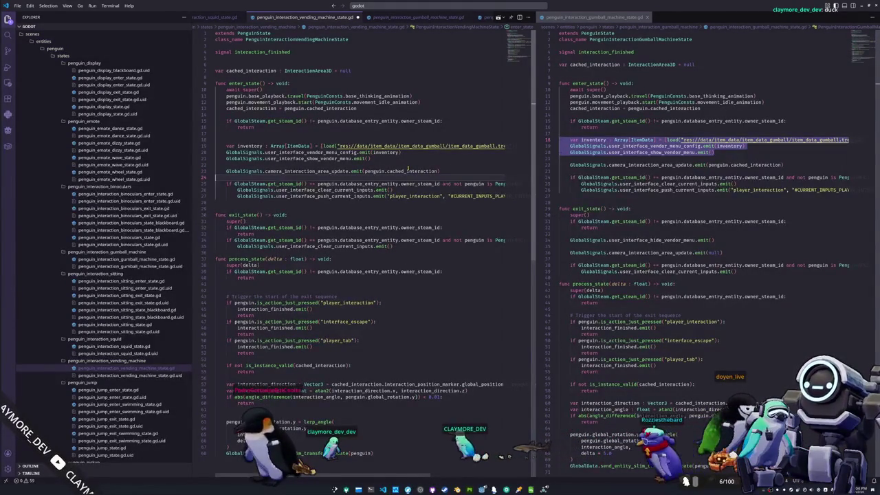
Replace the gumball load() call with an empty inventory.
key(Up)
key(Up)
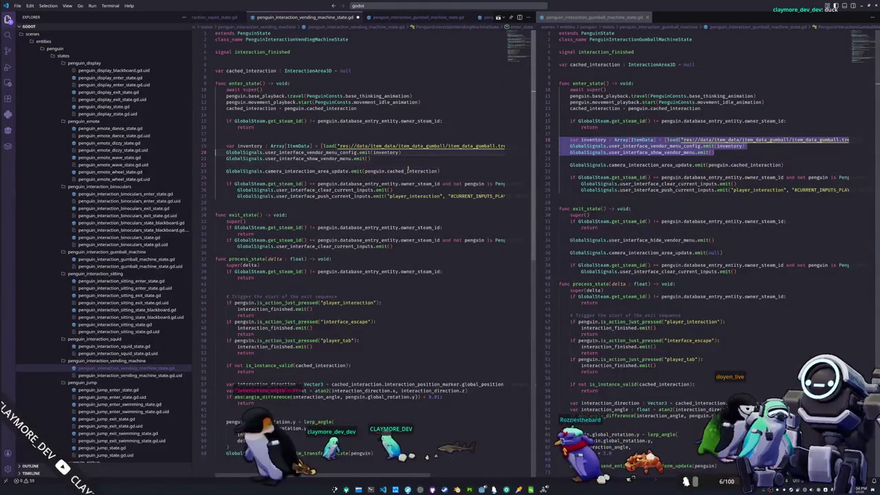
key(Up)
key(Up)
key(Up)
key(End)
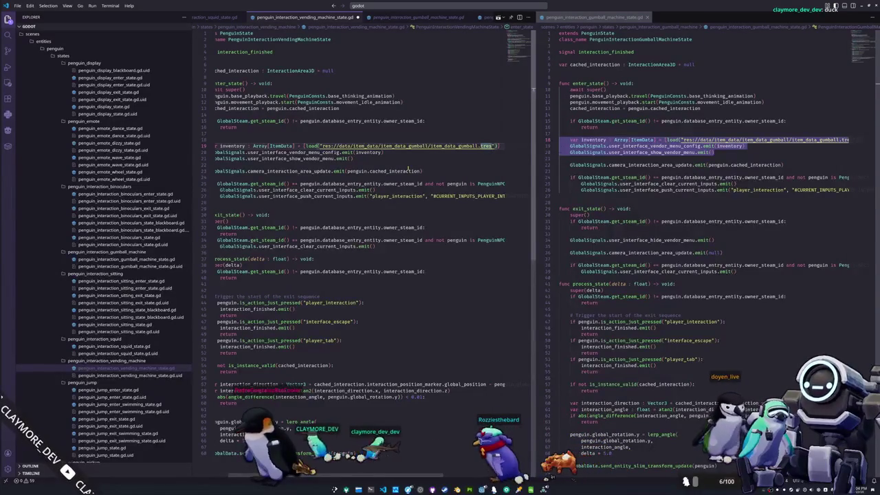
key(ctrl+Left)
key(ctrl+Left)
key(ctrl+Left)
key(ctrl+Left)
key(ctrl+Left)
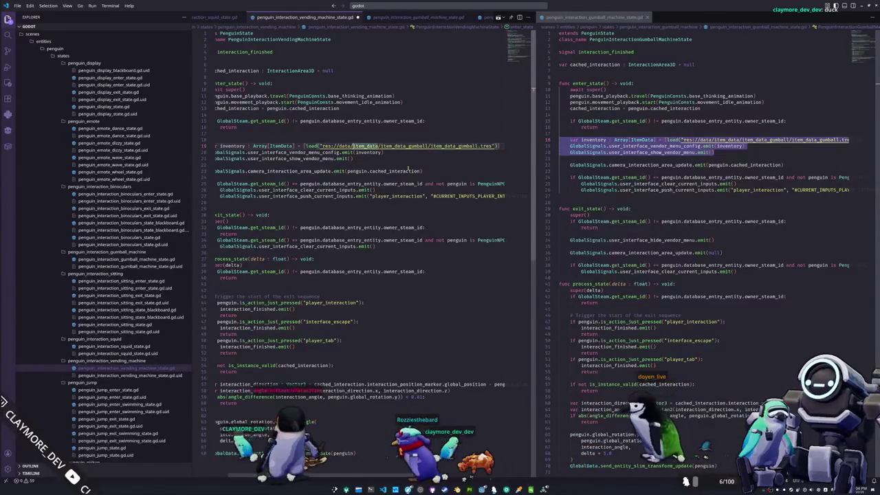
key(ctrl+shift+Right)
key(ctrl+shift+Right)
key(ctrl+shift+Right)
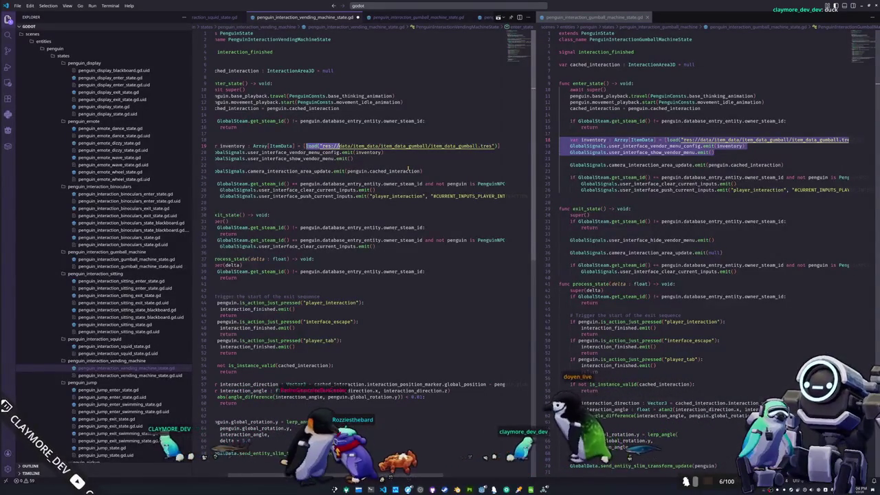
key(BackSpace)
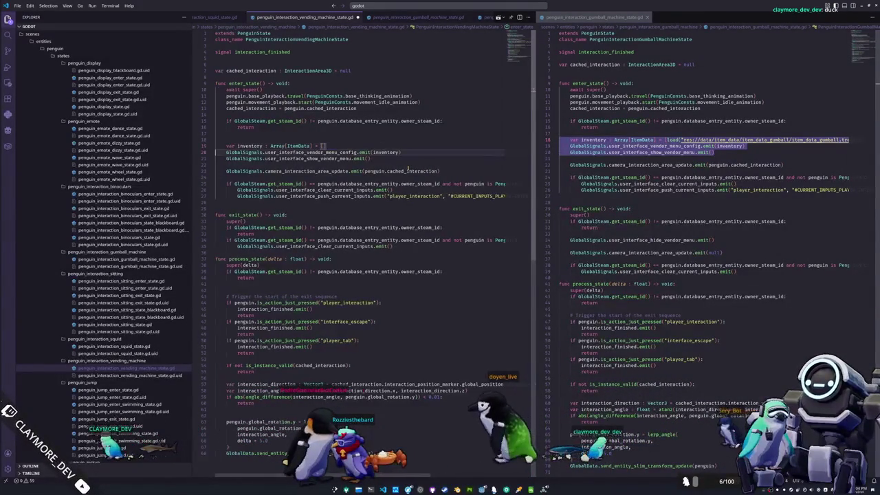
key(Down)
key(Down)
key(Down)
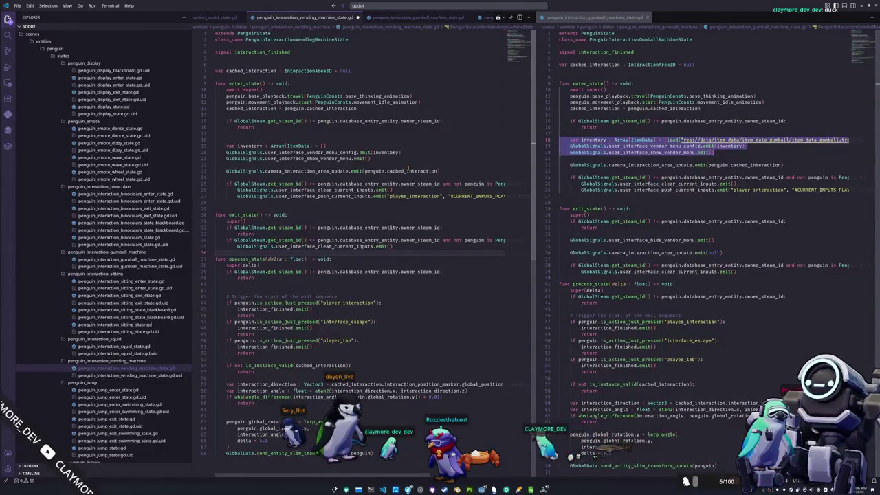
key(Return)
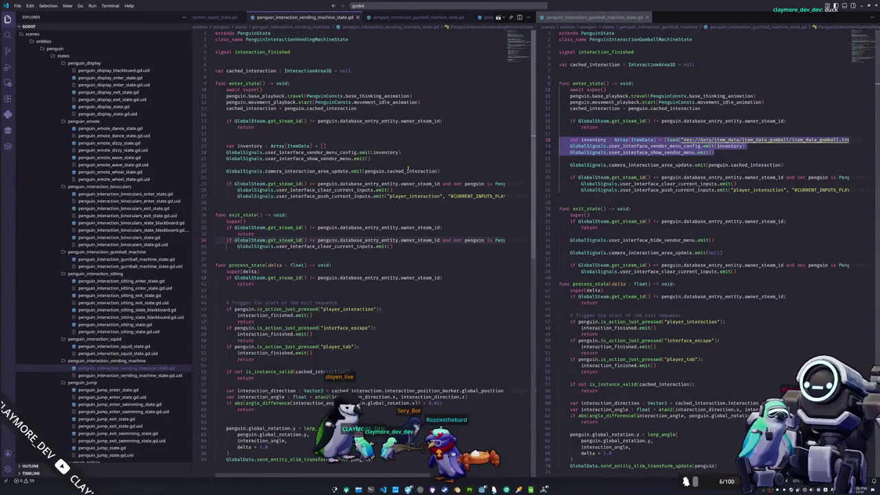
Copy the hide_vendor_menu and camera_interaction_area_update.emit(null) lines into the vending exit_state, removing extra blank lines.
key(Return)
key(Return)
key(Return)
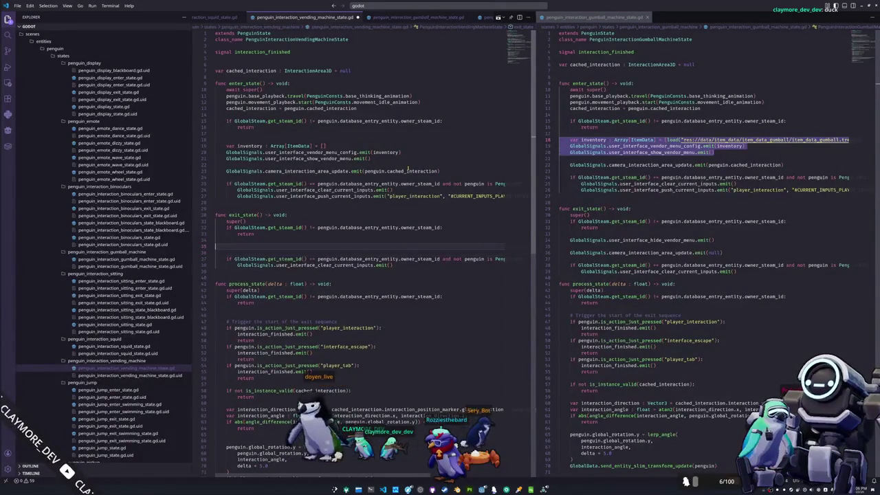
drag(722, 253, 557, 234)
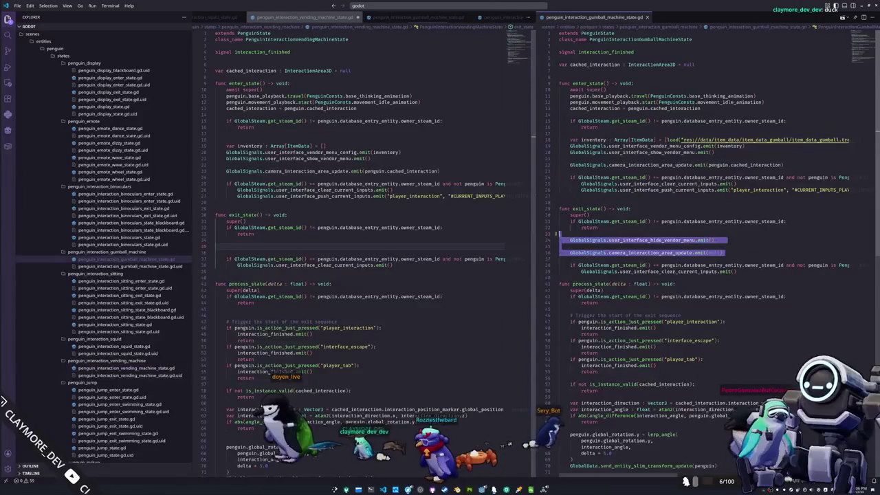
key(ctrl+c)
click(320, 245)
key(ctrl+v)
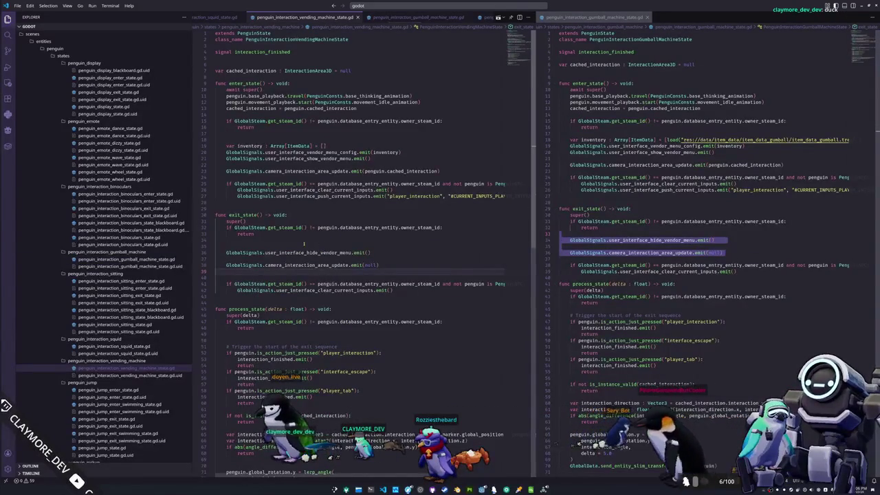
double_click(298, 246)
click(285, 271)
key(BackSpace)
click(286, 252)
key(BackSpace)
click(285, 258)
Tidy the gumball exit_state spacing, adding a blank line before process_state.
click(584, 246)
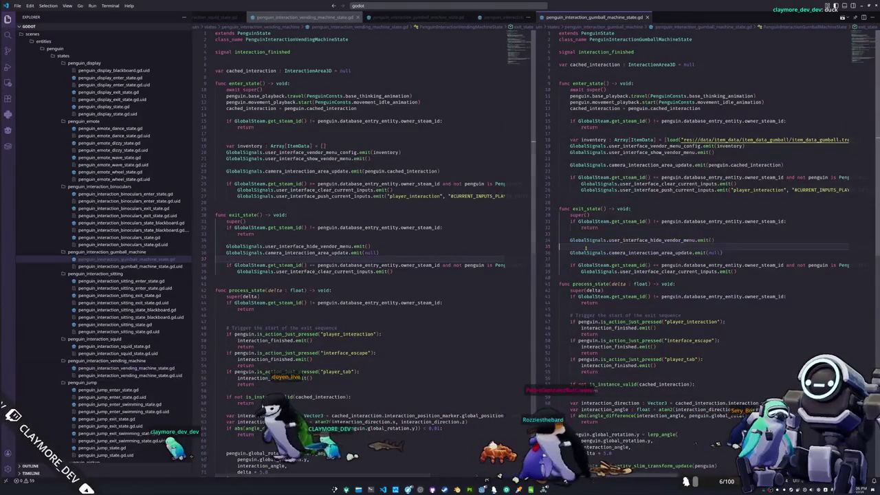
key(BackSpace)
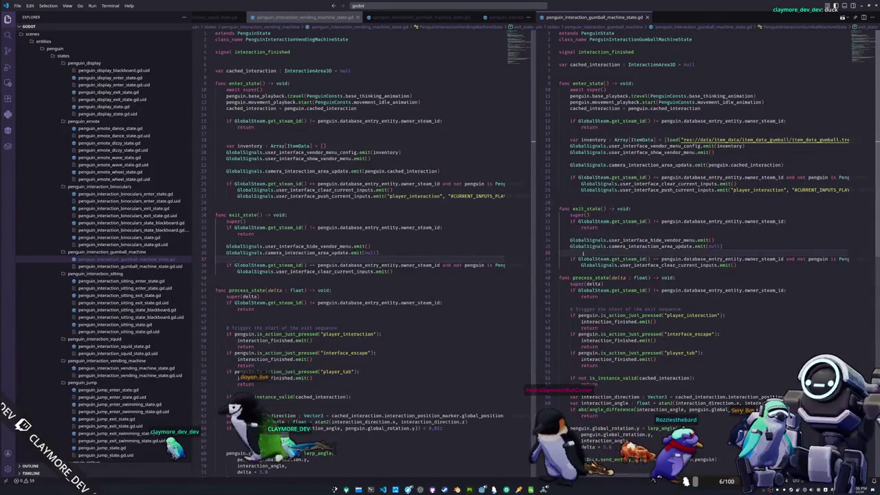
click(575, 270)
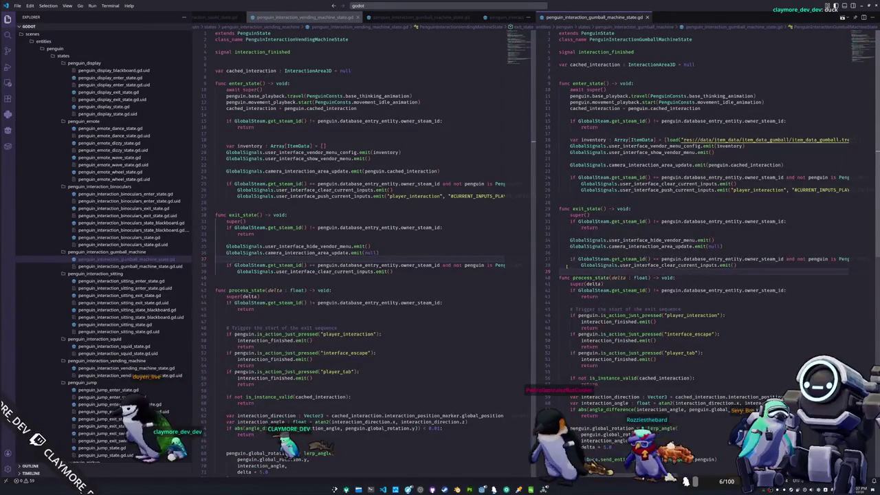
click(348, 278)
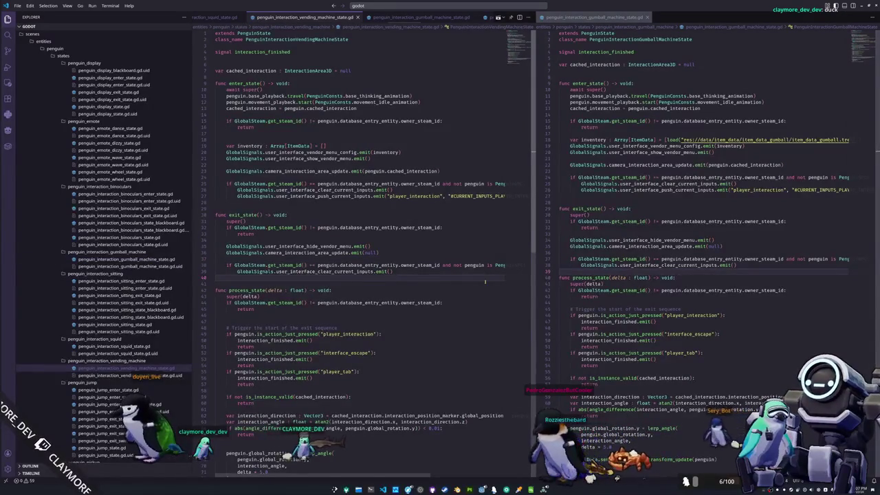
click(579, 272)
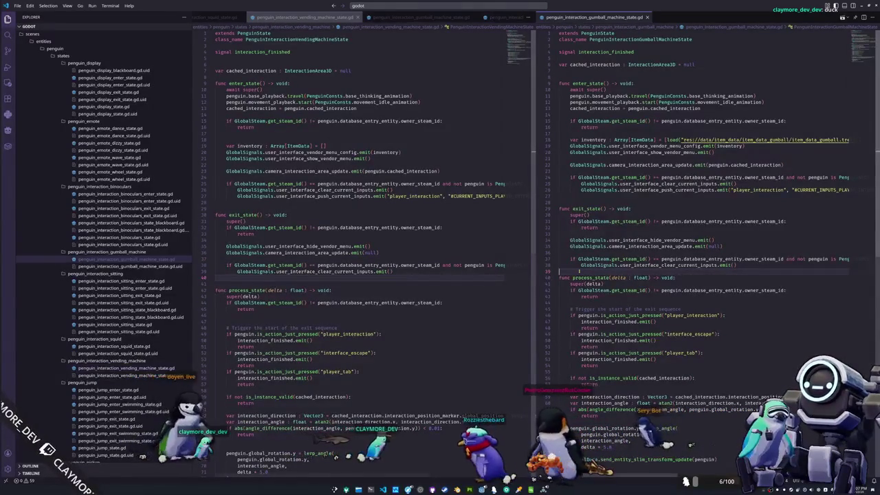
key(Return)
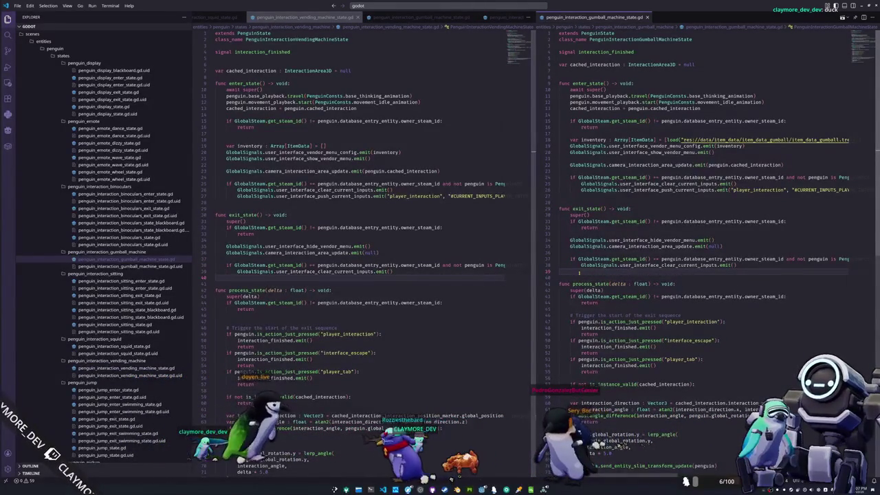
click(437, 259)
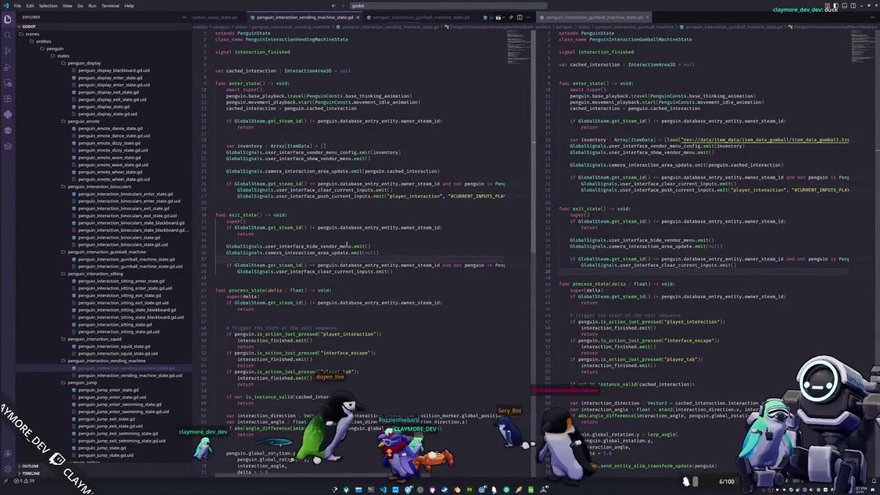
click(360, 177)
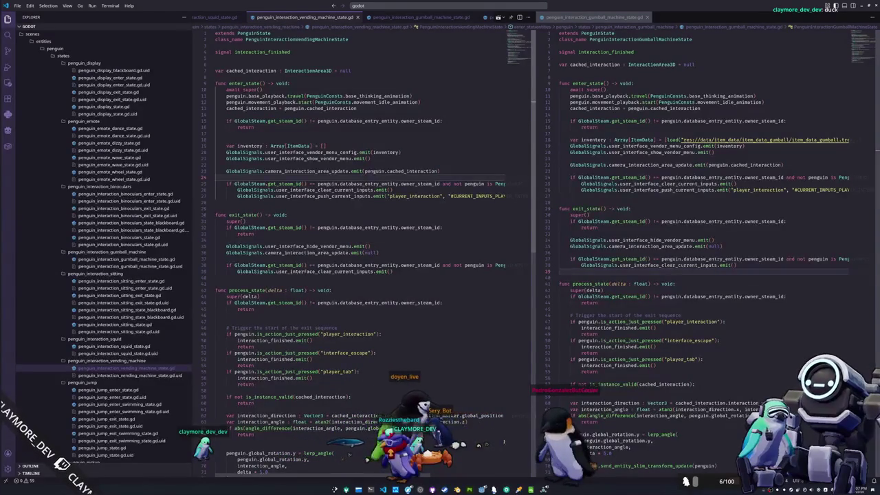
key(alt+Tab)
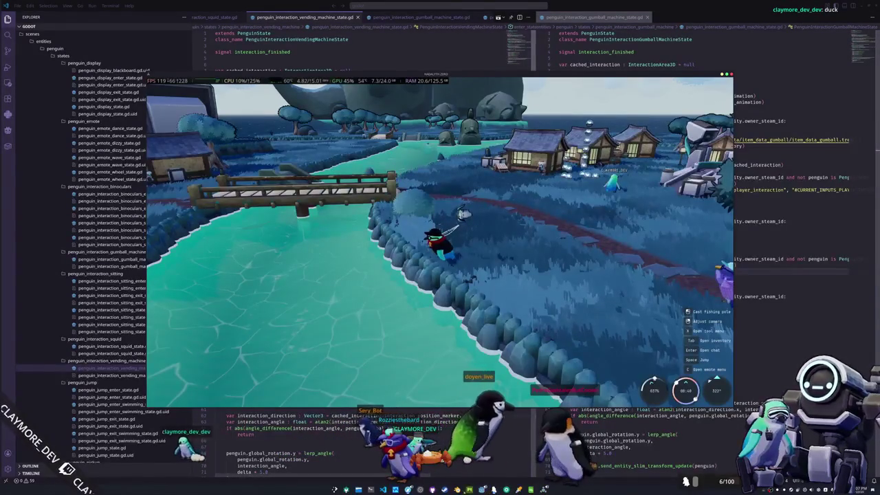
Dismiss the export dialog in Godot and run the game with F6.
key(alt+Tab)
key(alt+Tab)
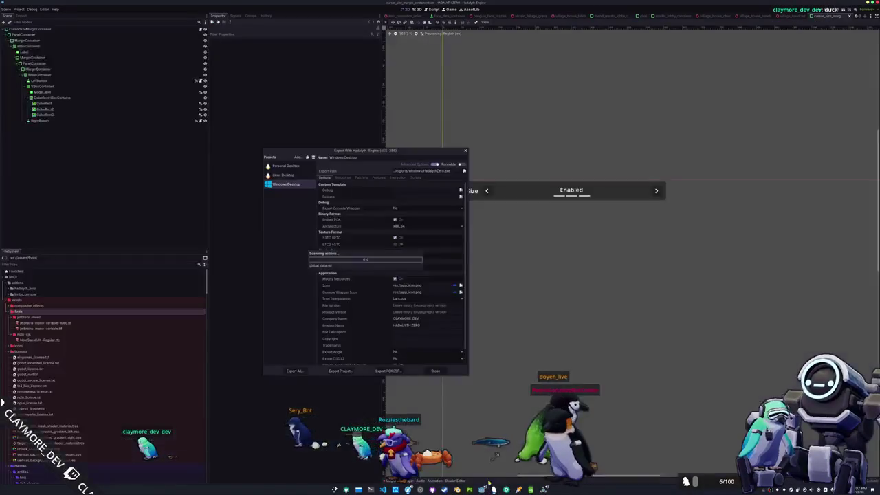
click(433, 370)
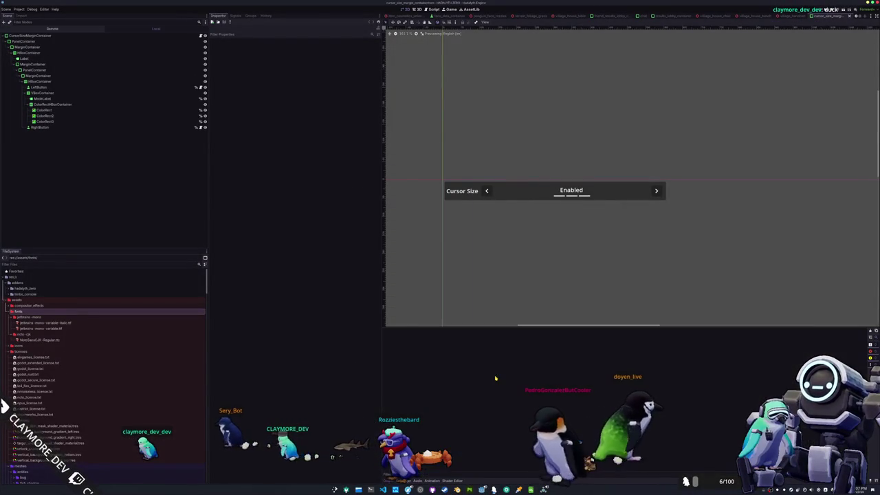
key(F6)
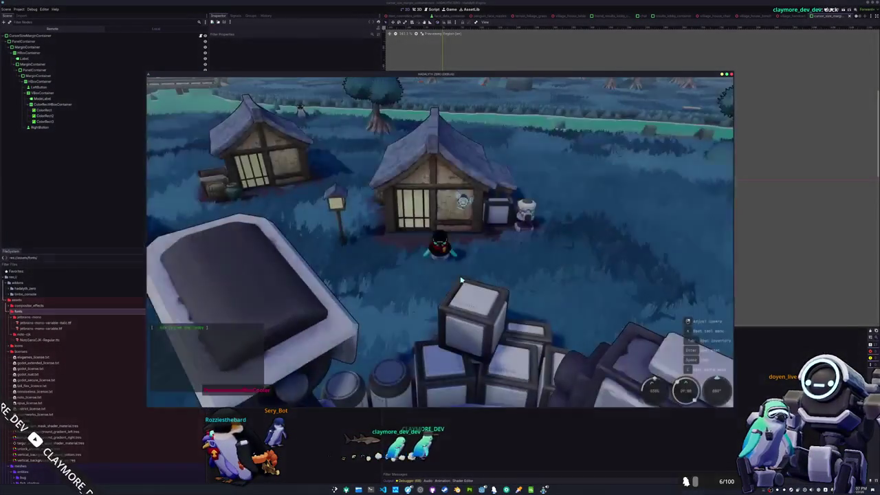
Walk to the vending machine, toggle its vendor menu several times, then open the player inventory.
key(w)
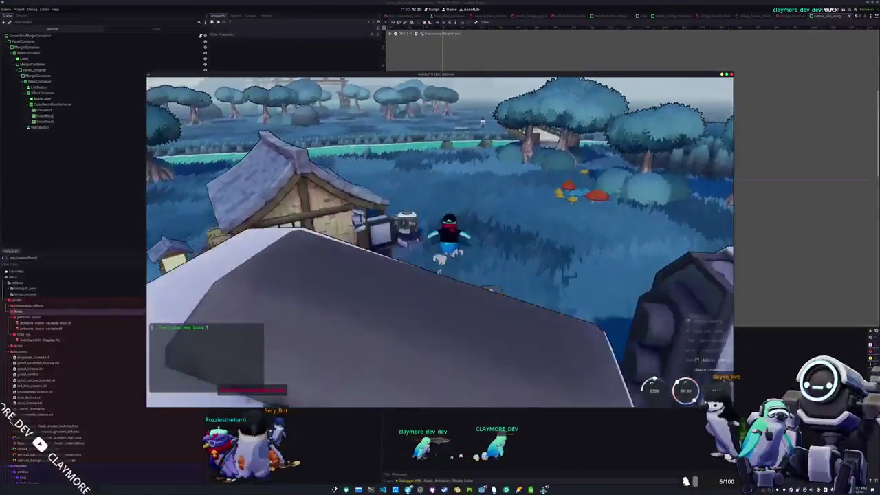
key(w)
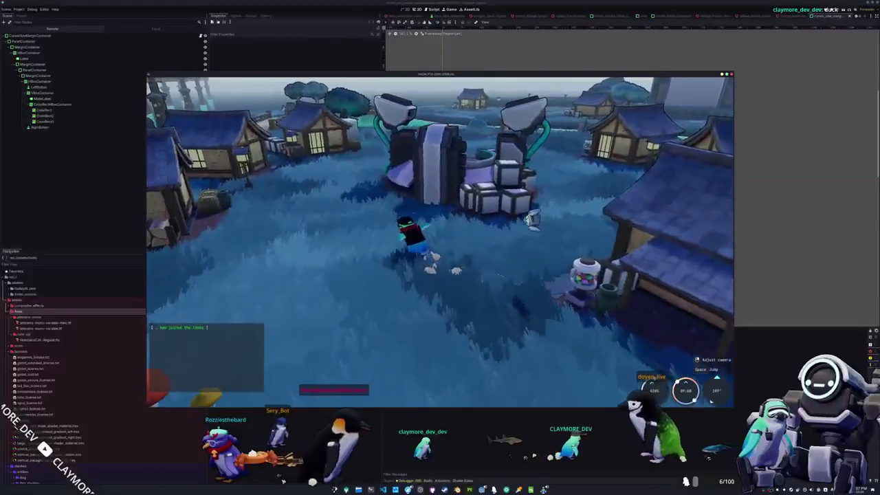
key(w)
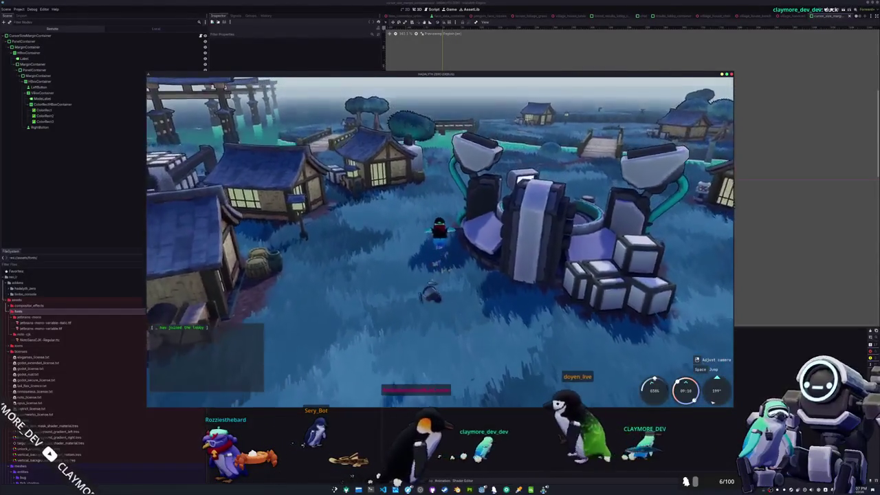
key(w)
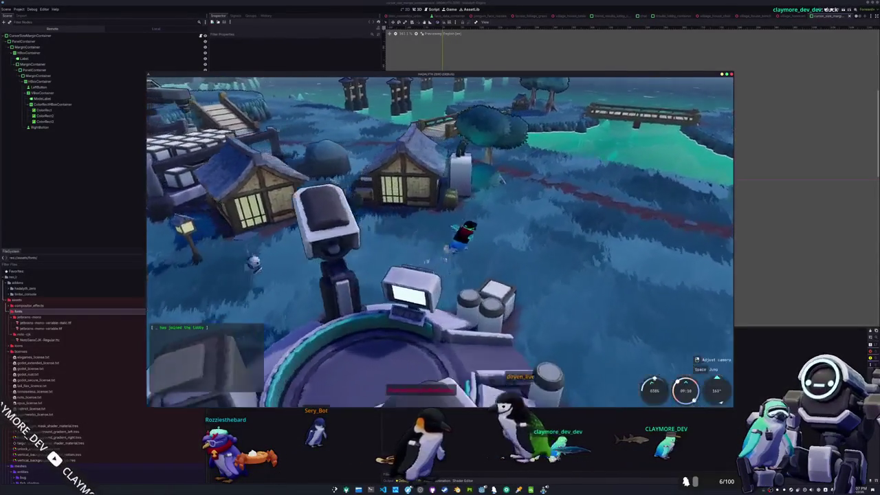
key(w)
key(e)
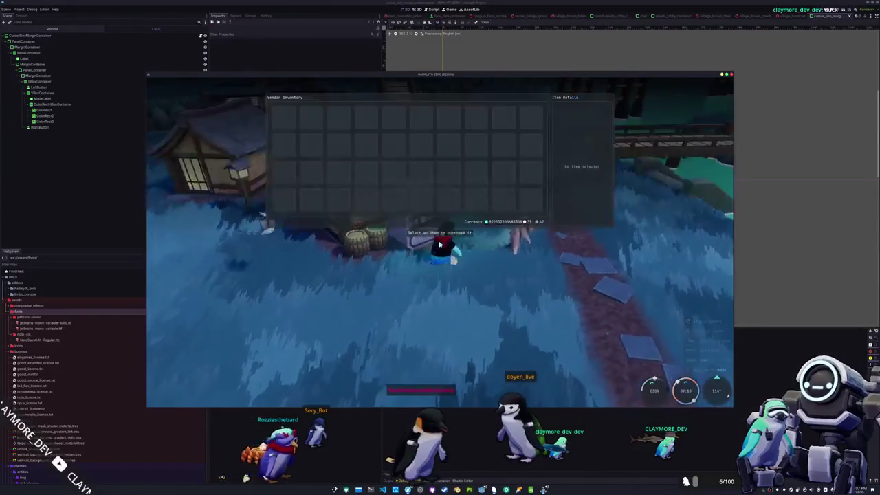
key(e)
key(e)
key(e)
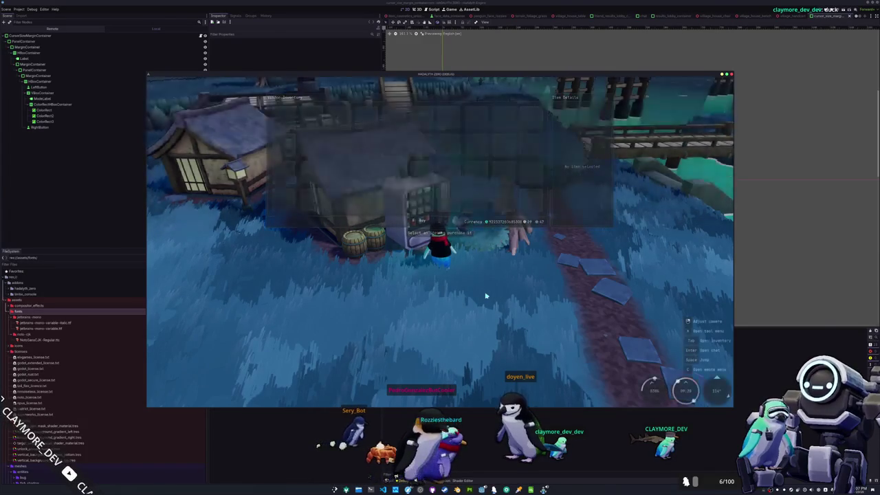
key(e)
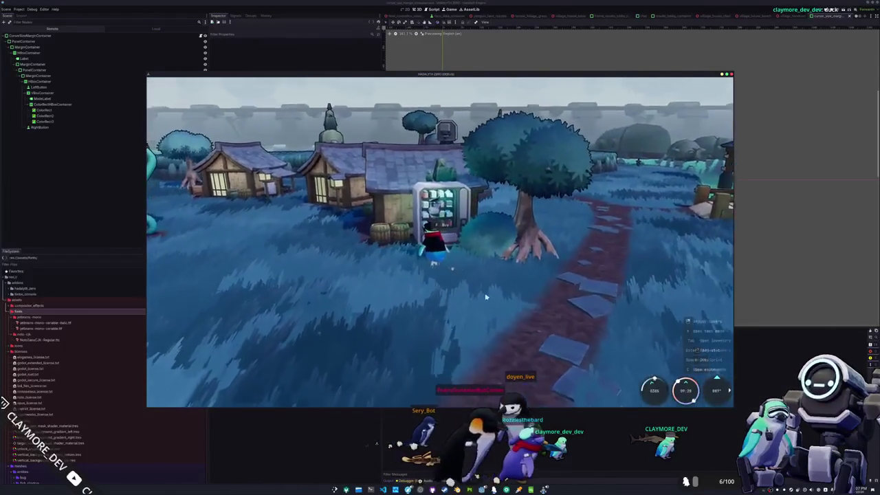
key(e)
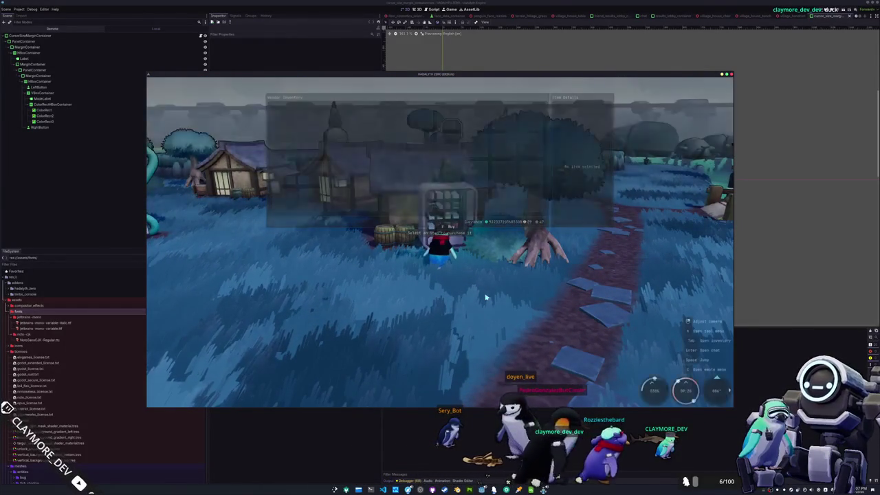
key(e)
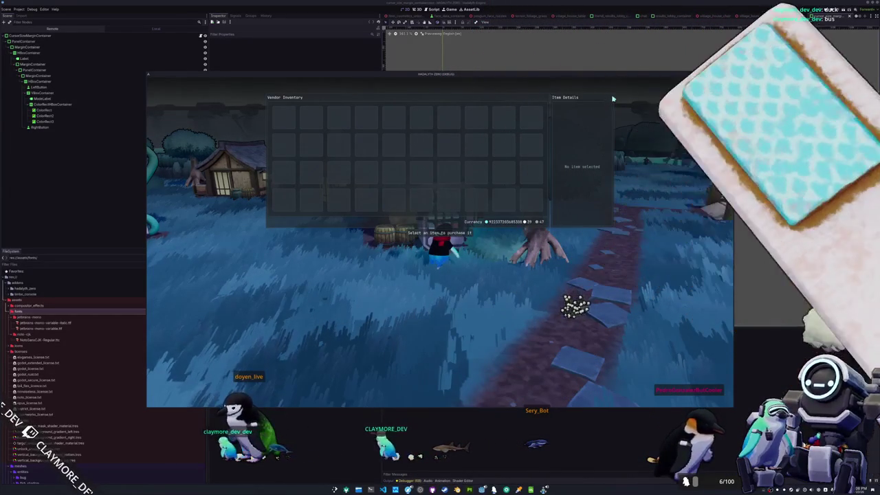
key(Tab)
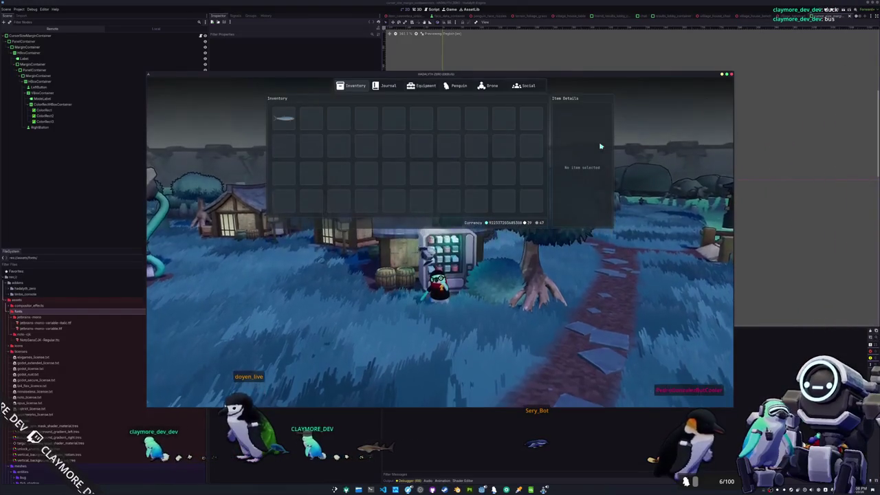
Browse the Journal, Penguin and Inventory pages, then close the menu.
click(402, 88)
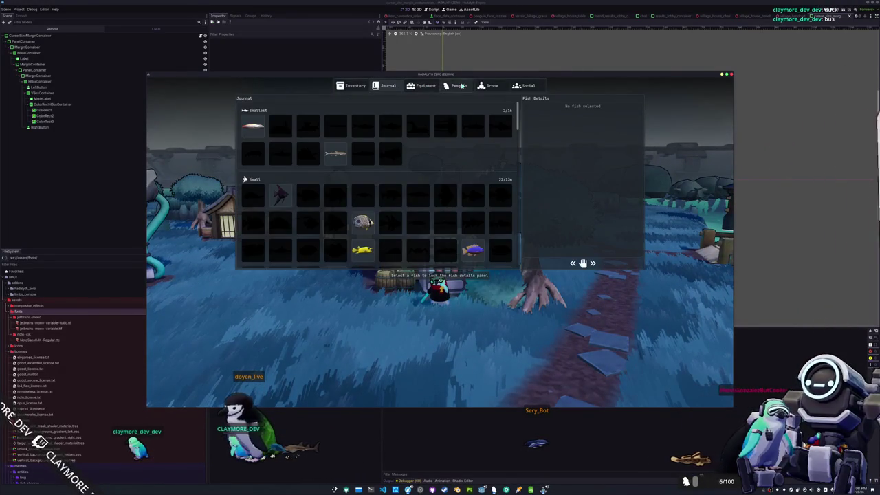
click(459, 85)
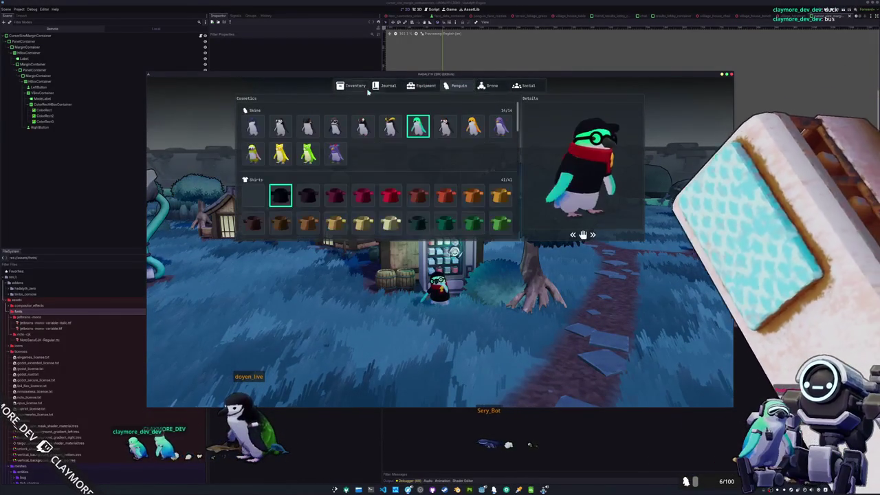
click(356, 87)
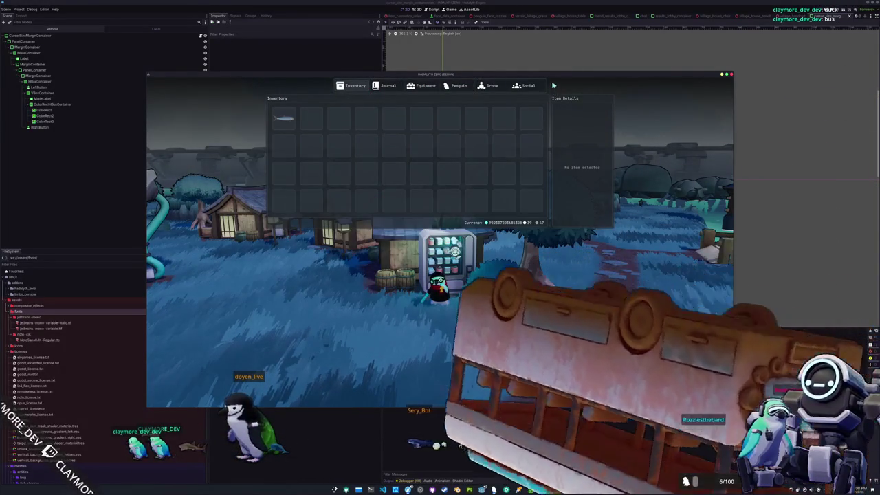
key(Tab)
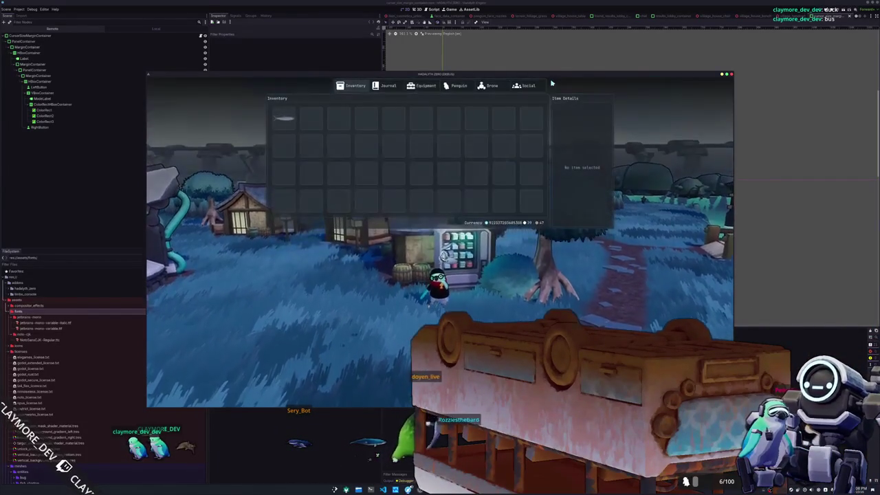
key(Tab)
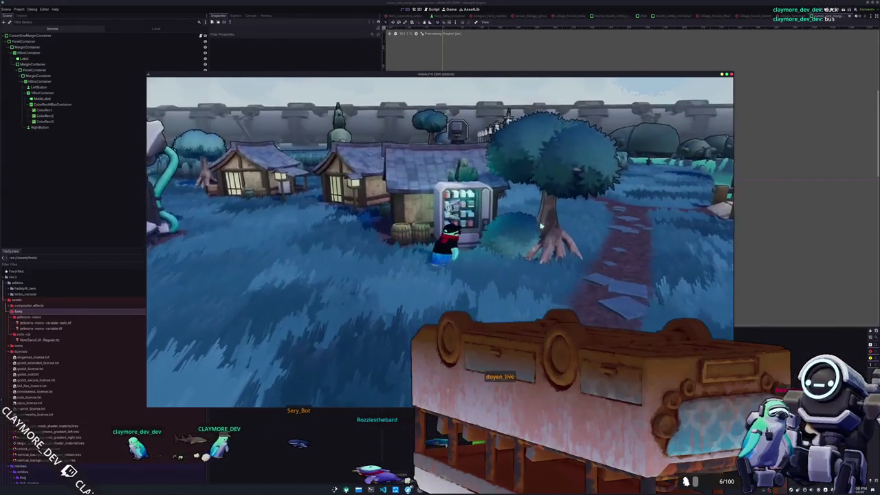
Run back to the vending machine, open and close its vendor inventory, then stop the game.
key(w)
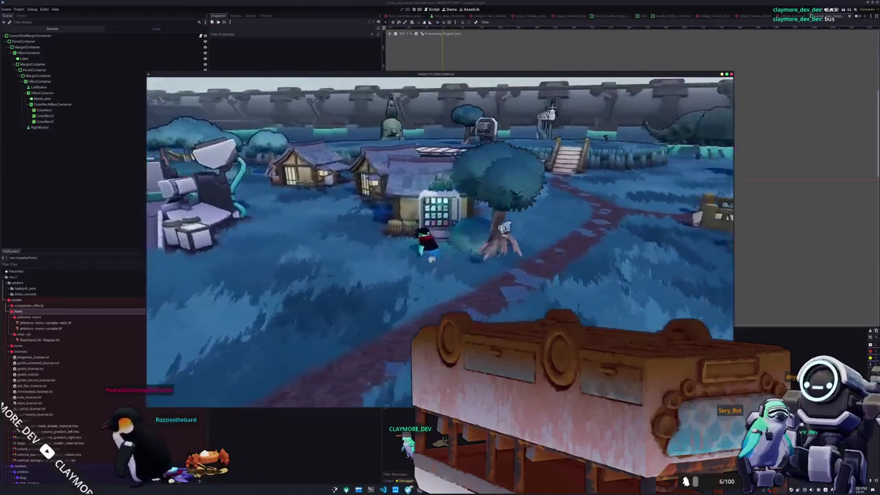
key(e)
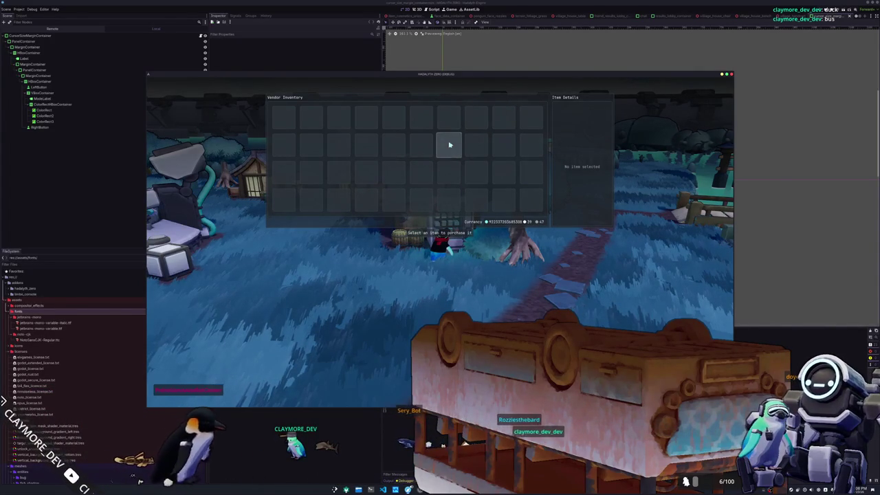
key(Escape)
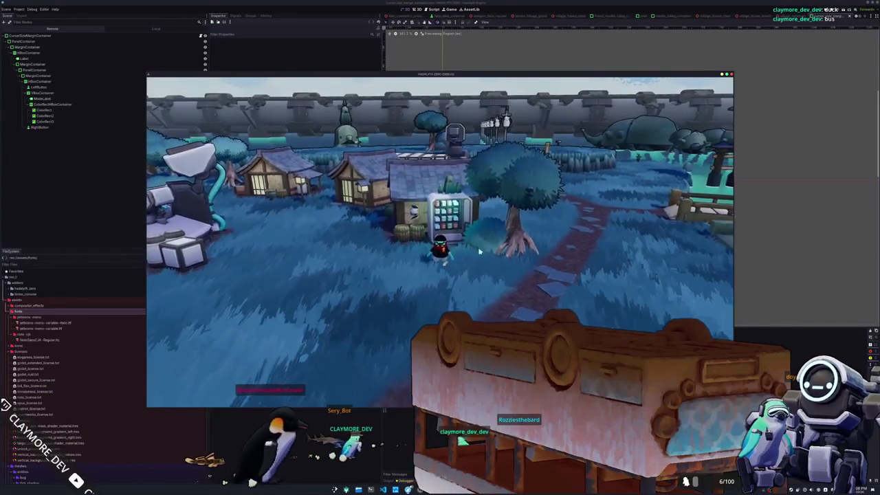
key(F6)
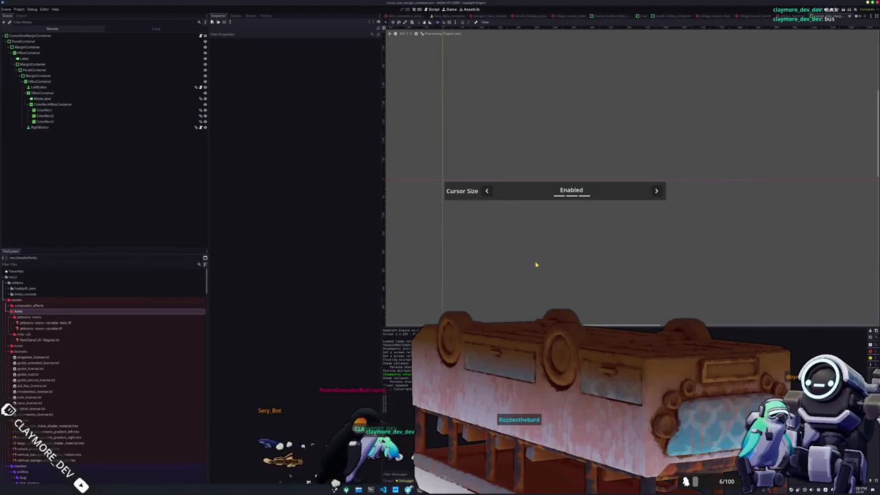
Quick-open tech_gumball_machine.tscn and select its InteractionCameraPositionMarker3D and InteractionCameraPositionPivot nodes.
key(ctrl+shift+o)
text(gum)
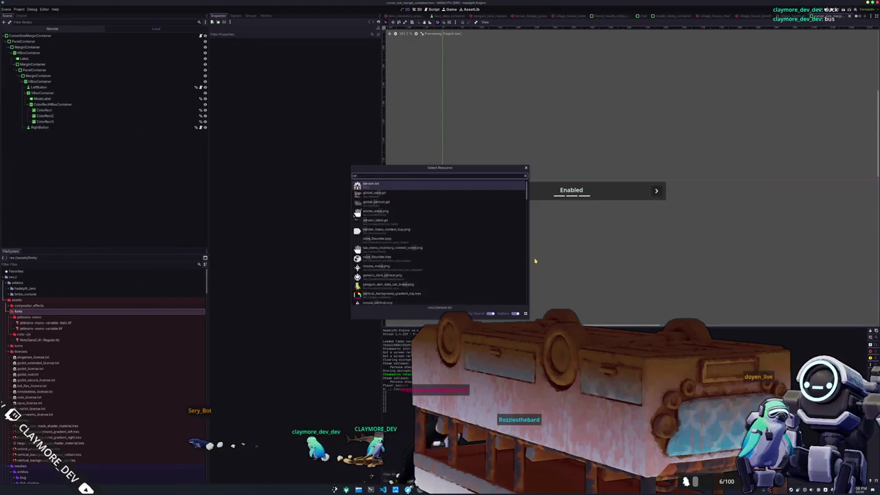
text(ball)
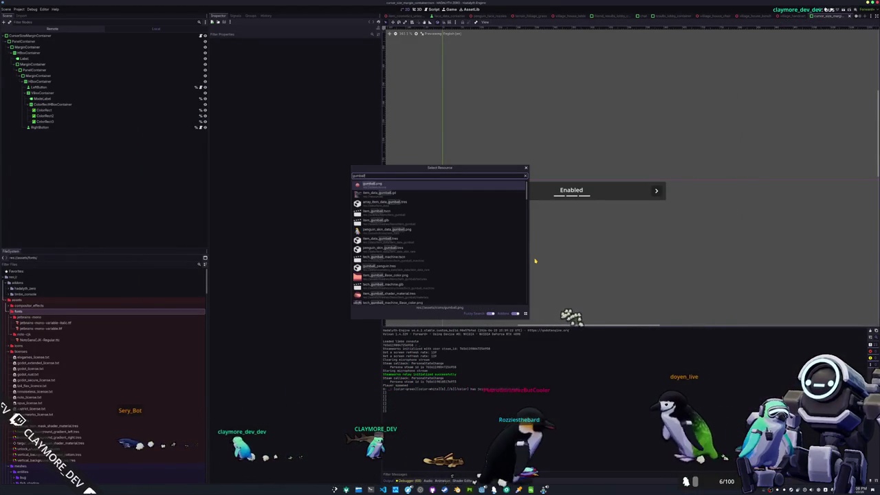
key(Down)
key(Down)
key(Down)
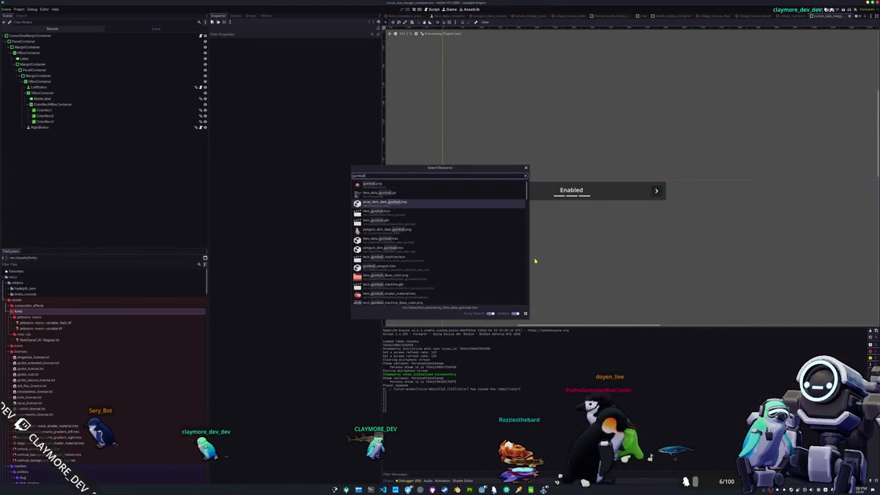
key(Up)
key(Up)
key(Up)
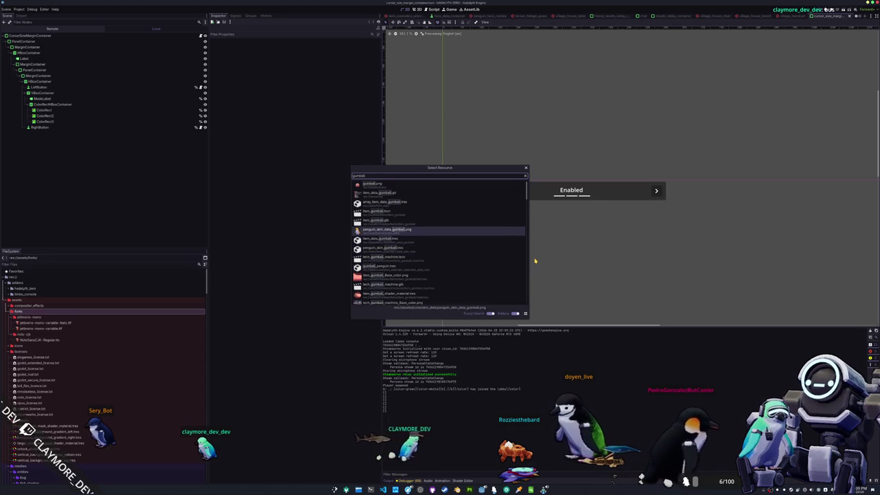
key(Down)
key(Down)
key(Down)
key(Down)
key(Down)
key(Down)
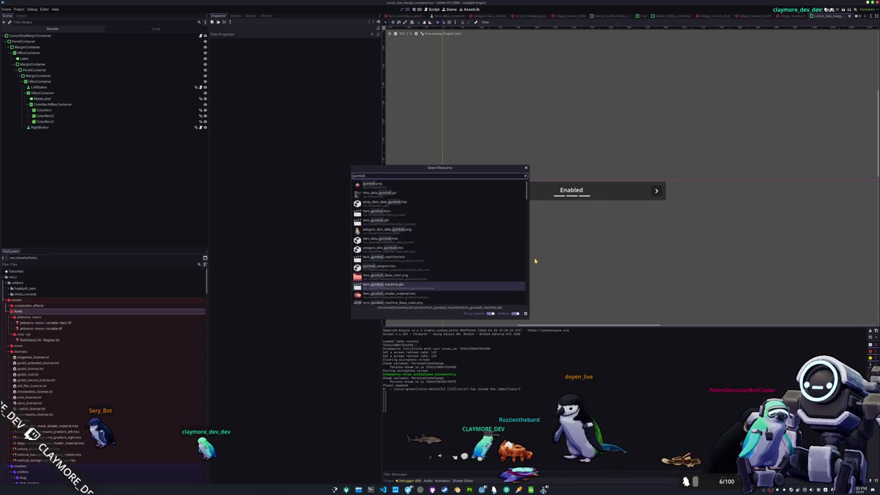
key(ctrl+a)
text(te)
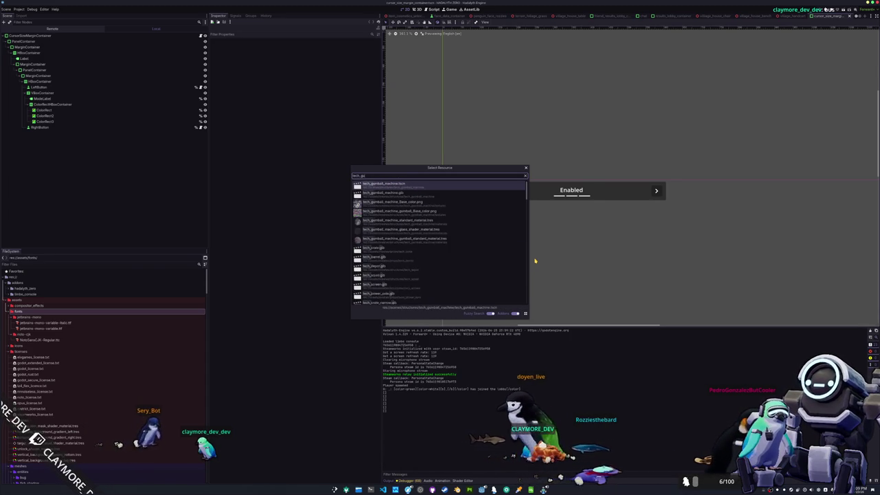
key(Return)
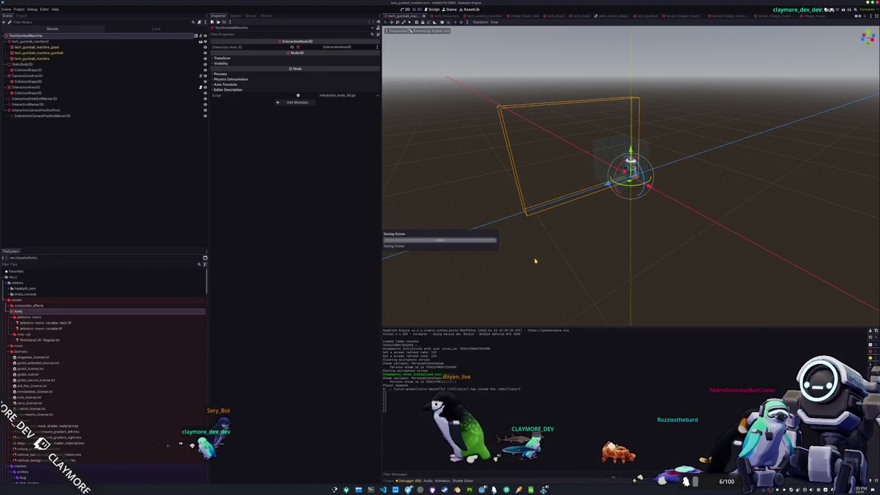
click(58, 116)
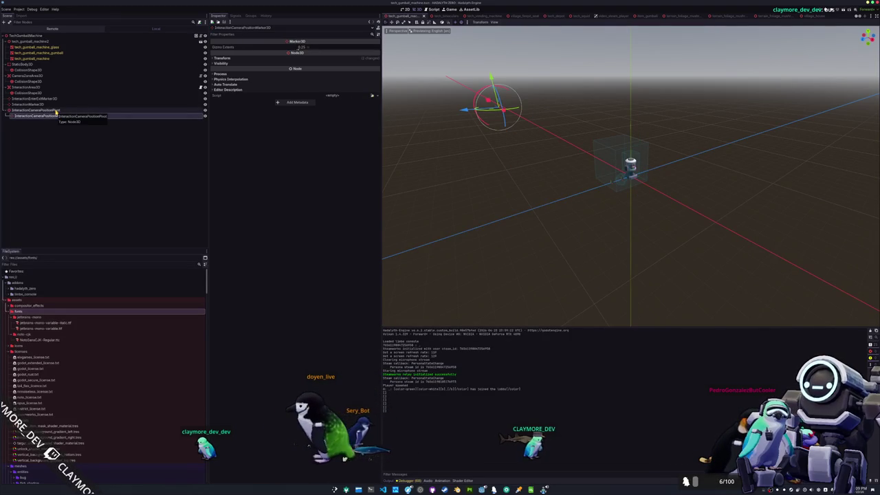
ctrl+click(57, 111)
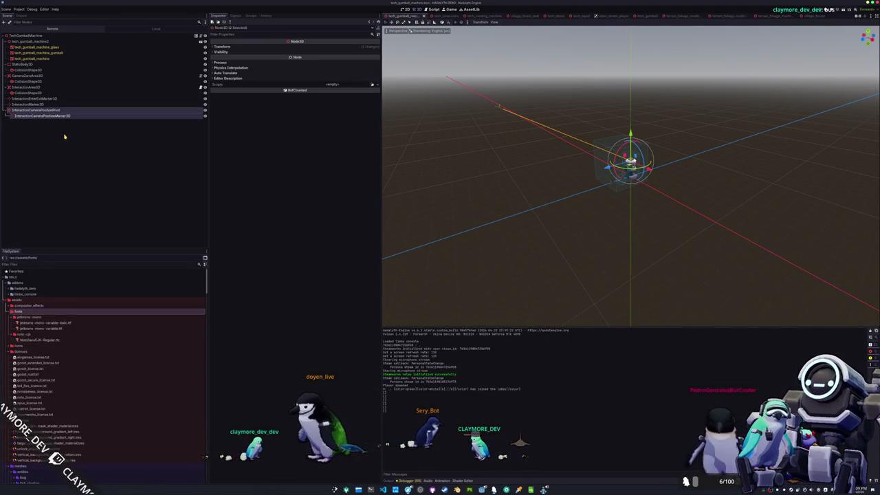
Quick-open the tech_vending_machine.tscn scene.
key(alt+shift+o)
text(tech_sl)
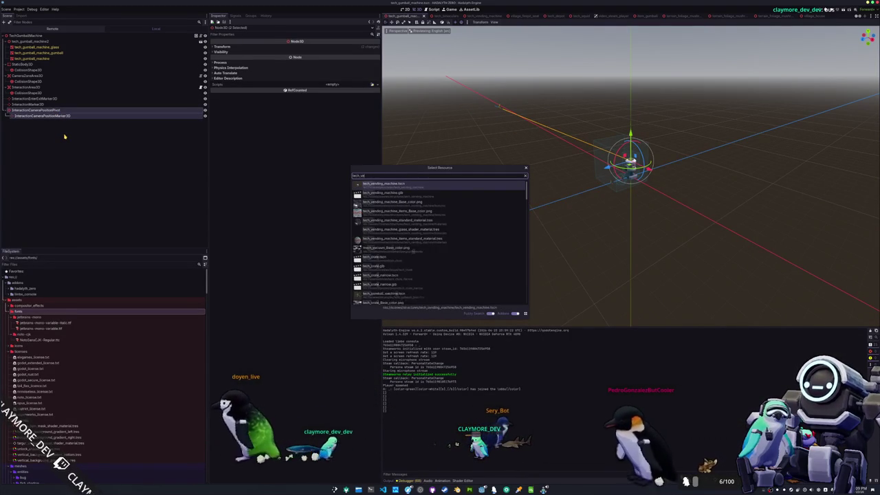
key(Return)
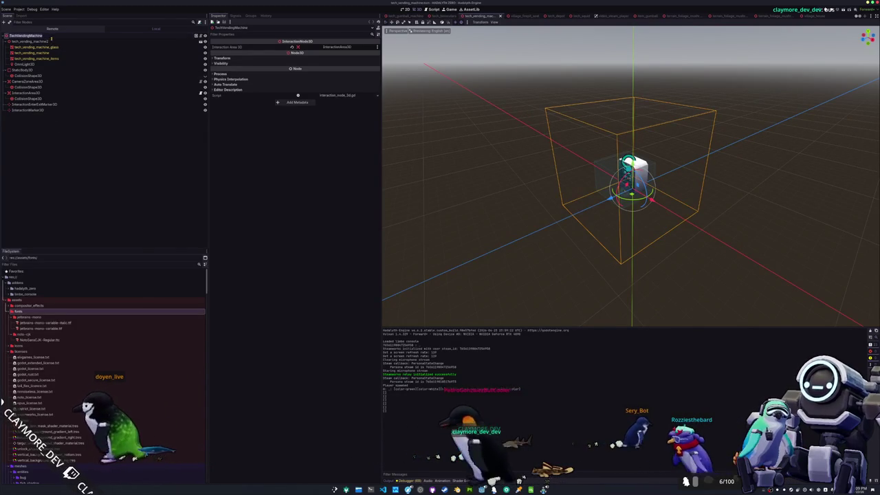
Paste the camera pivot with its marker and assign InteractionCameraPositionMarker3D as InteractionArea3D's camera override position.
key(ctrl+v)
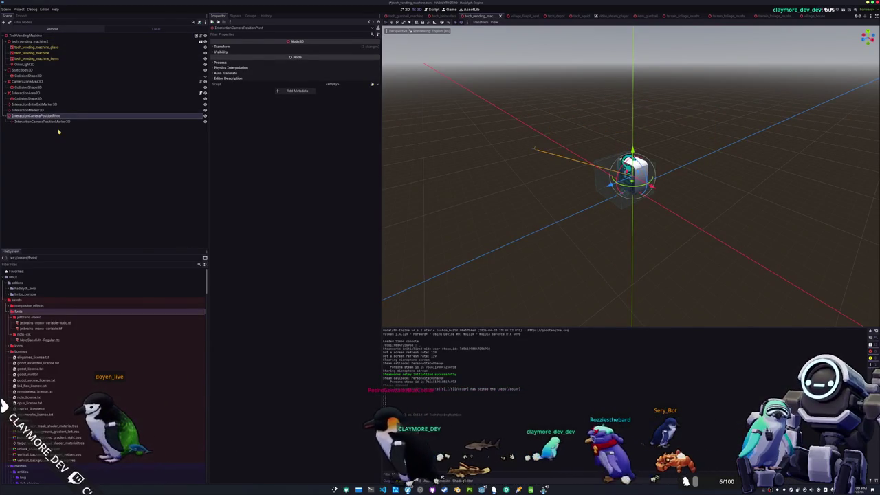
click(59, 132)
click(51, 93)
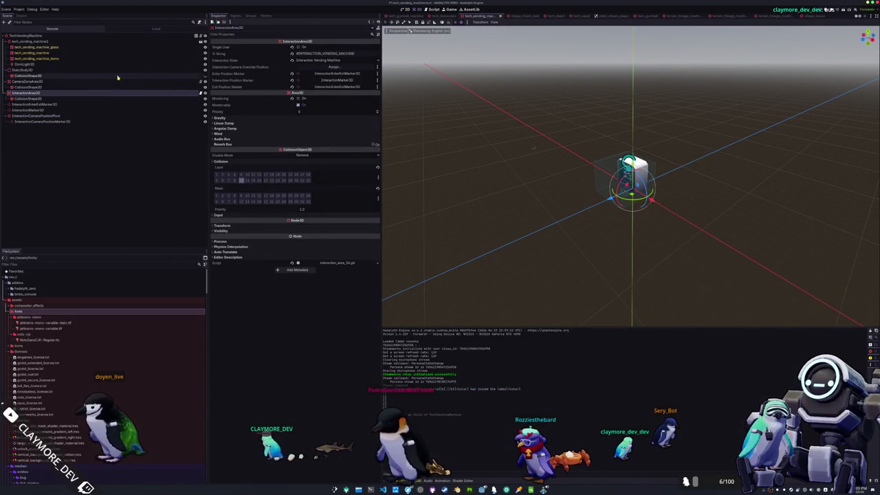
click(330, 66)
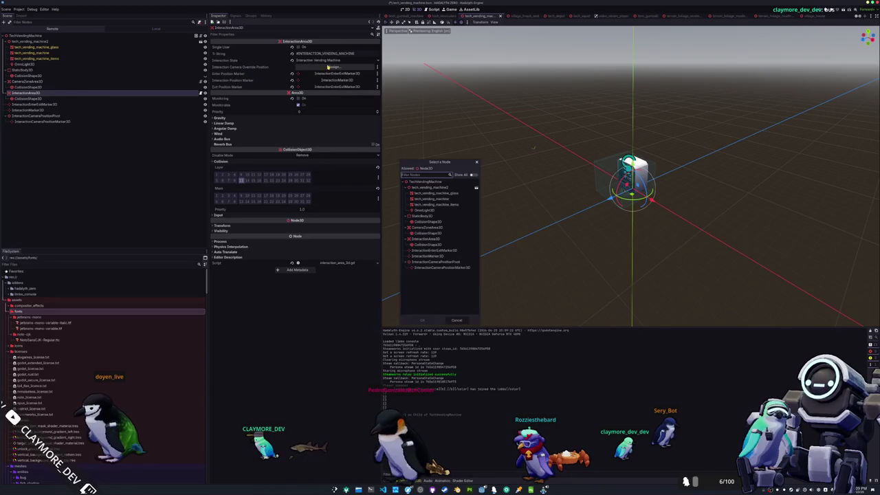
double_click(435, 268)
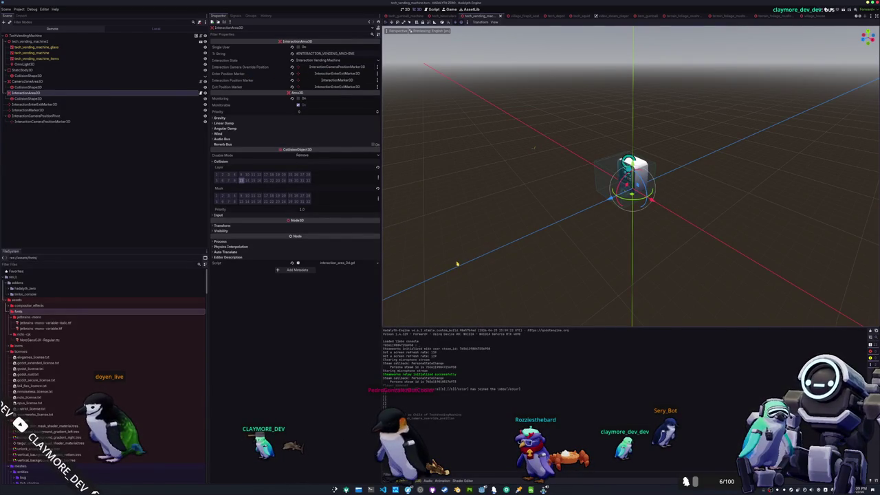
Stop the running game and relaunch it with F5.
scroll(457, 263, up, 1)
key(F8)
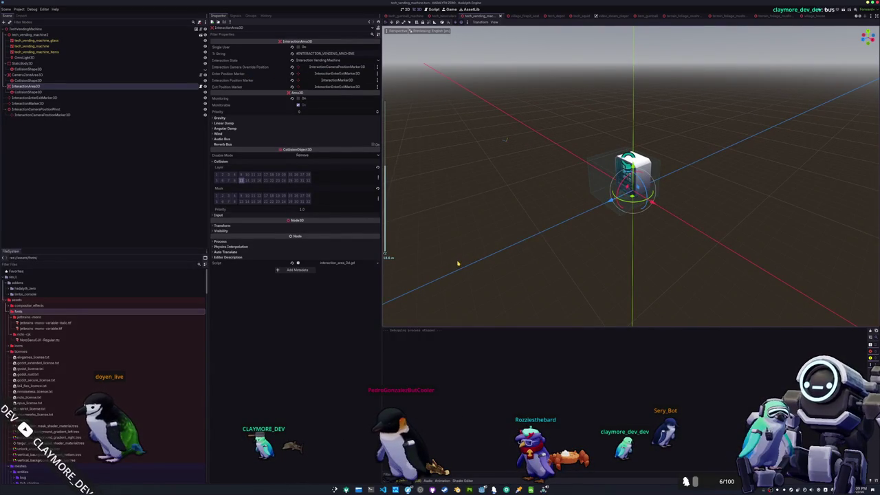
key(F5)
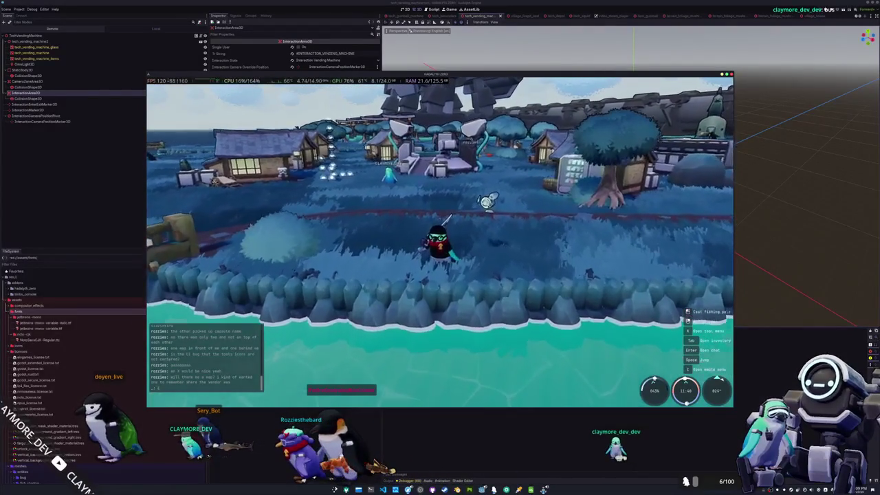
Move the character through the village and open Settings from the escape menu.
key(d)
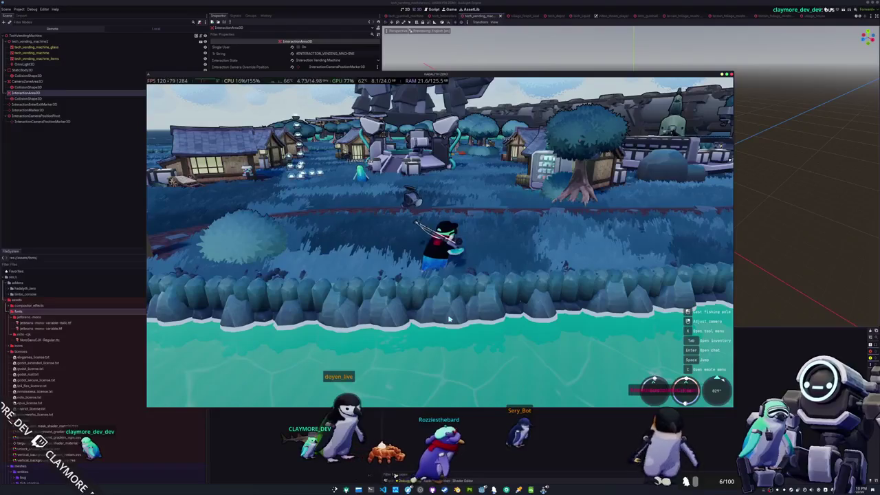
key(Escape)
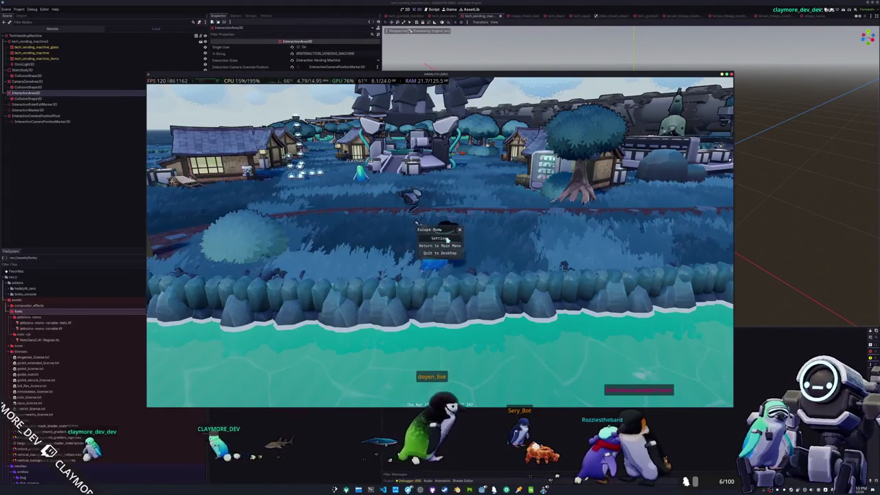
click(440, 237)
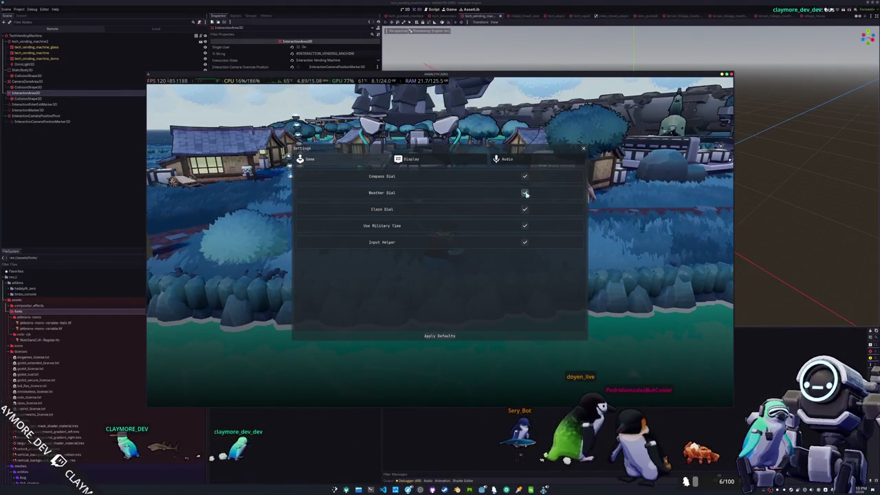
Look through the Audio, Display and Game settings tabs, then return to the editor's Debugger panel.
click(505, 158)
click(411, 159)
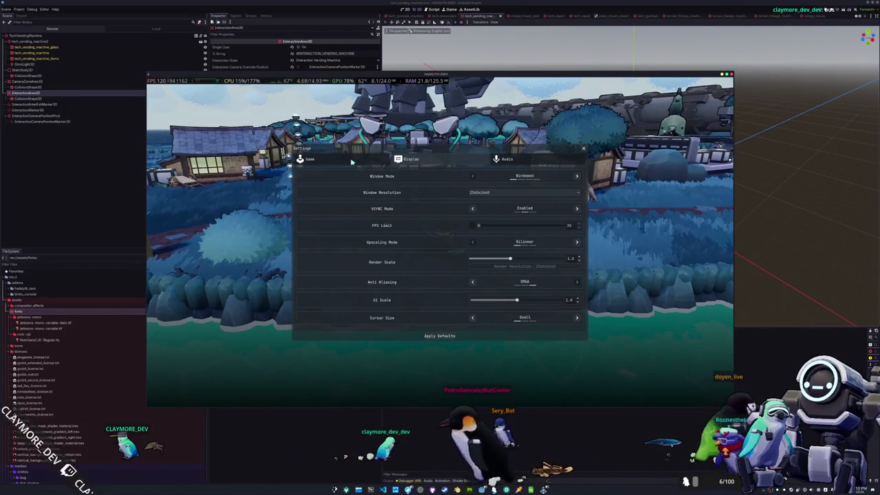
click(377, 158)
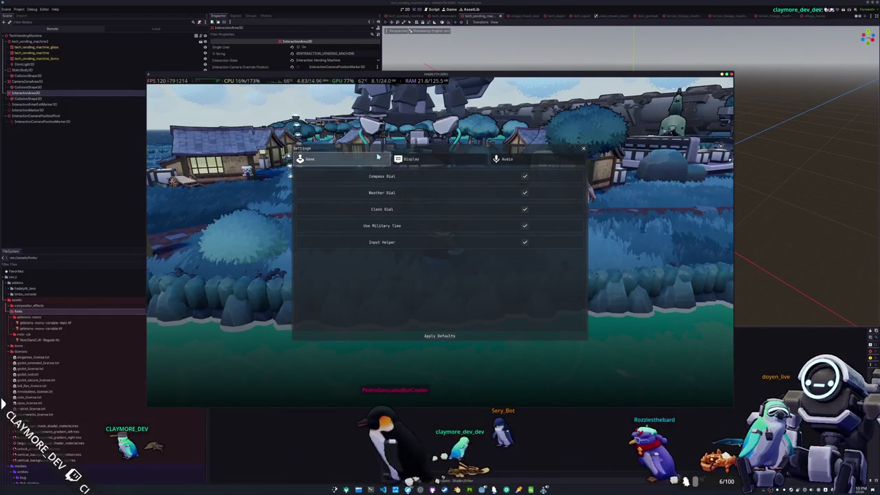
click(406, 159)
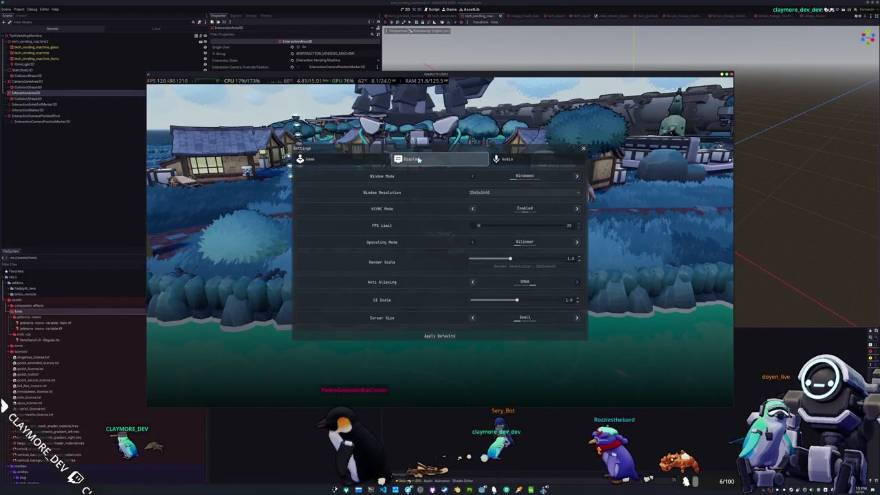
click(347, 161)
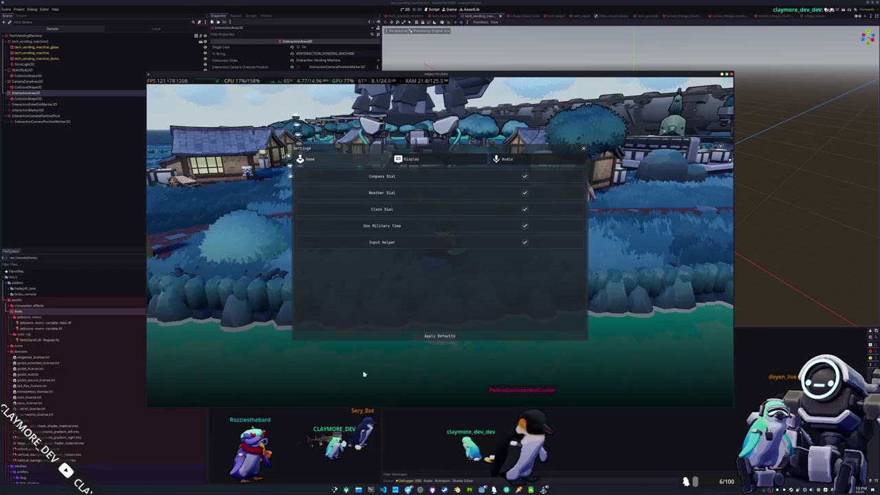
click(408, 481)
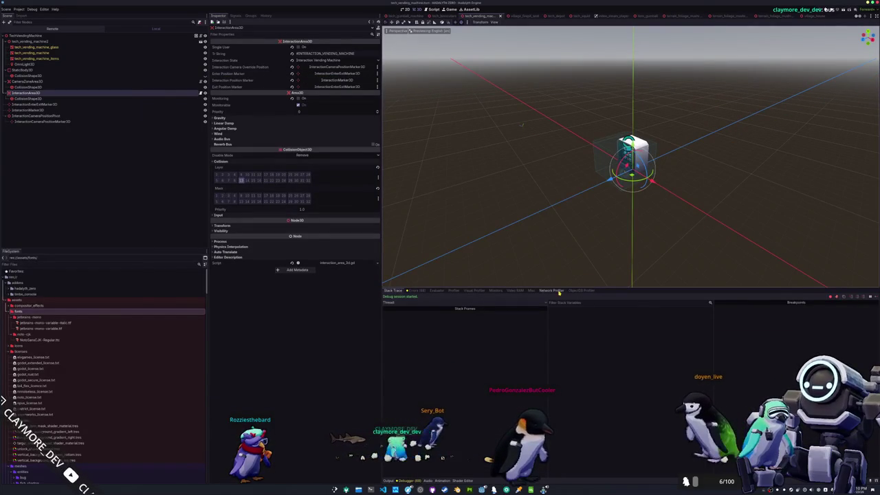
Relaunch the game, start a Singleplayer session, and bring up the pause menu.
key(alt+Tab)
key(Escape)
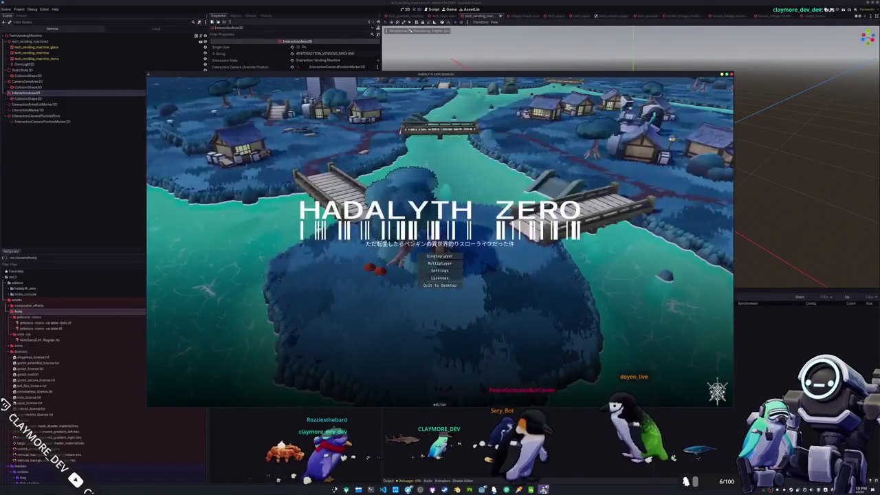
click(431, 263)
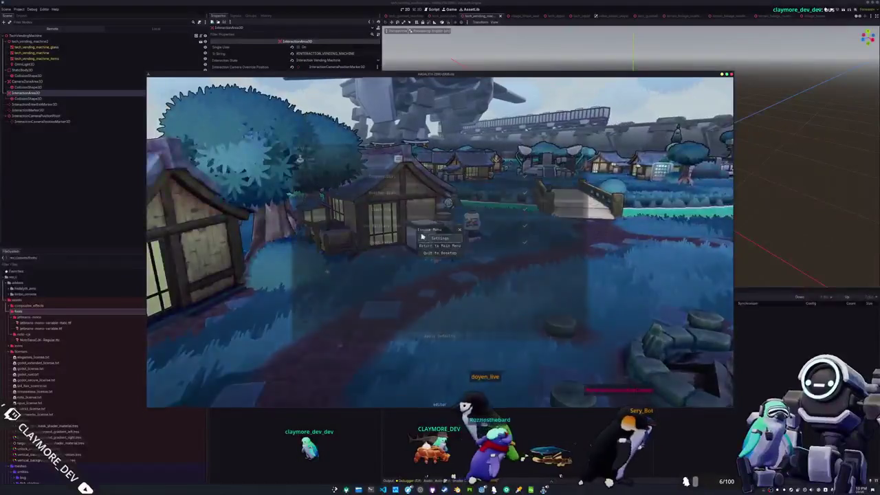
key(Escape)
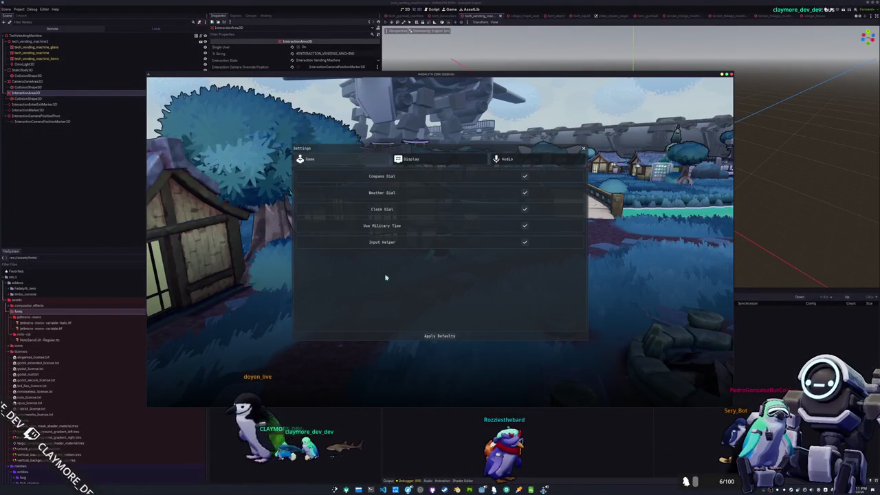
Run the penguin across the bridge into the village and up to the vending machine.
key(w)
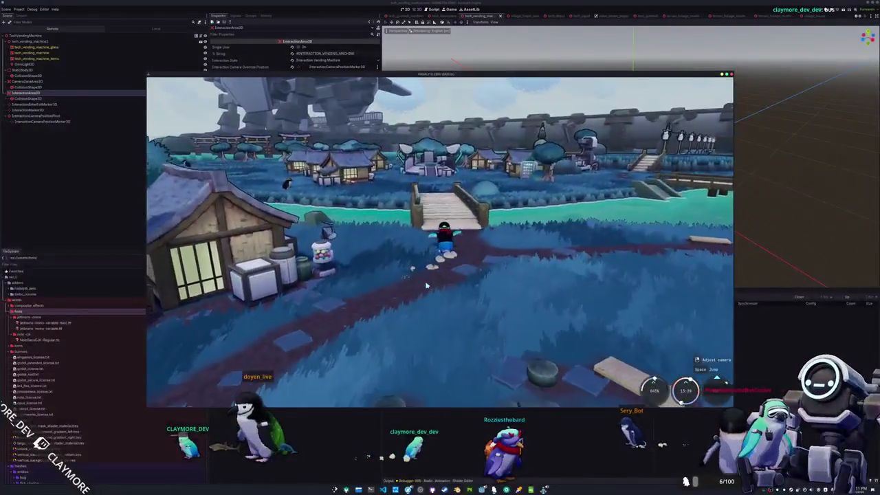
key(w)
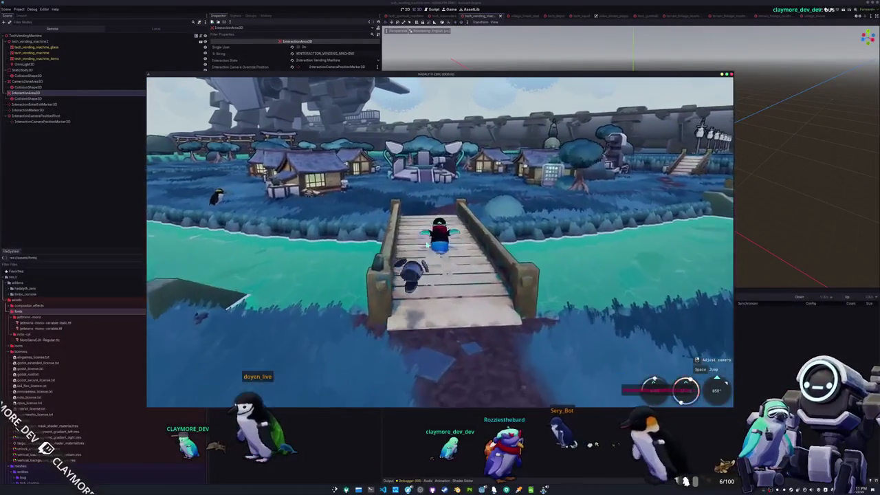
key(w)
key(w)
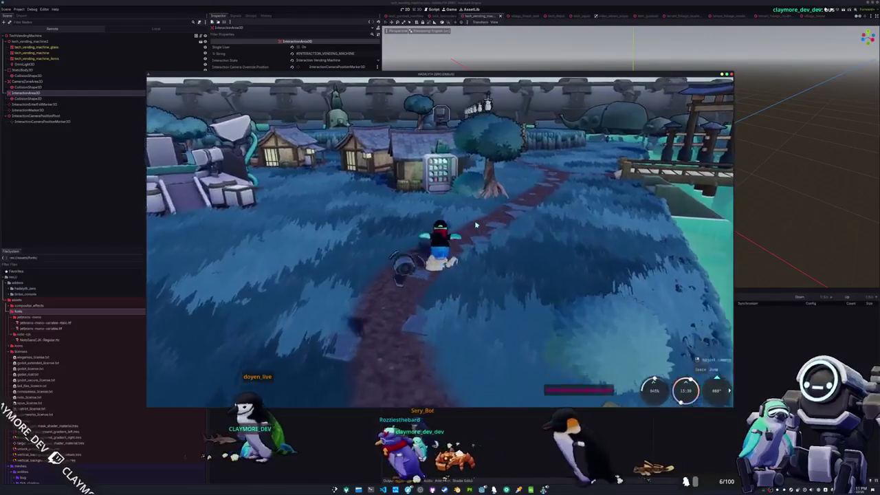
key(w)
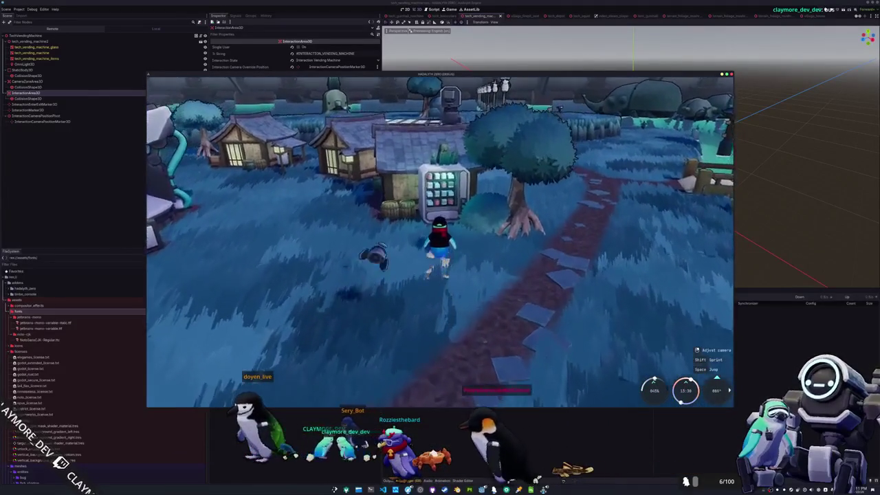
key(w)
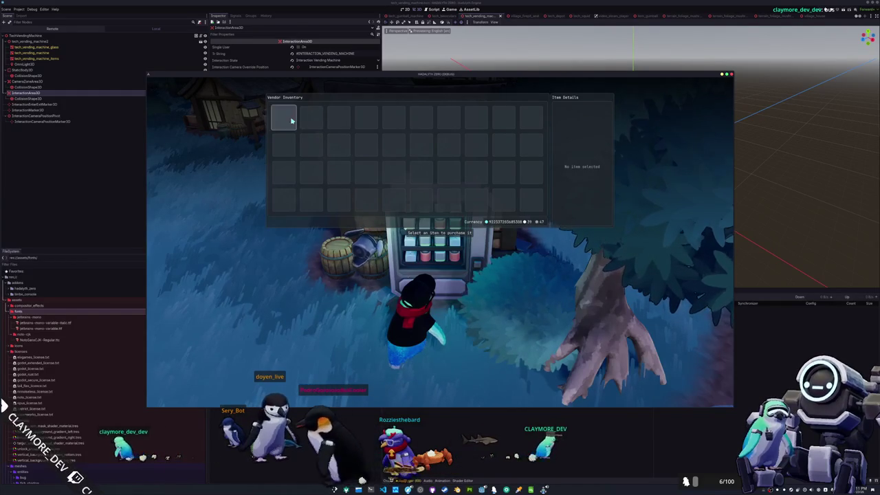
Open and close the vending machine's Vendor Inventory, then switch to the terminal.
key(Escape)
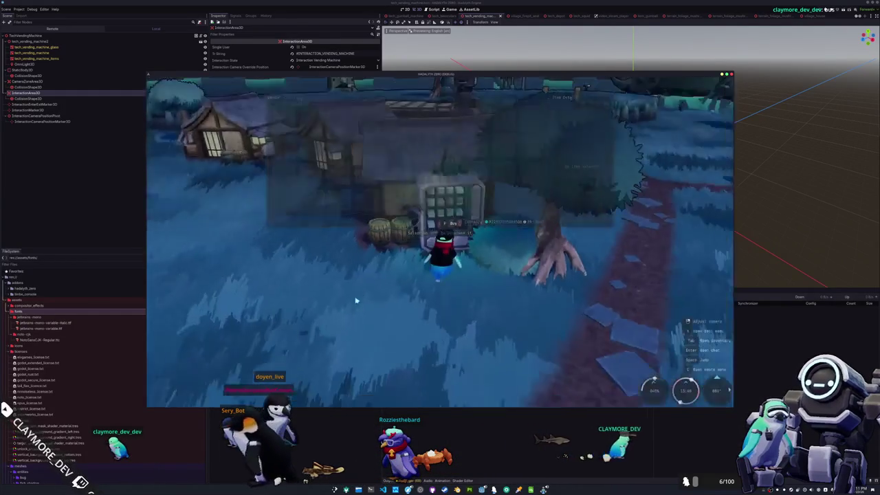
key(e)
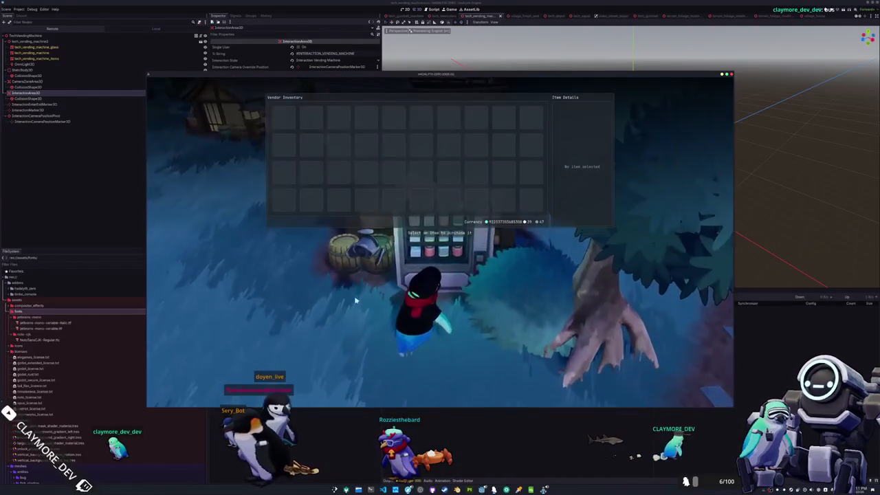
key(Escape)
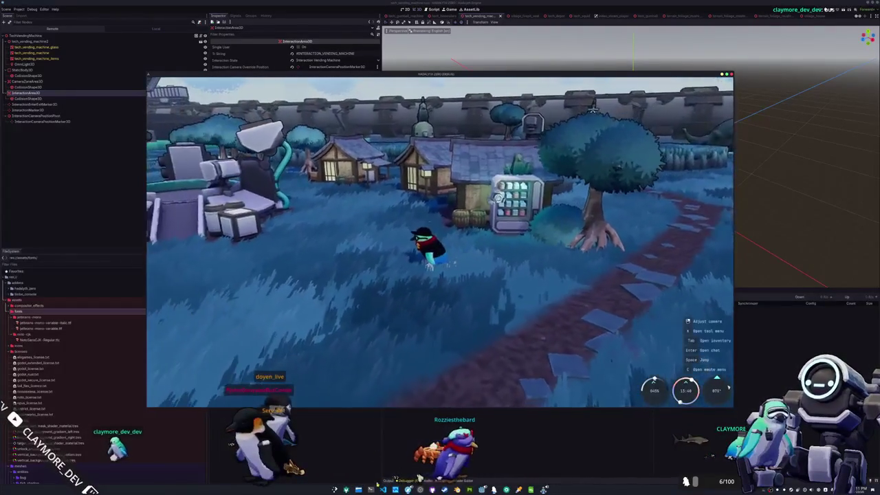
key(alt+Tab)
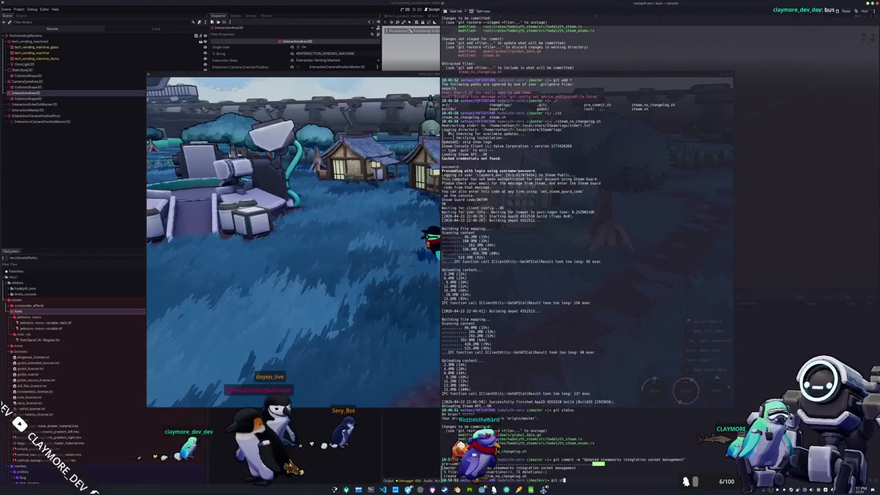
Check git status, stage all changes, and commit with message 'with escape menu and exit option for all'.
key(Return)
text(git add .)
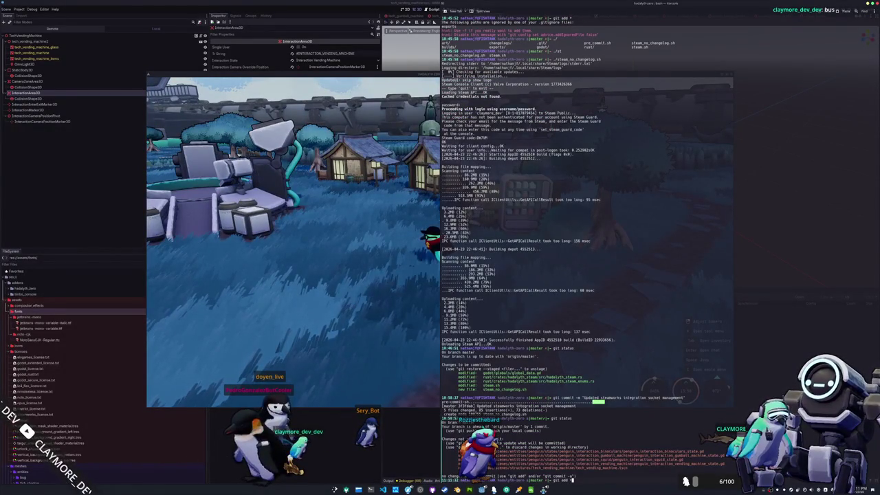
key(Return)
text(git commit -m "Added)
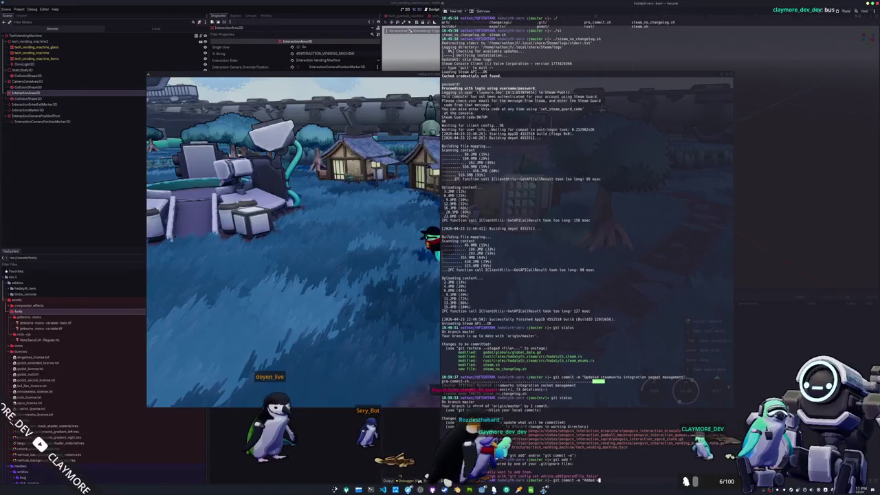
text(with escape m)
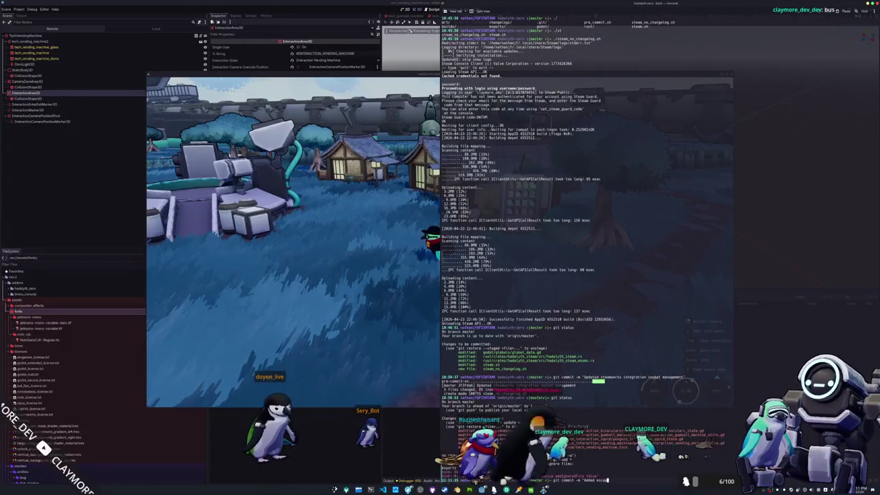
text(enu and exit)
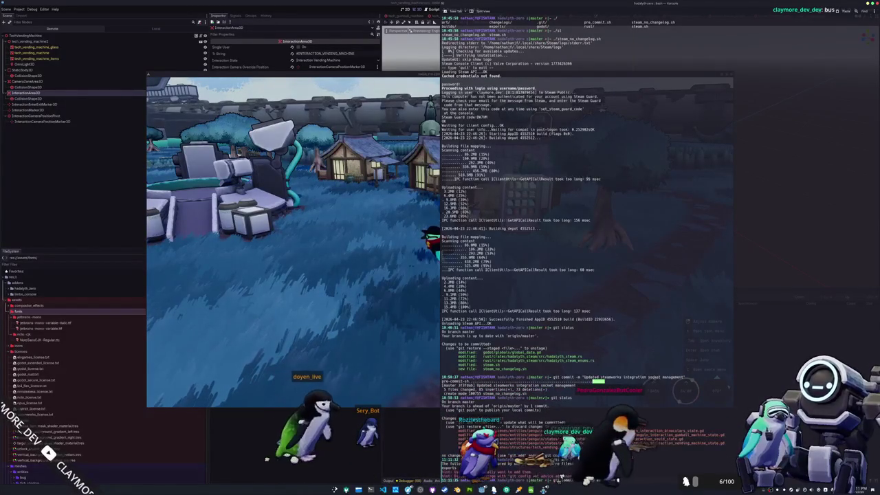
text( option for all menus th)
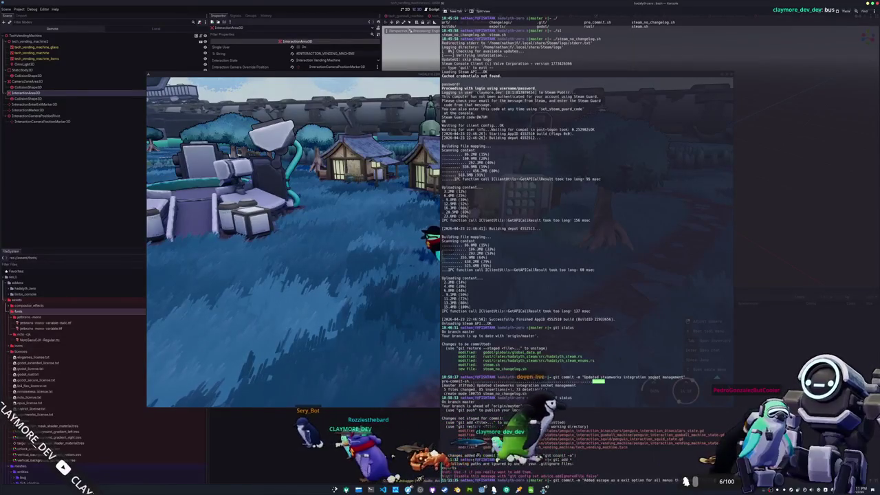
key(Return)
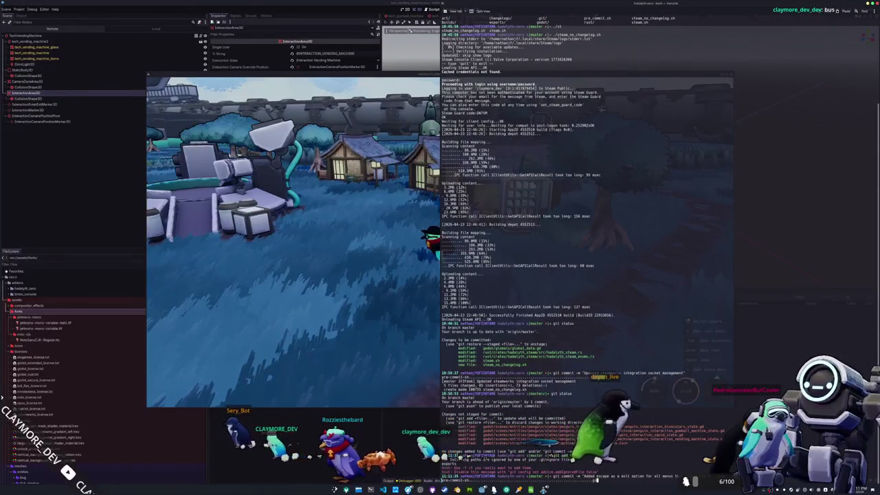
Run git push to the remote and bring the running game to the front.
text(git push)
key(Return)
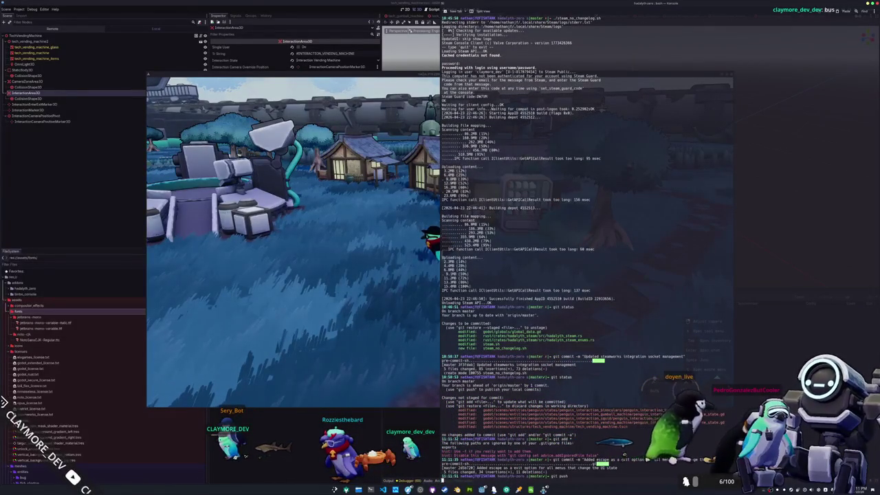
click(385, 279)
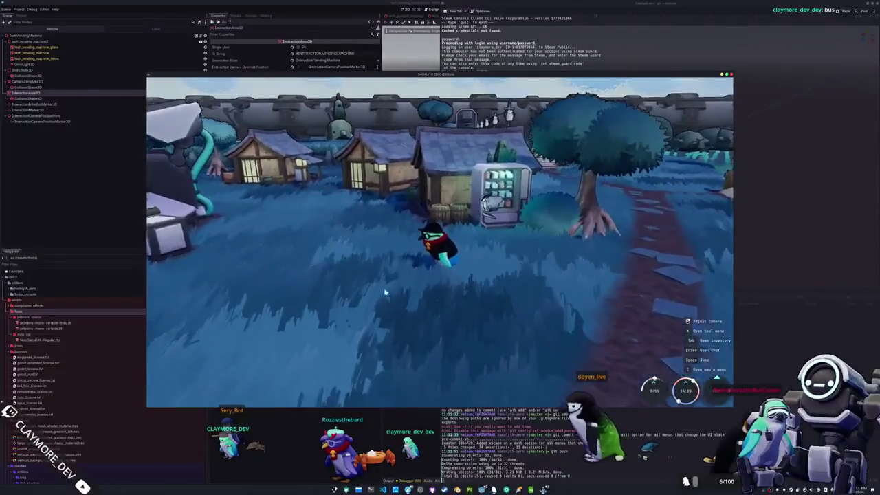
Check the inventory, retest the vending machine's vendor menu, then head back along the path.
key(Tab)
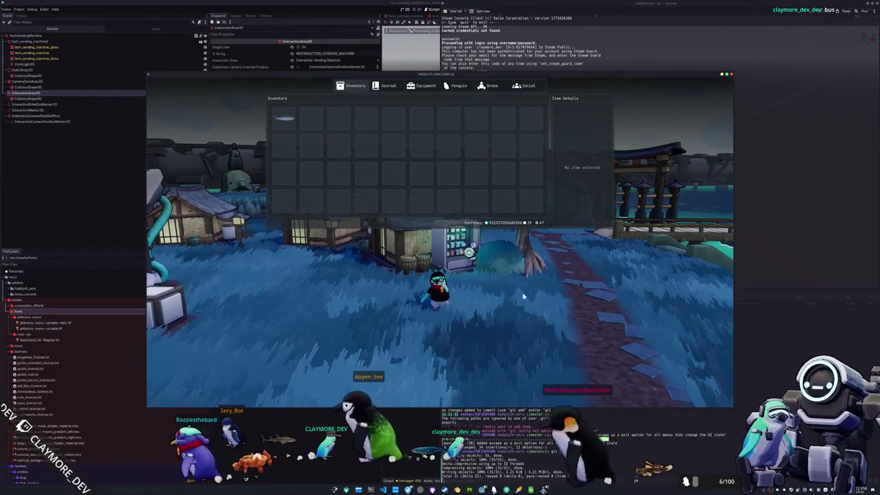
key(Escape)
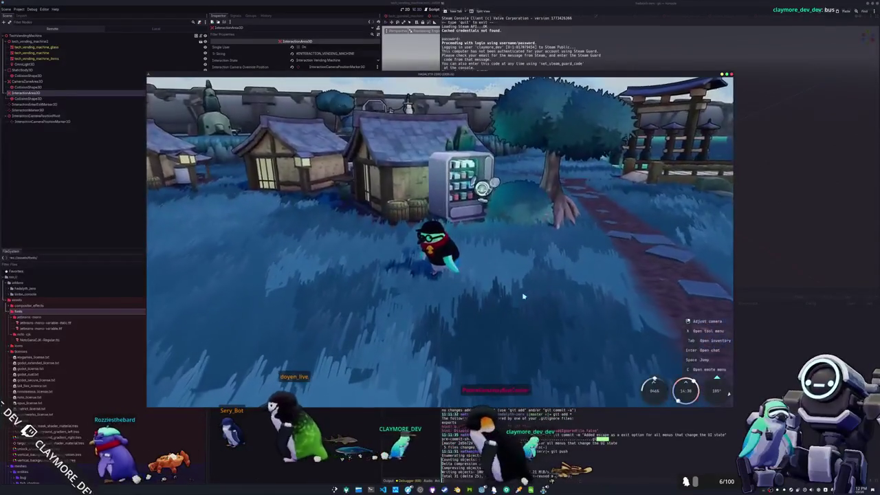
key(w)
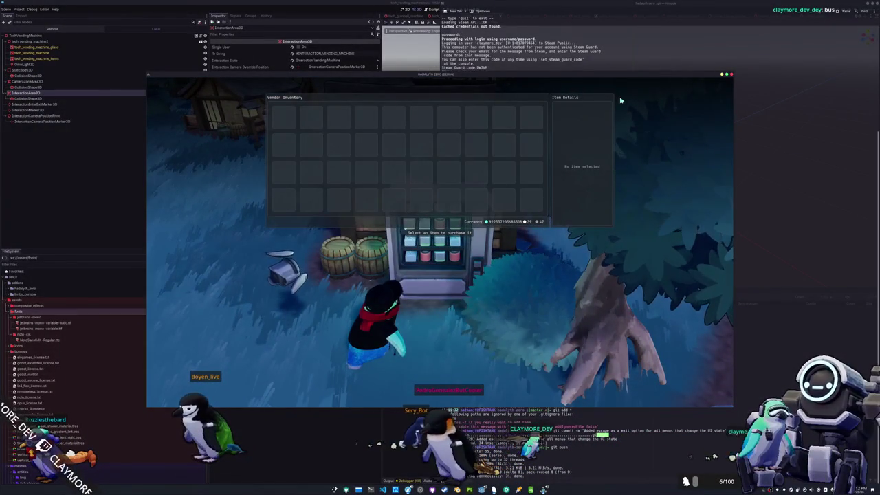
key(Escape)
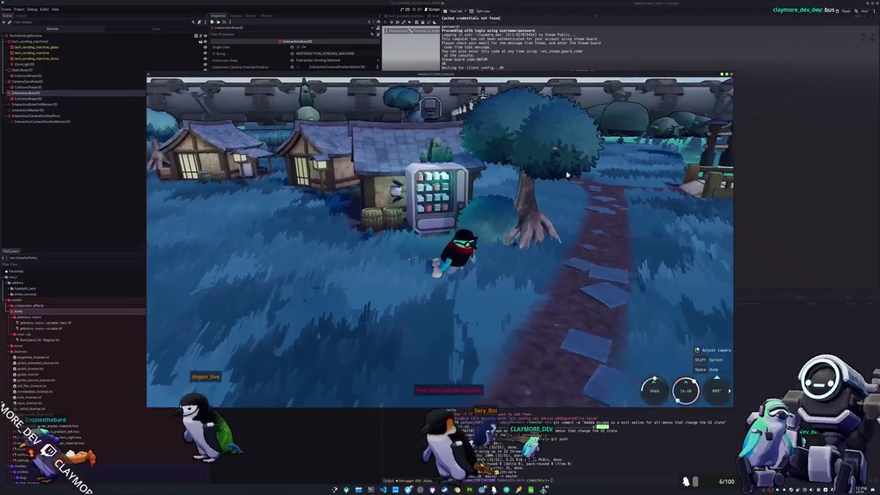
key(shift+w)
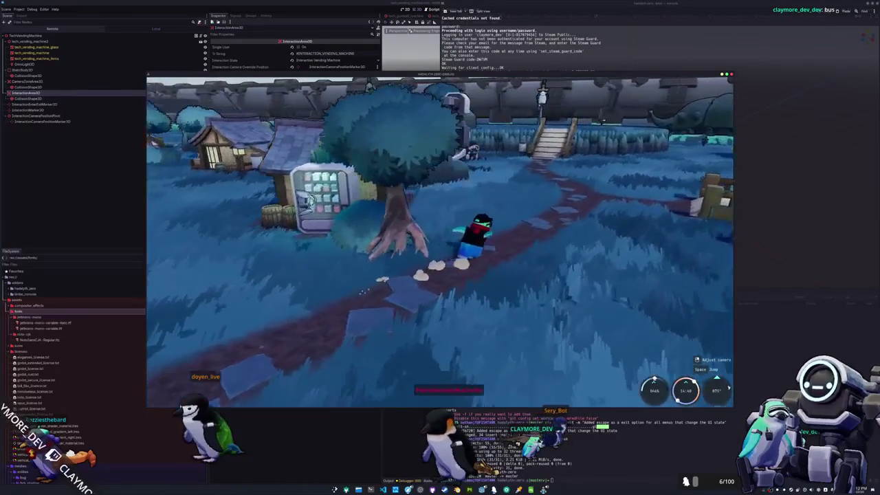
key(w)
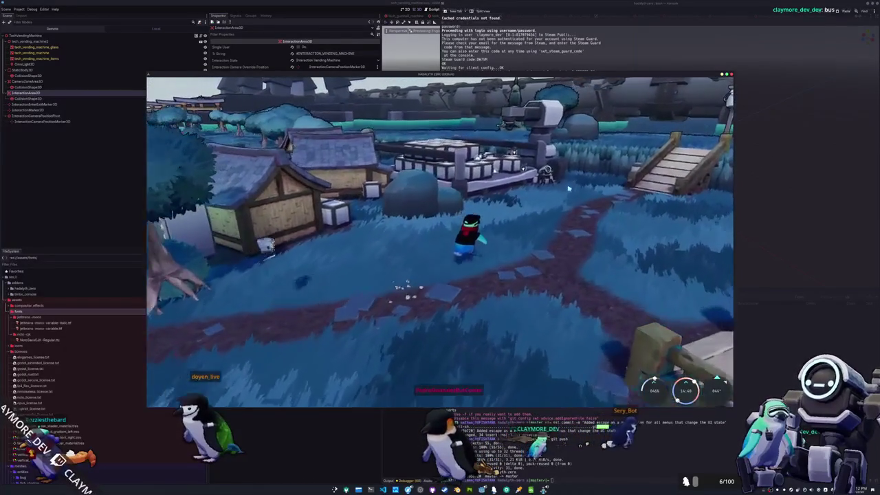
At the crate stand's selling menu, sell the Tarpon from the first slot, then close the menu.
key(w)
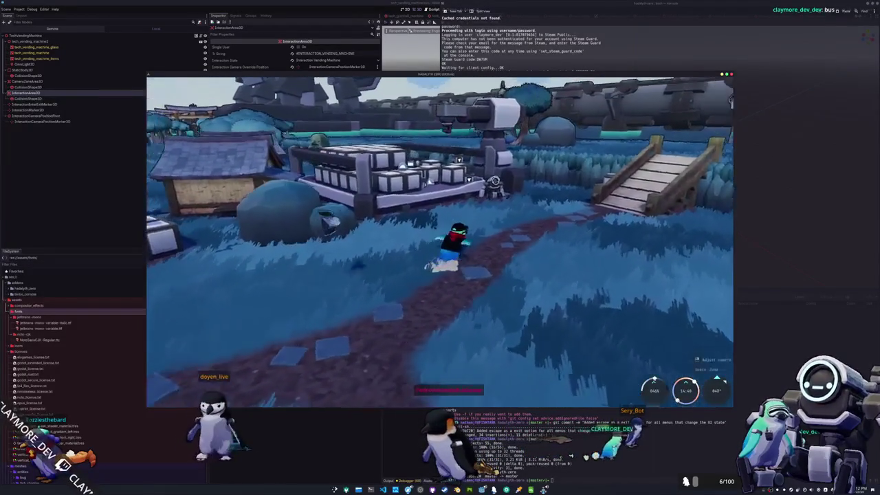
key(w)
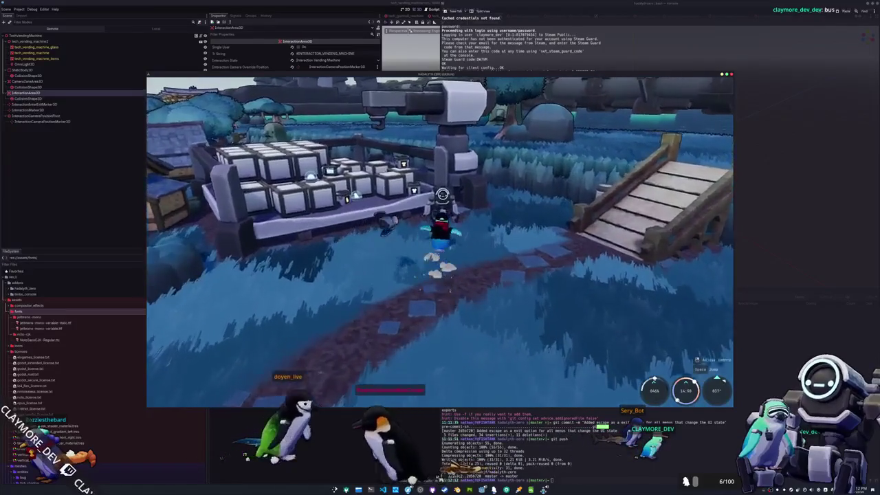
key(e)
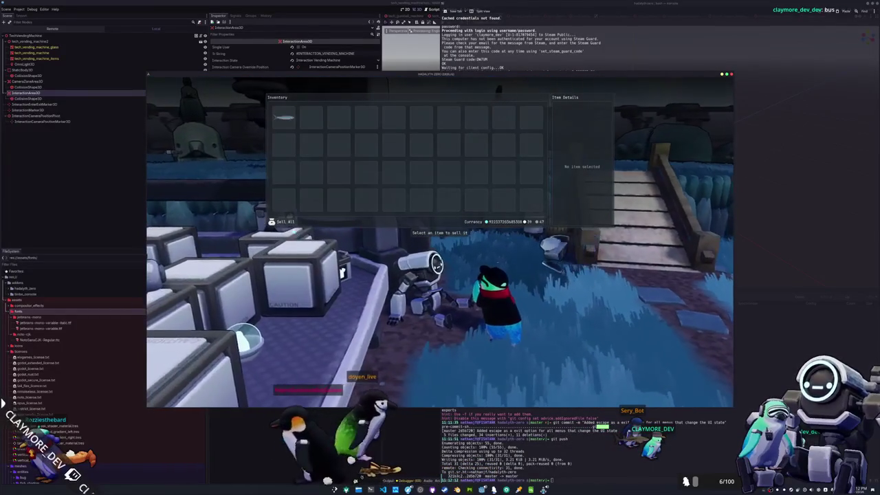
click(283, 117)
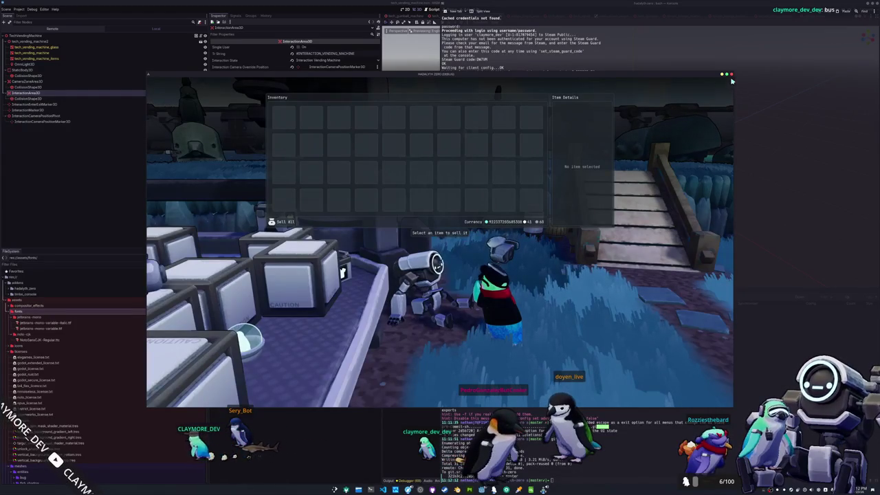
key(Escape)
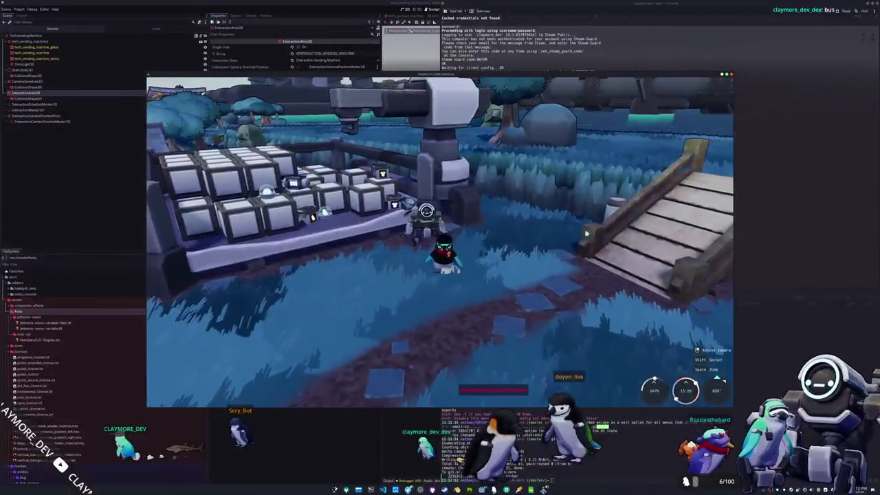
In the game's Display settings, set UI Scale to 1.0 and close the settings.
key(Escape)
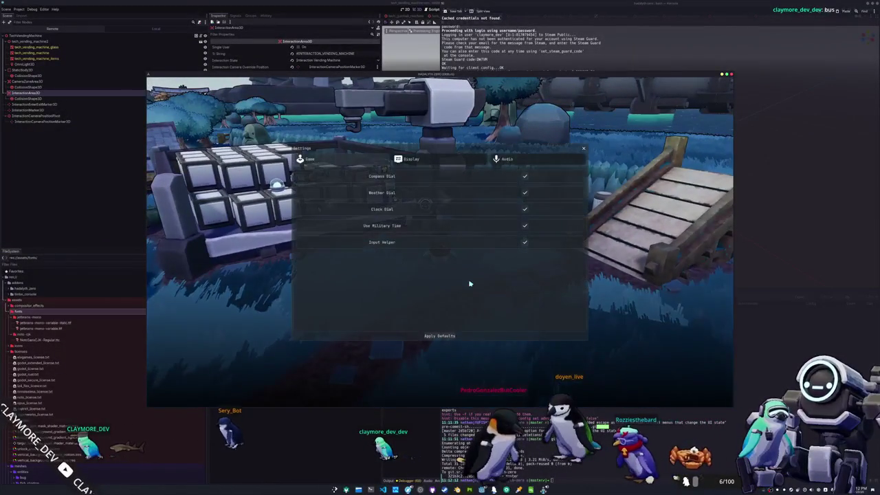
click(441, 165)
key(q)
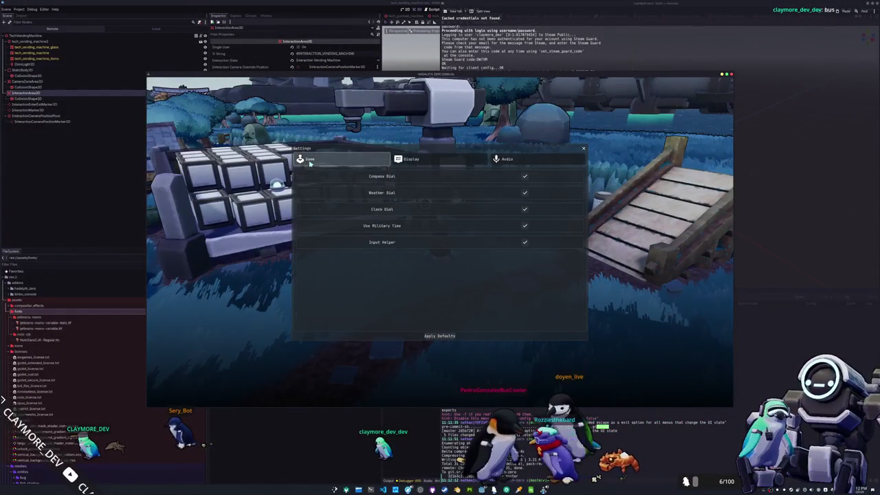
click(426, 163)
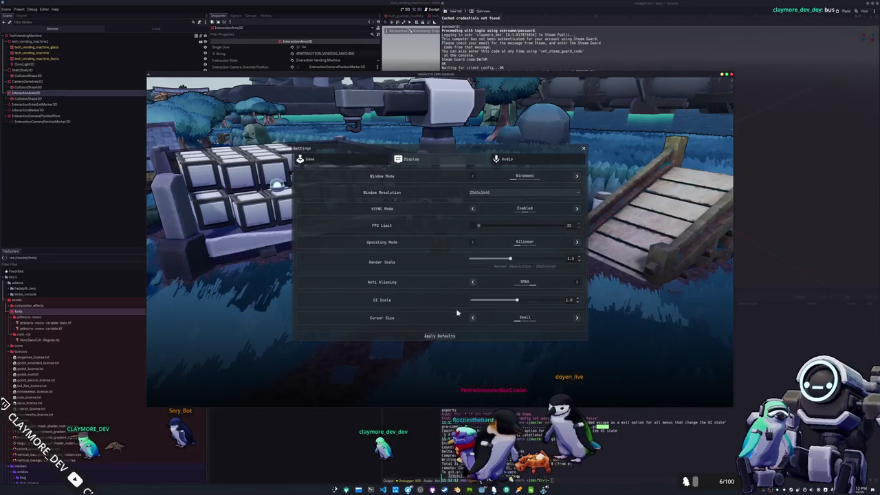
drag(557, 302, 479, 319)
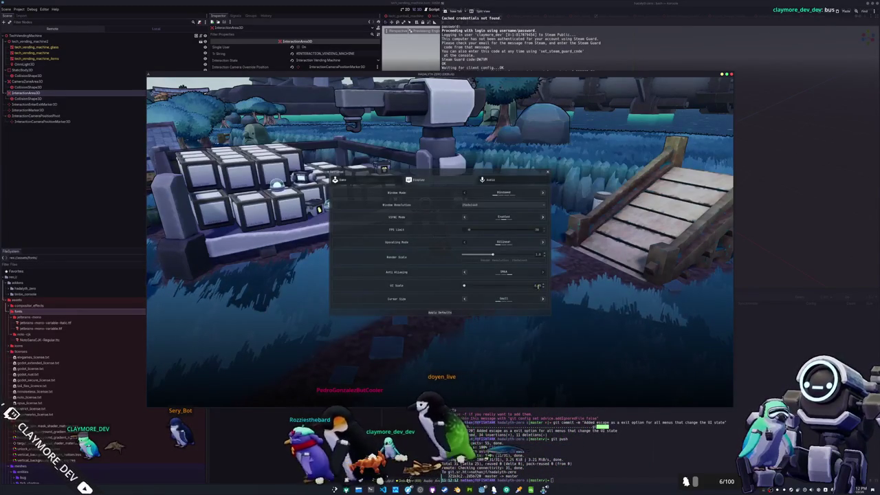
text(1)
key(Return)
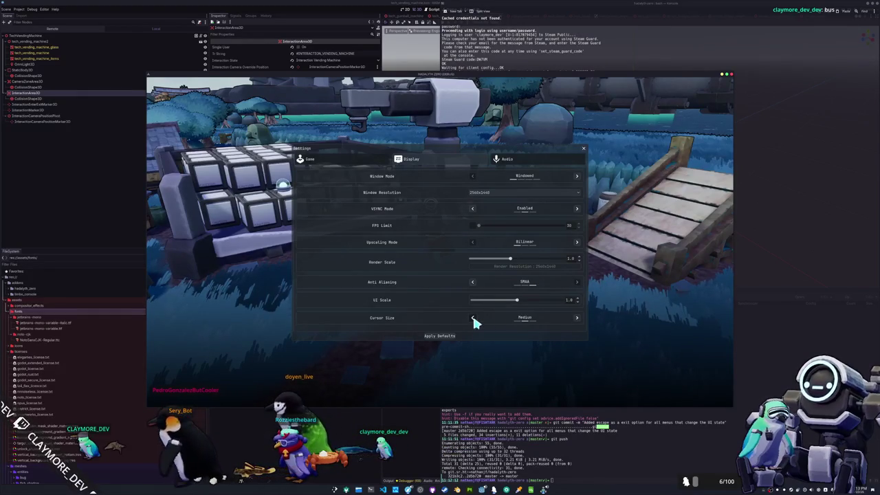
key(Escape)
Walk the penguin along the village path and onto the bridge.
key(w)
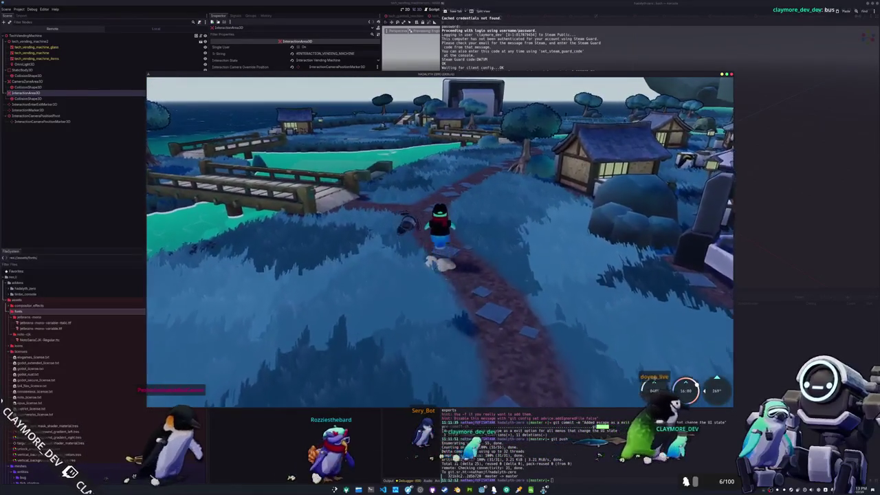
key(w)
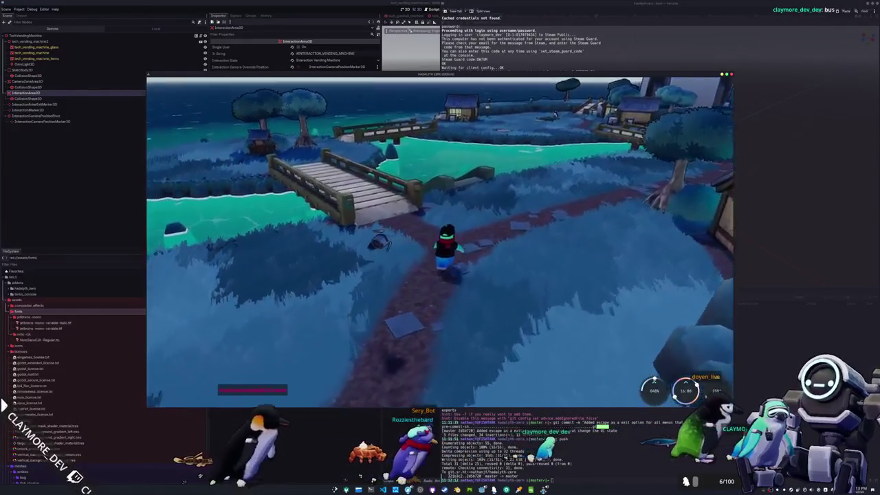
key(w)
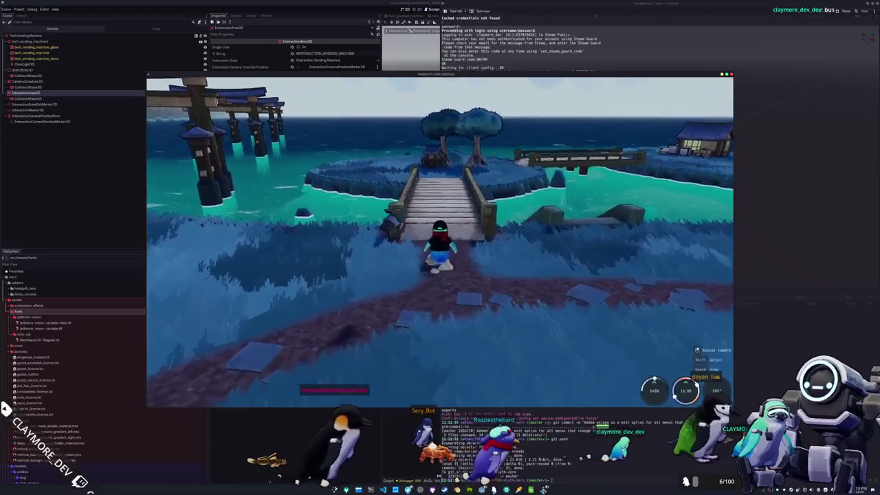
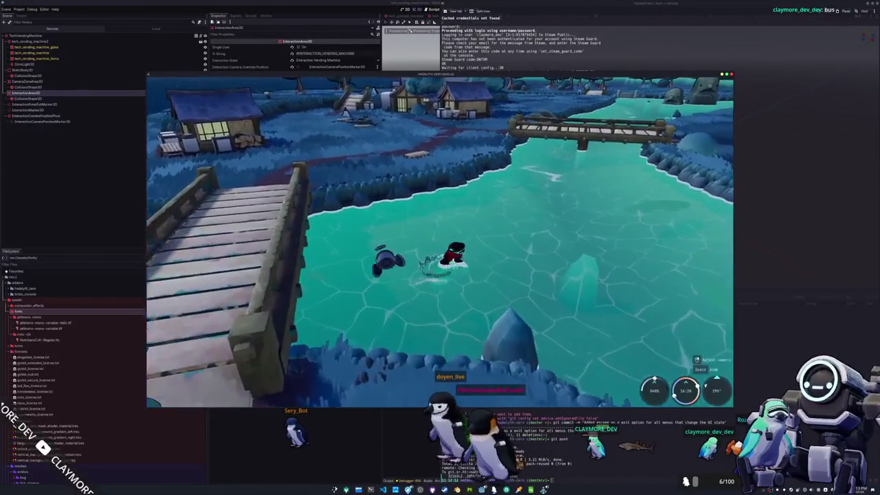
Stop the running game and open user_interface.tscn by quick-searching for 'user_'.
key(F8)
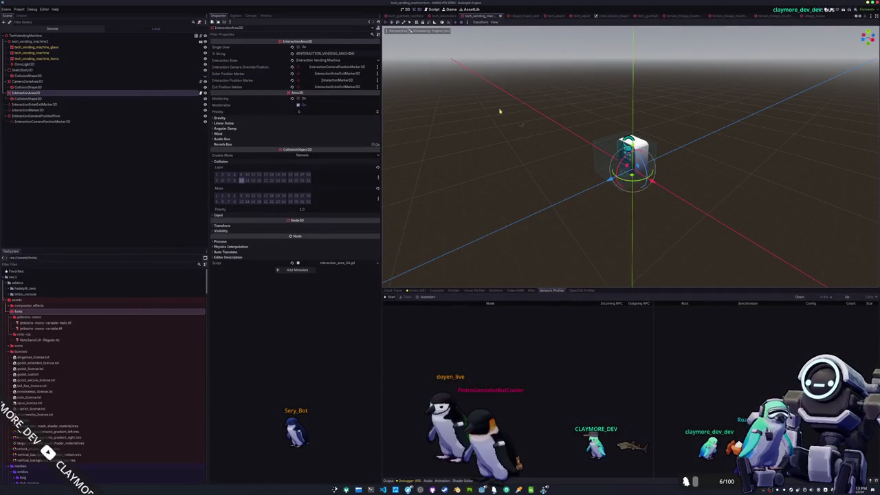
key(shift+alt+o)
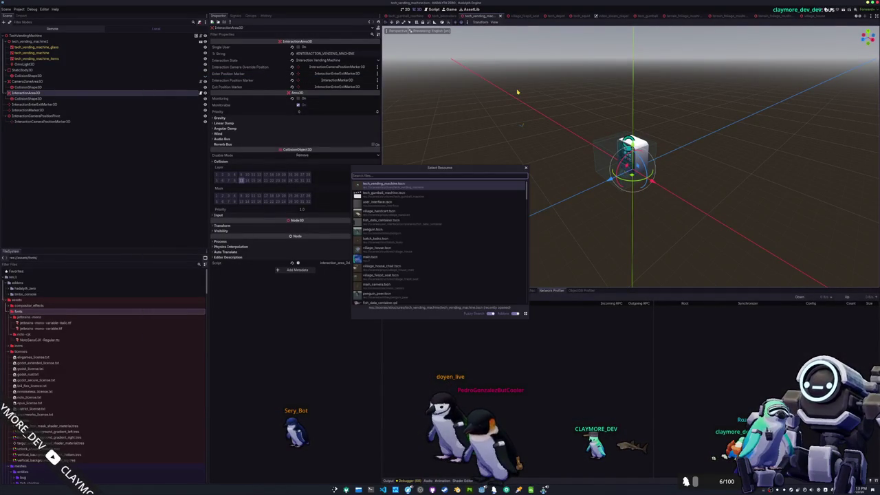
text(user_interface)
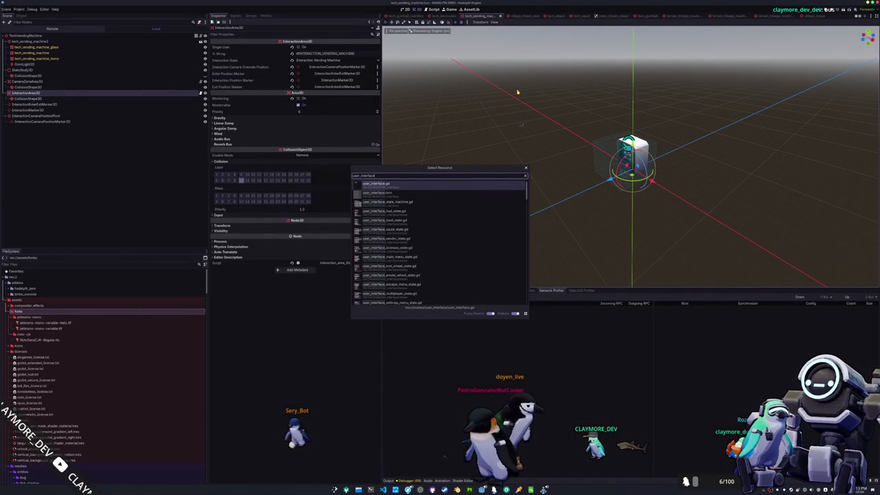
key(Down)
key(Return)
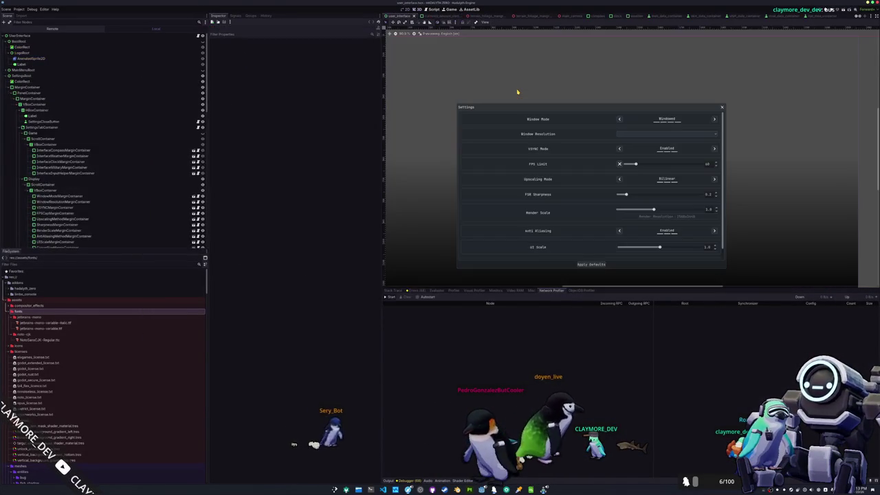
Collapse SettingsRoot and hide the Settings panel.
scroll(579, 117, down, 3)
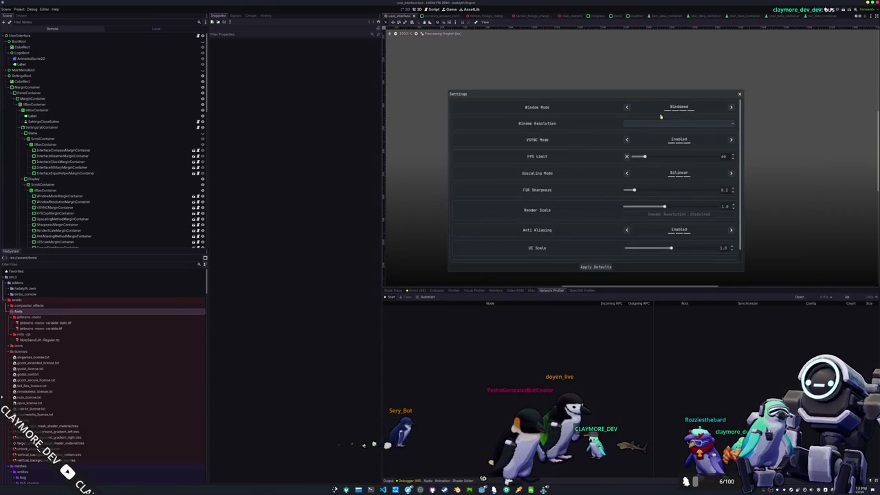
click(7, 76)
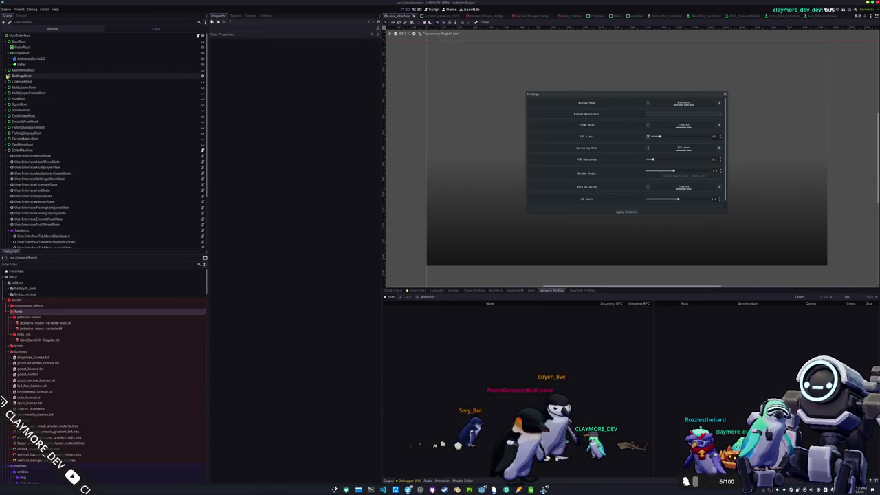
click(203, 76)
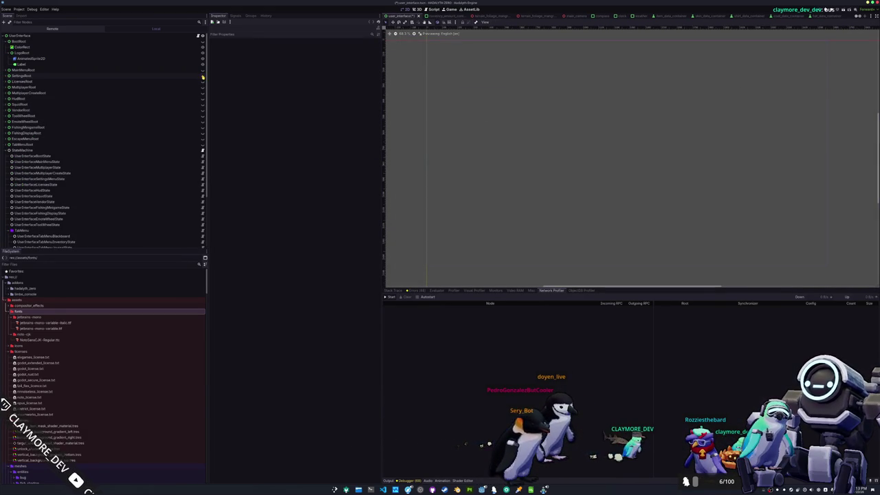
Make TabMenuRoot visible, save the scene, and expand TabMenuRoot's child nodes.
click(55, 111)
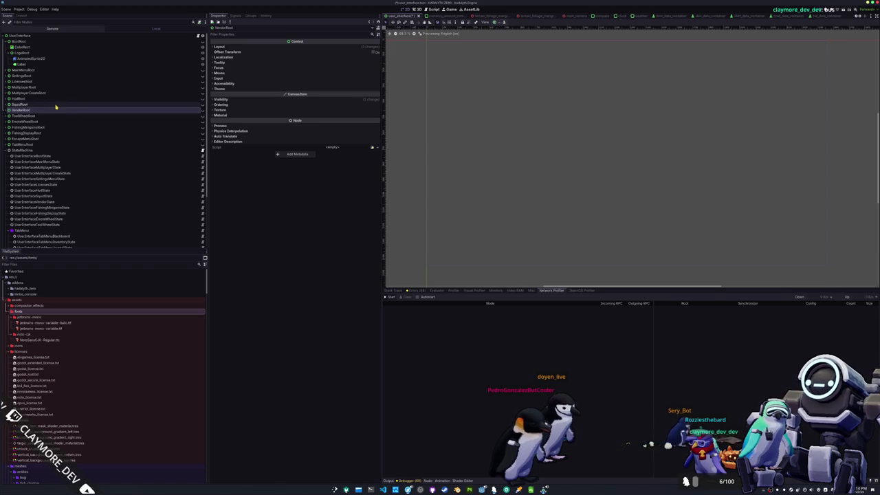
click(124, 144)
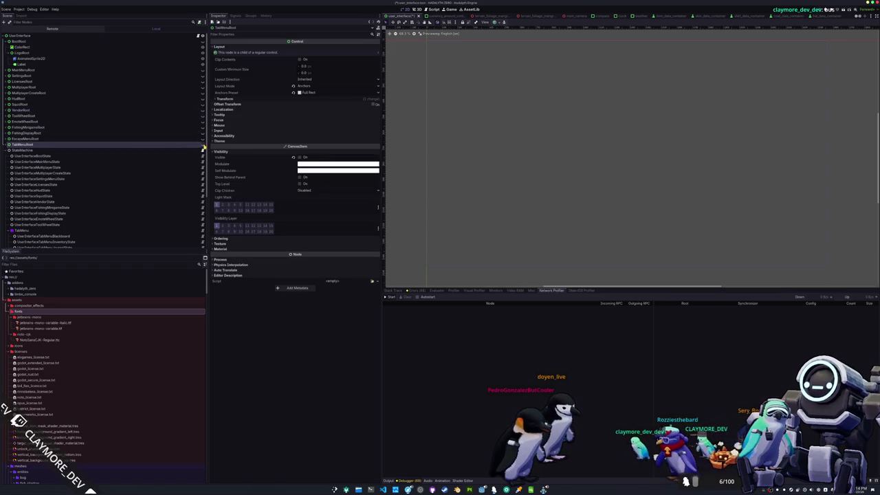
click(202, 145)
scroll(522, 148, down, 2)
key(ctrl+s)
click(6, 144)
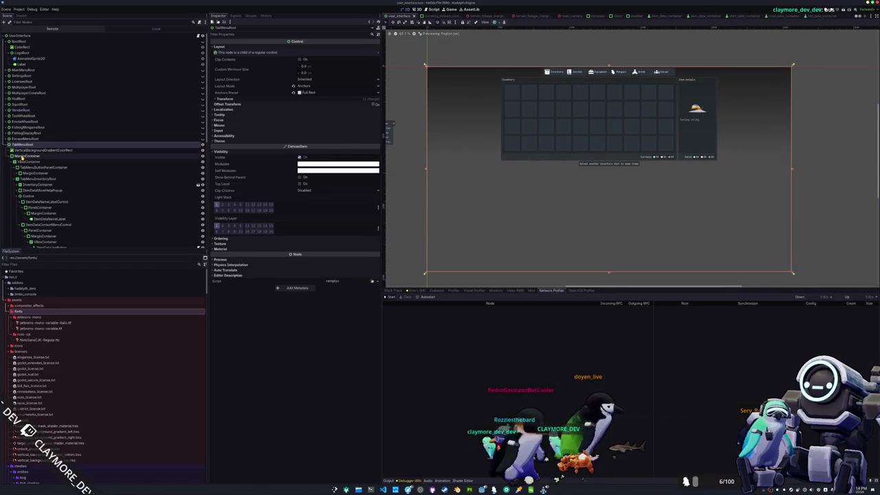
Add a ClickyButton child node to TabMenuRoot for the close button.
click(22, 157)
click(26, 146)
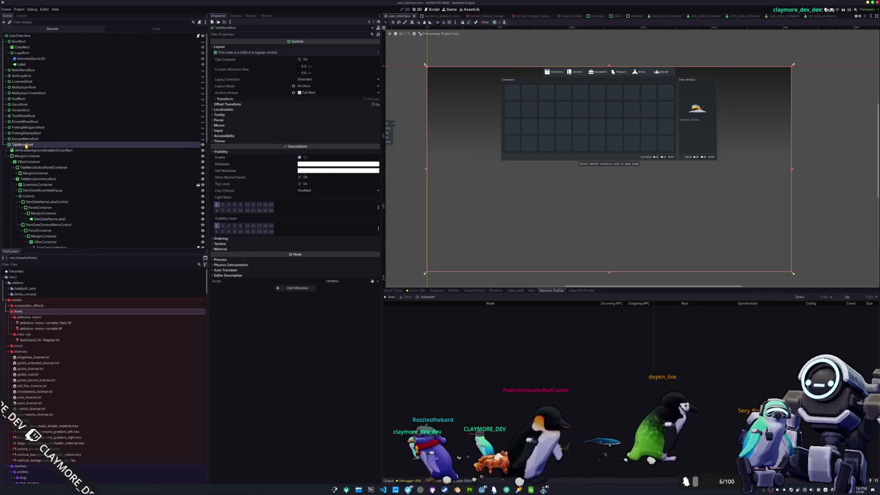
right_click(26, 145)
click(41, 148)
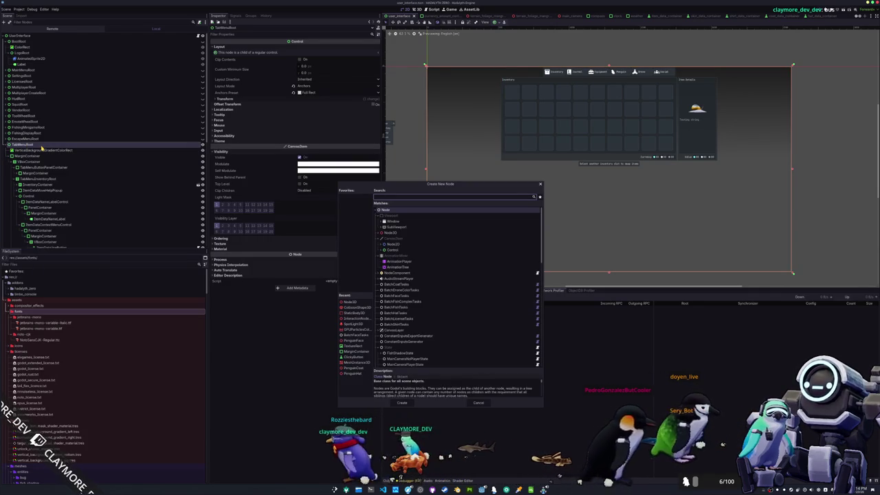
text(button)
key(Down)
key(Return)
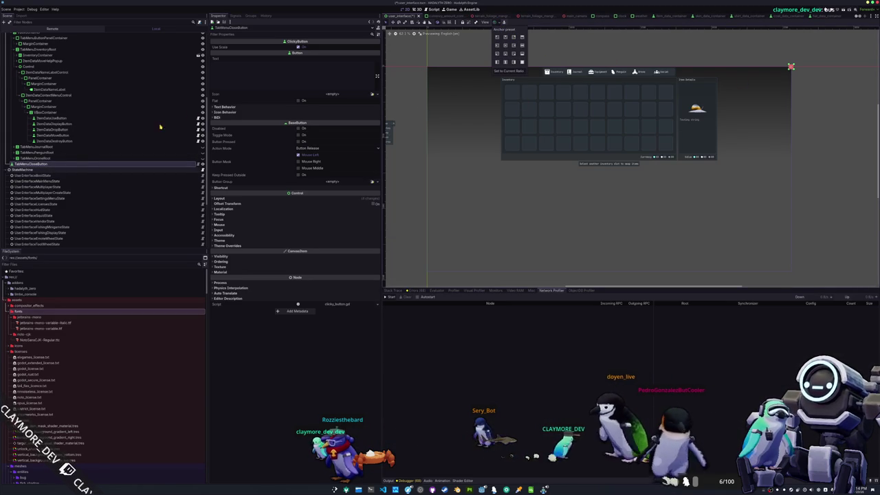
Add a MarginContainer as another child of TabMenuRoot.
scroll(34, 163, up, 2)
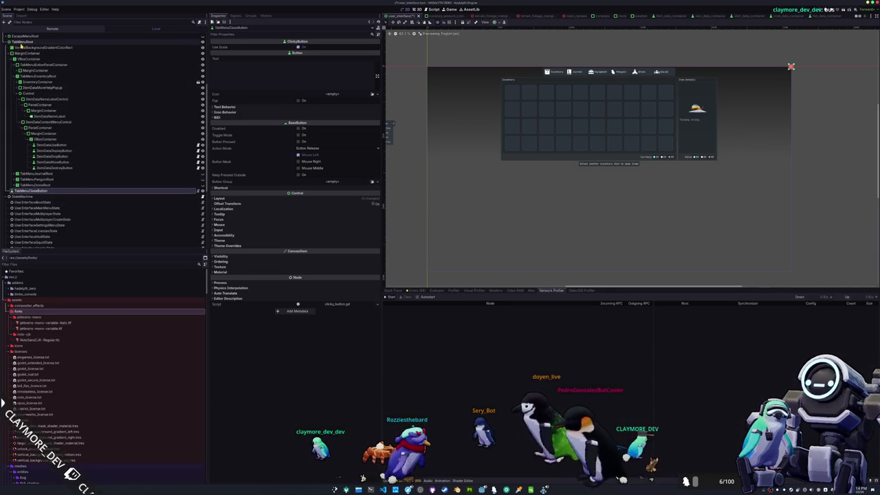
right_click(23, 43)
click(38, 45)
text(margincop)
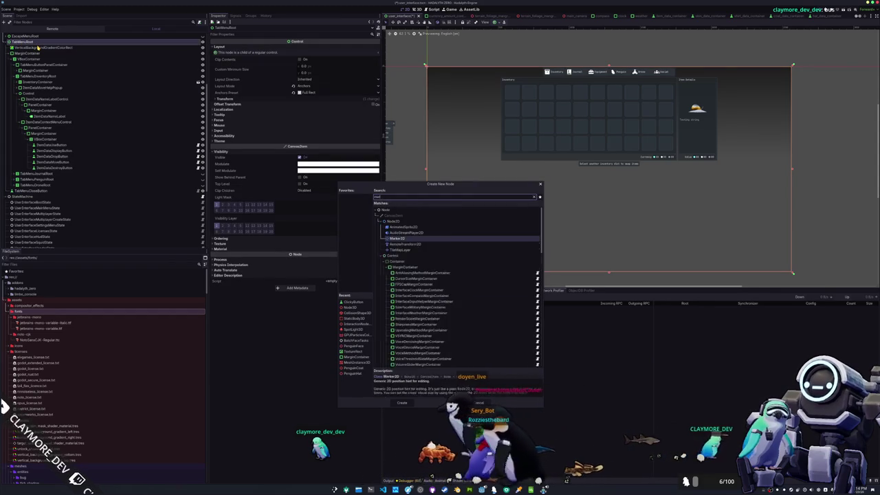
key(BackSpace)
key(BackSpace)
key(BackSpace)
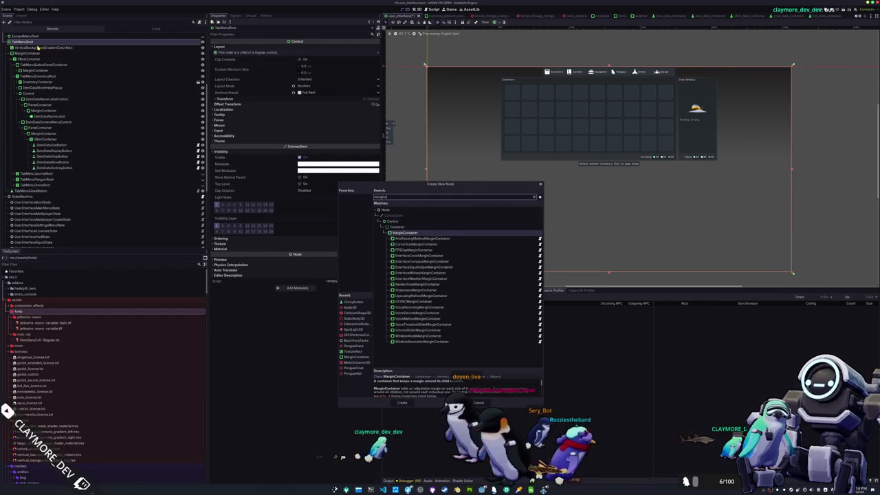
key(Return)
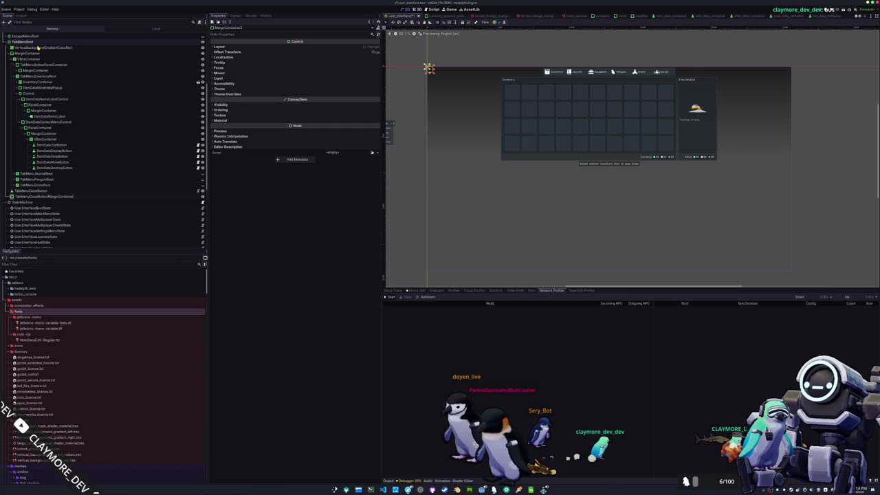
Name the container TabMenuCloseButtonMarginContainer, move TabMenuCloseButton inside it, and save.
key(Return)
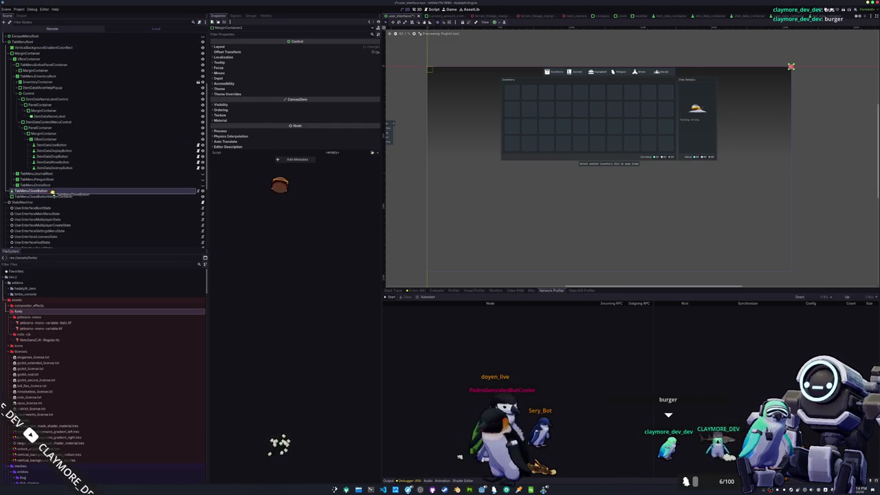
drag(60, 197, 61, 197)
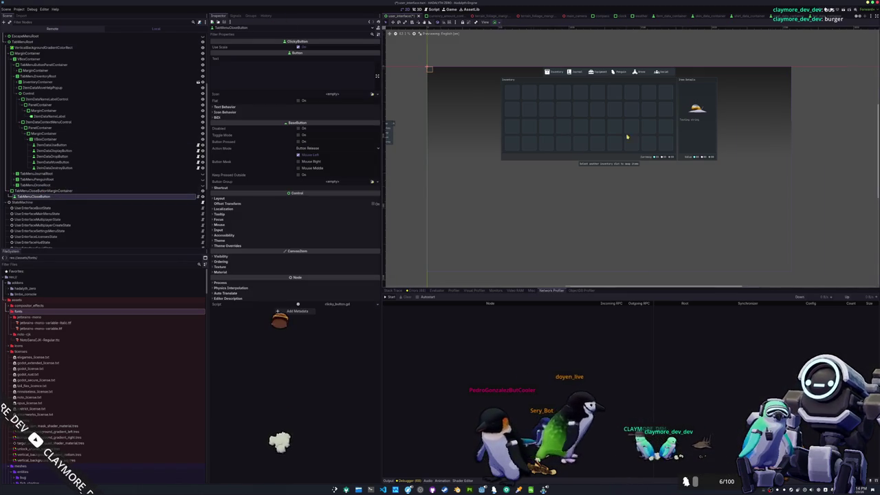
key(ctrl+s)
Apply an anchor preset to the container, set all margin constants to 5, and save.
click(113, 190)
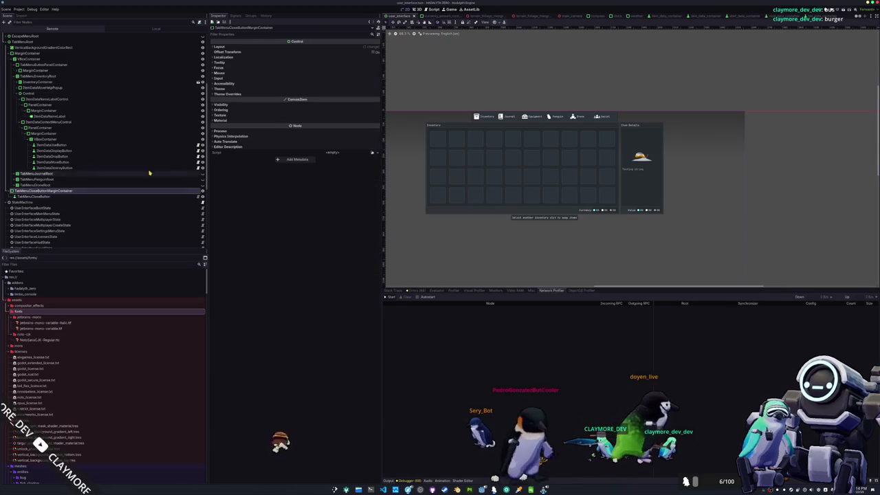
click(495, 22)
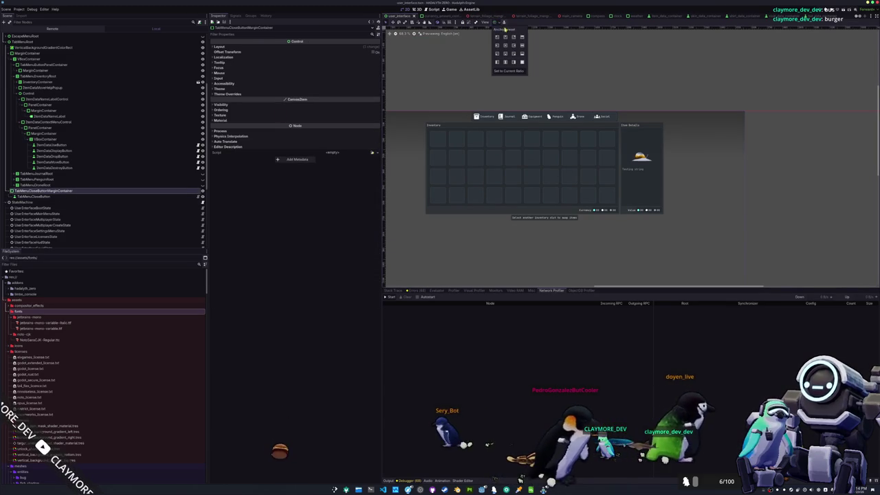
click(788, 142)
scroll(756, 139, up, 5)
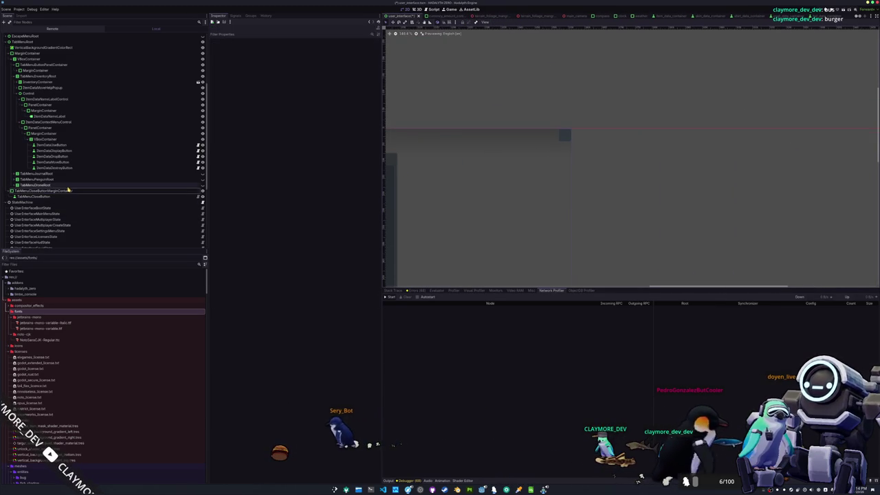
click(68, 189)
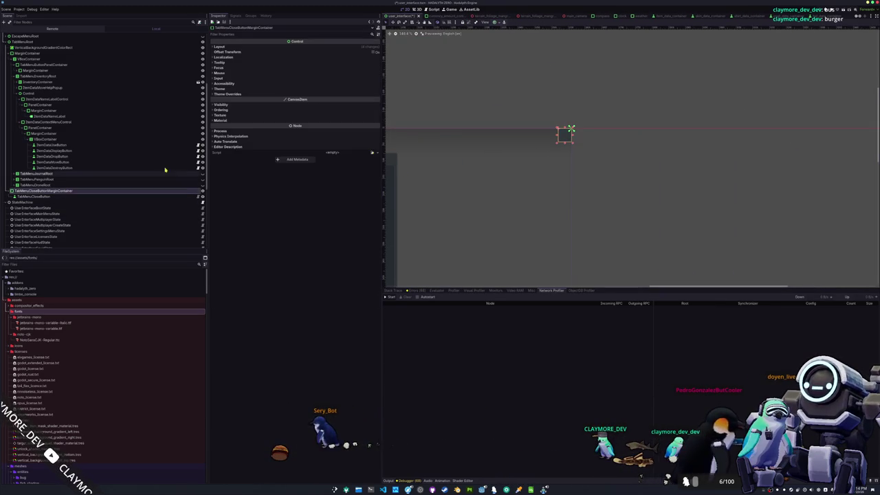
click(238, 96)
click(244, 99)
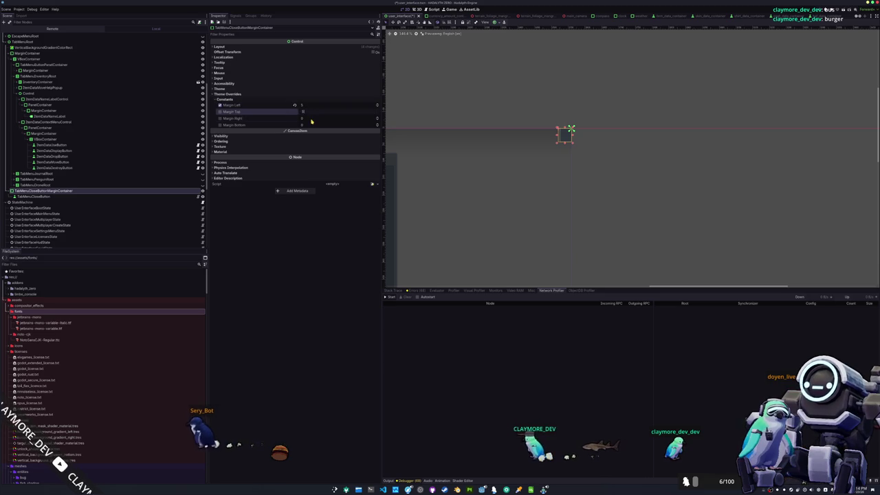
key(ctrl+s)
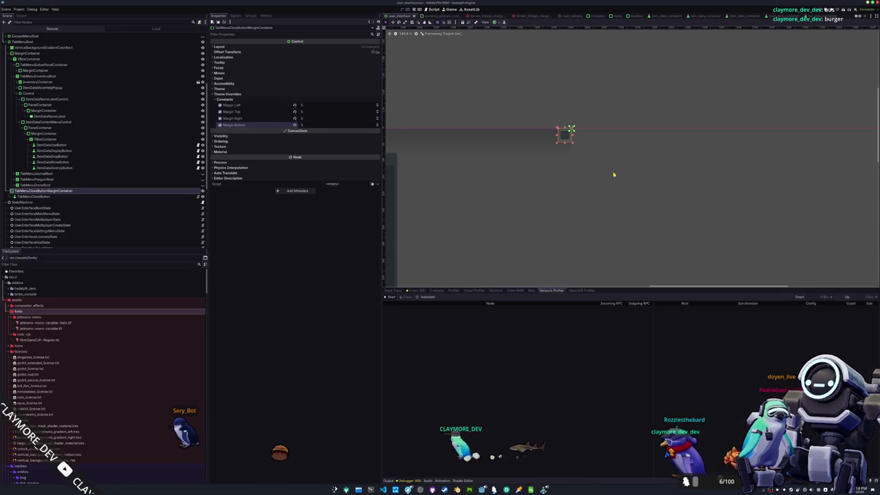
click(82, 196)
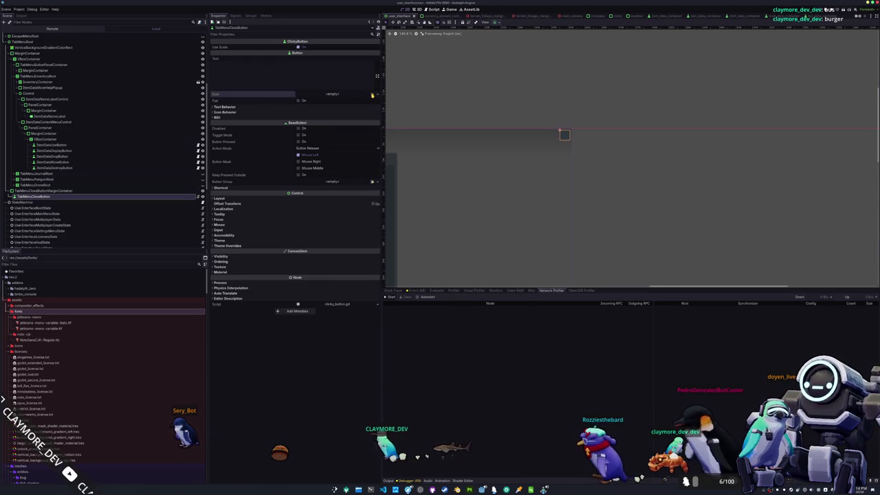
Give TabMenuCloseButton an X icon that expands to fit the button.
click(372, 94)
scroll(440, 241, down, 3)
click(365, 189)
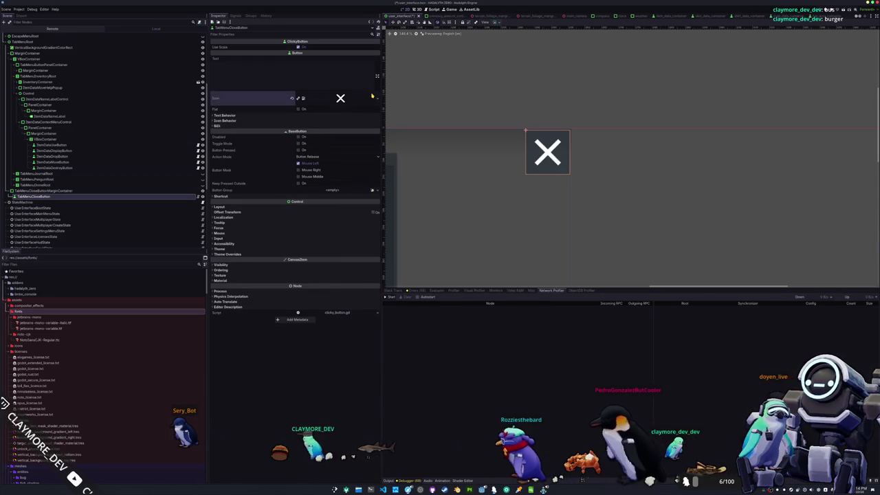
click(265, 120)
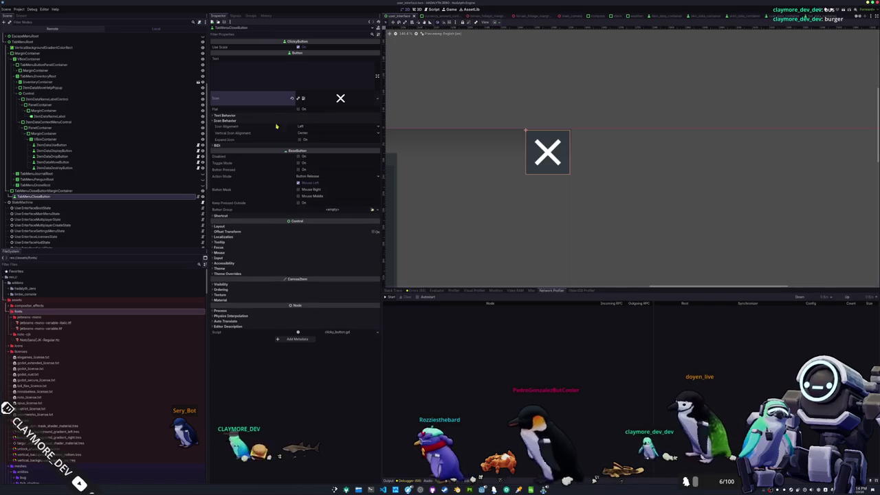
click(299, 140)
Set the close button's Custom Minimum Size to 50 × 50 and preview it.
scroll(524, 151, down, 2)
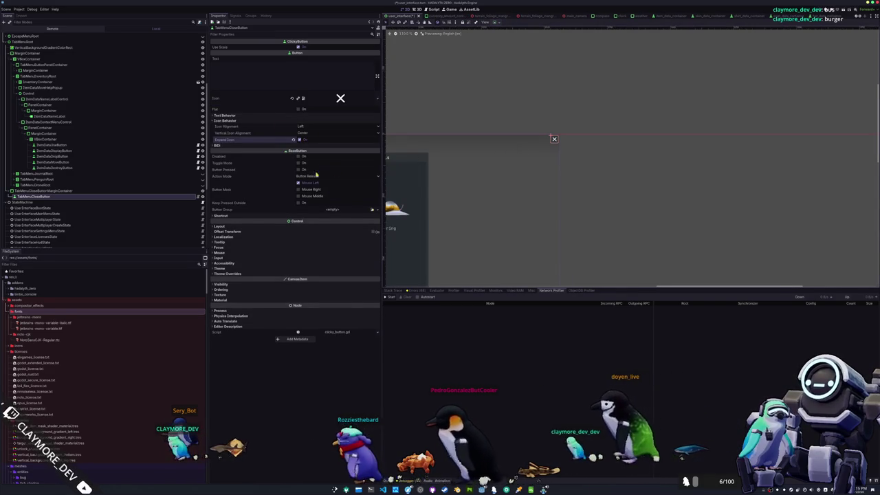
click(258, 228)
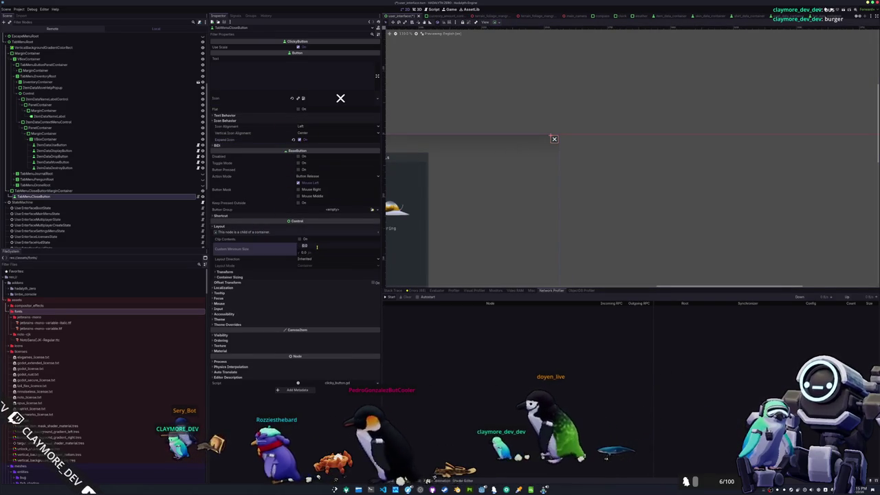
text(50)
click(308, 252)
text(50)
click(622, 221)
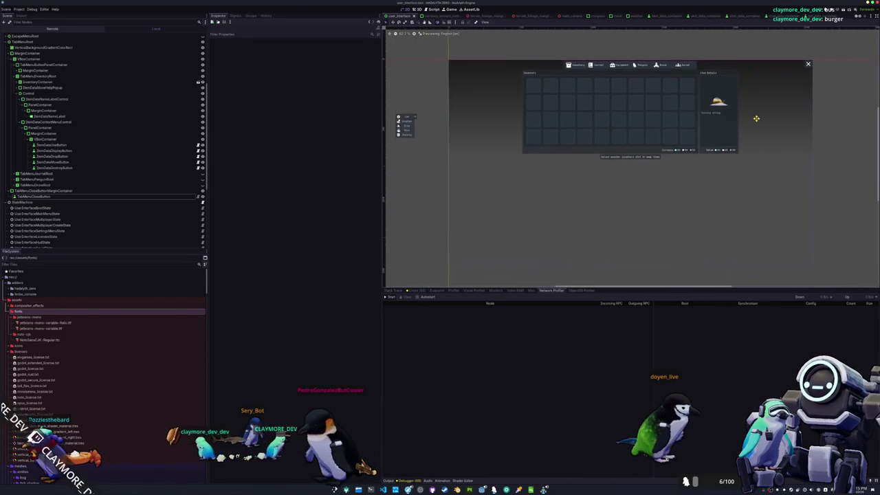
click(808, 82)
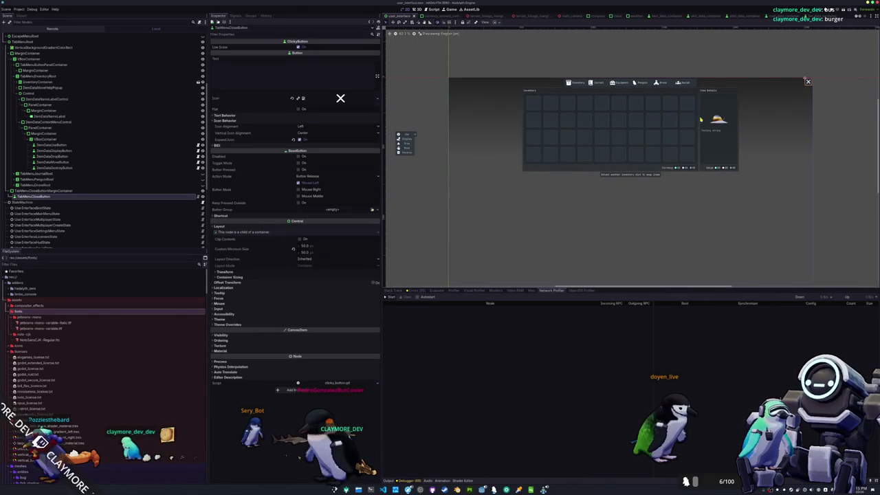
scroll(682, 207, up, 1)
scroll(683, 208, down, 1)
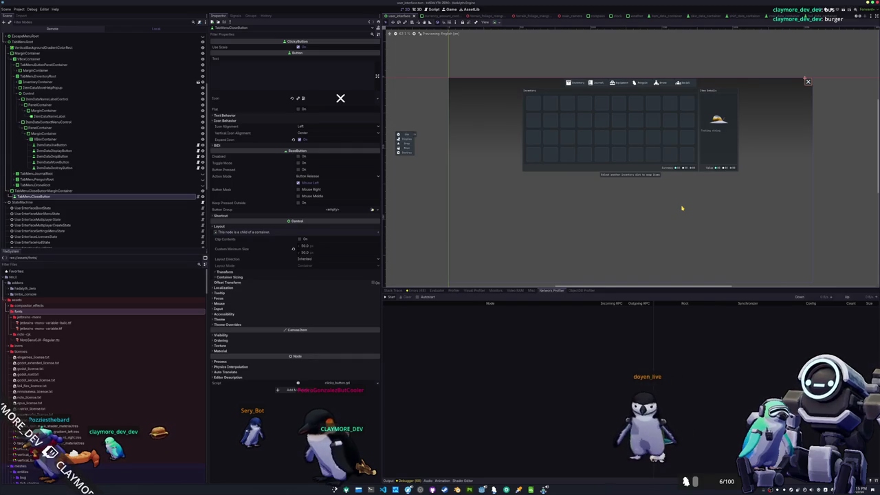
scroll(678, 192, up, 2)
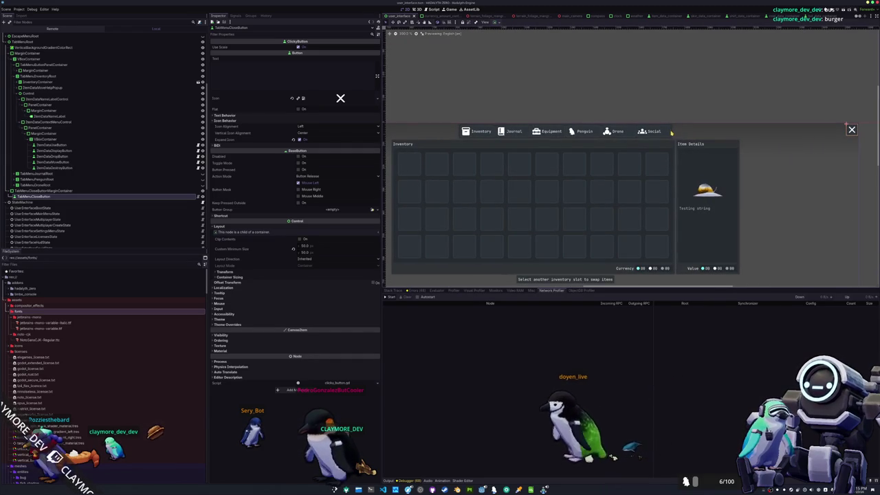
click(853, 127)
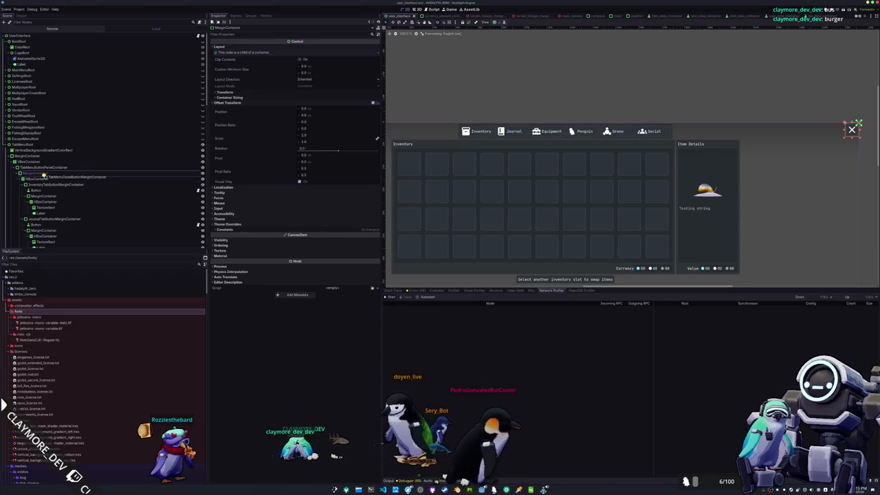
Drag TabMenuCloseButtonMarginContainer into the tab HBoxContainer after SocialTabButtonMarginContainer and check the layout.
drag(44, 212, 43, 171)
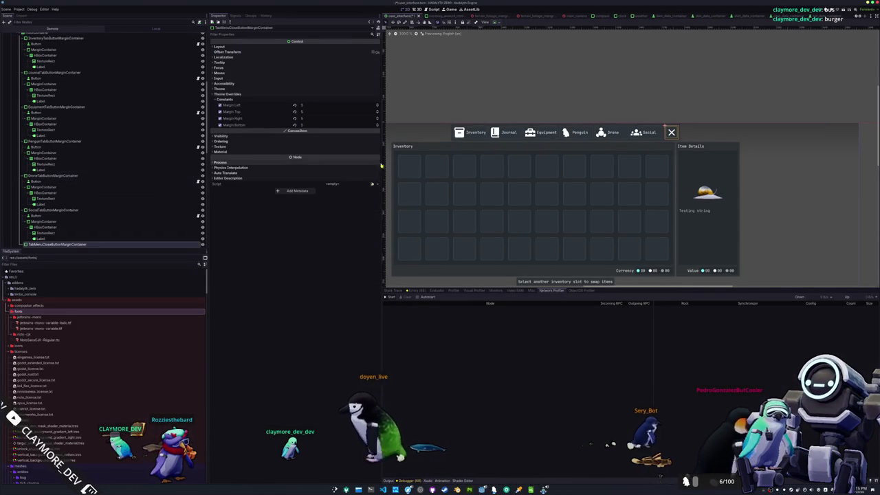
click(638, 83)
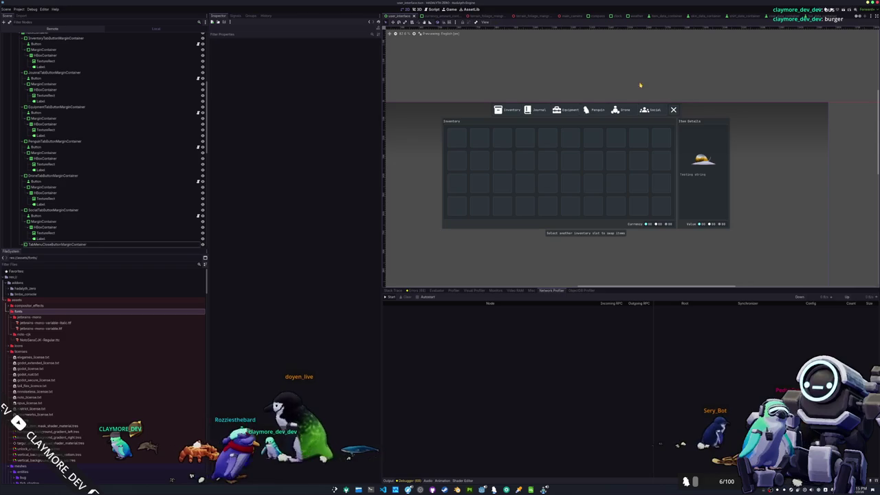
click(674, 112)
click(705, 86)
scroll(705, 86, up, 4)
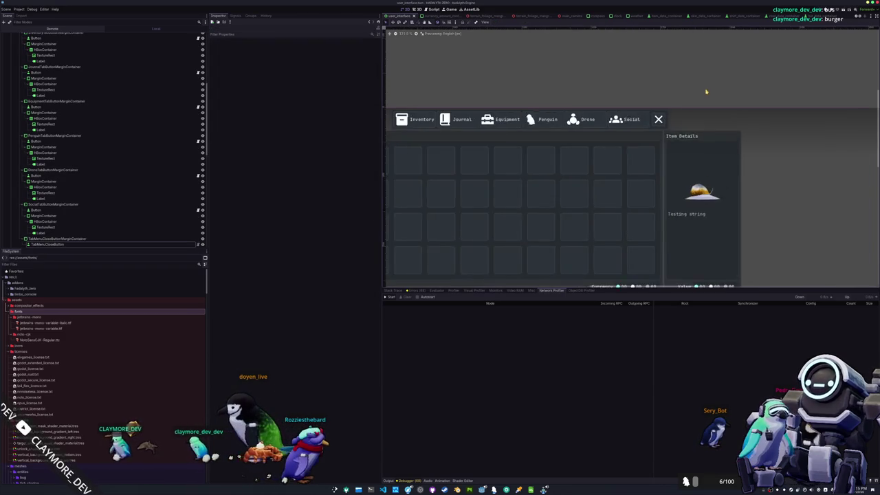
click(639, 130)
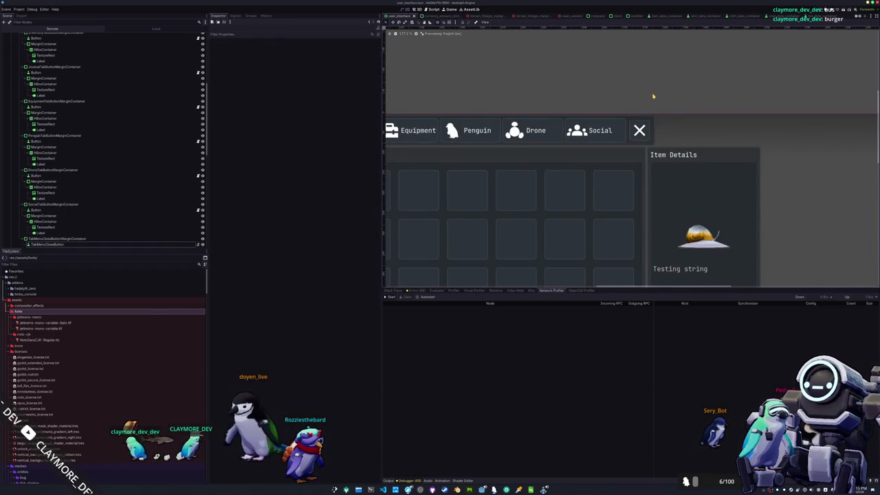
scroll(653, 100, down, 2)
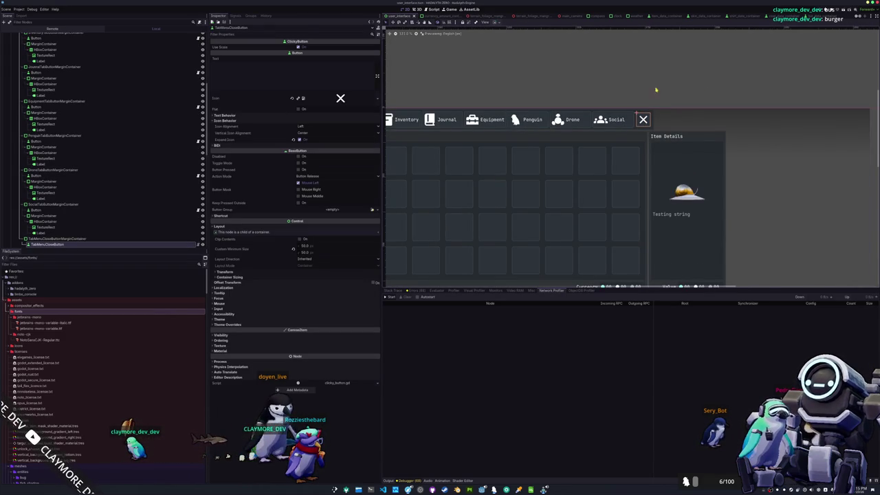
scroll(488, 126, down, 3)
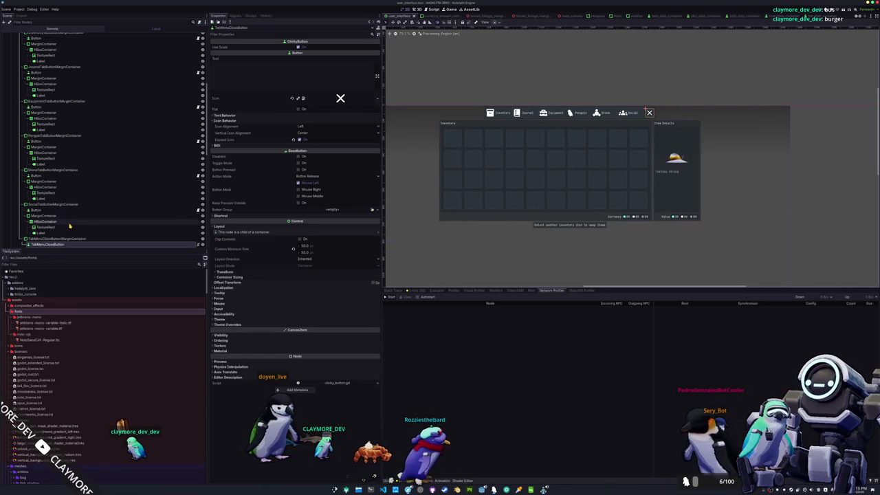
scroll(69, 225, up, 5)
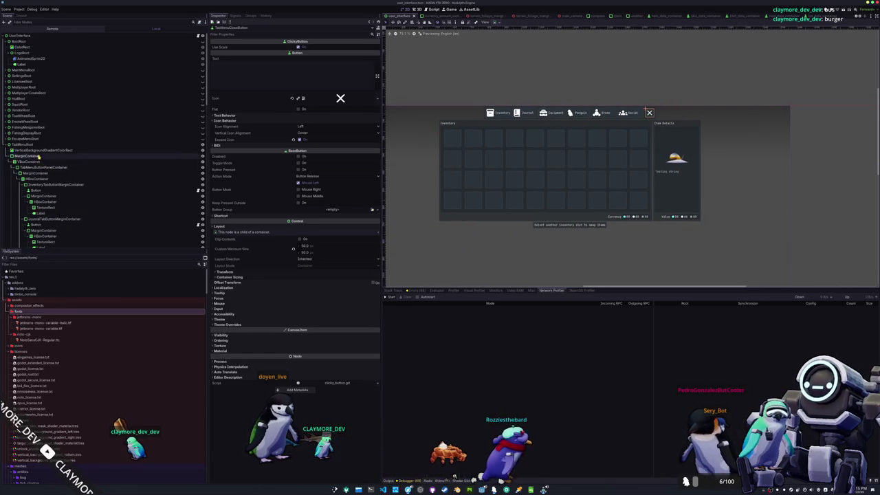
Check the escape menu close button's minimum size for reference.
click(7, 140)
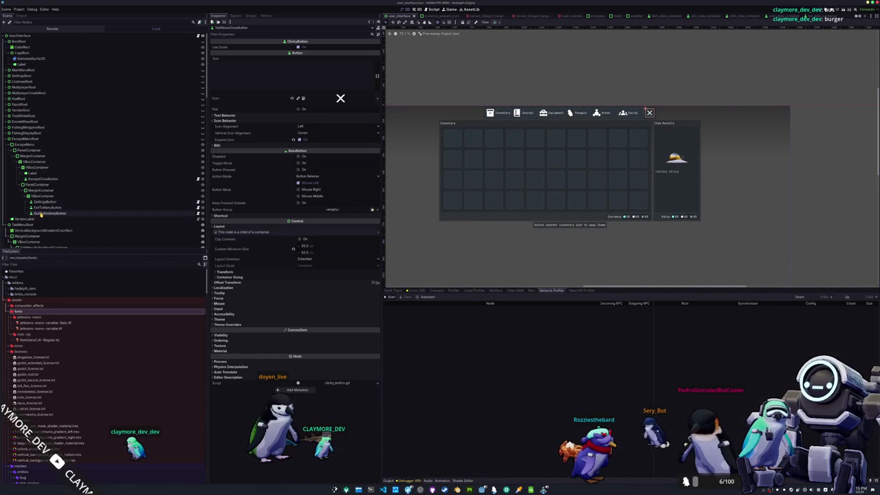
click(38, 174)
click(40, 178)
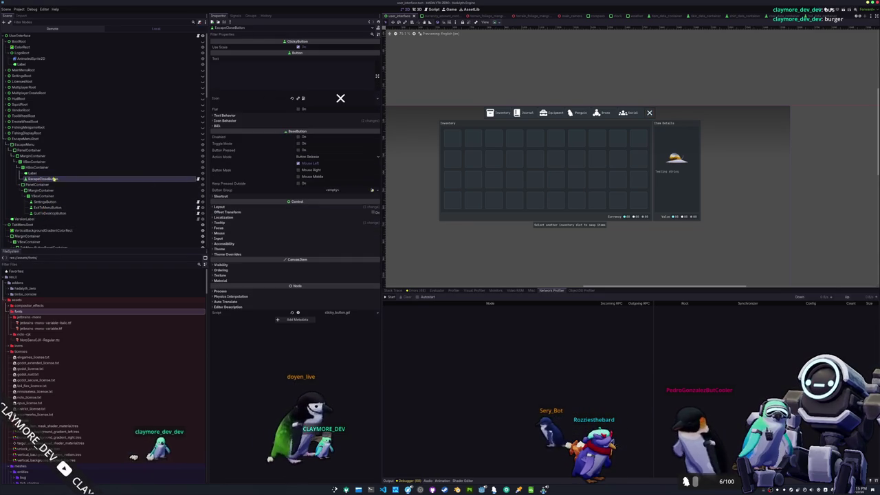
click(289, 207)
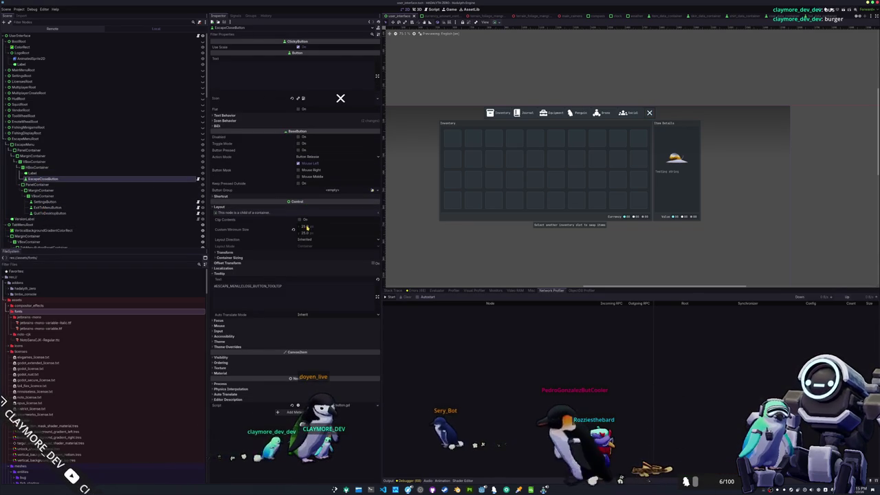
Set the tab menu close button's Custom Minimum Size to 25 × 25.
click(649, 112)
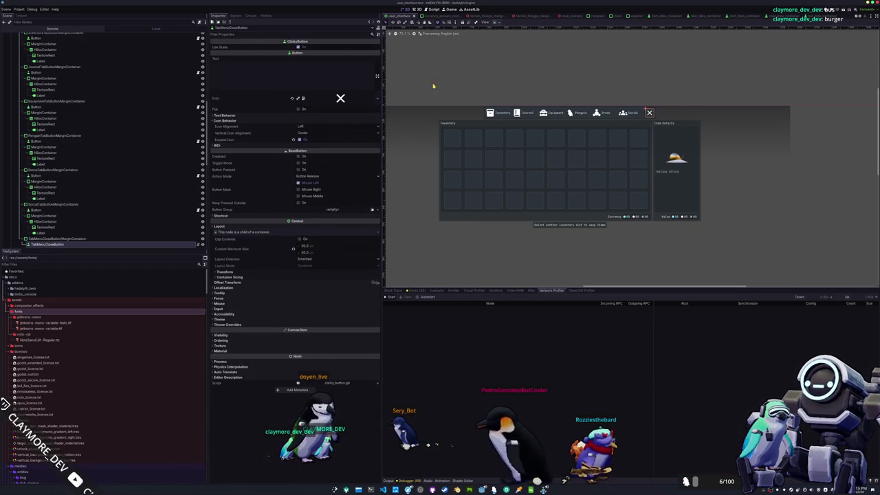
click(304, 245)
text(25)
key(Return)
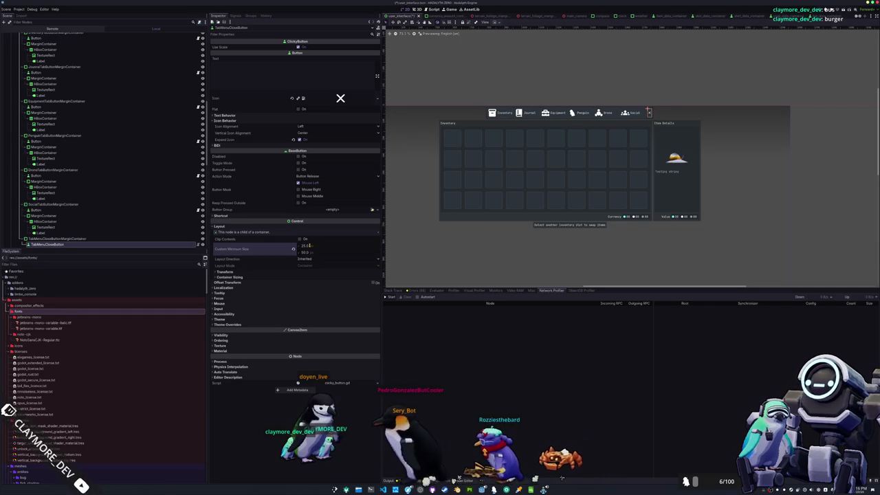
click(309, 252)
text(25)
key(Return)
click(550, 81)
scroll(552, 80, up, 3)
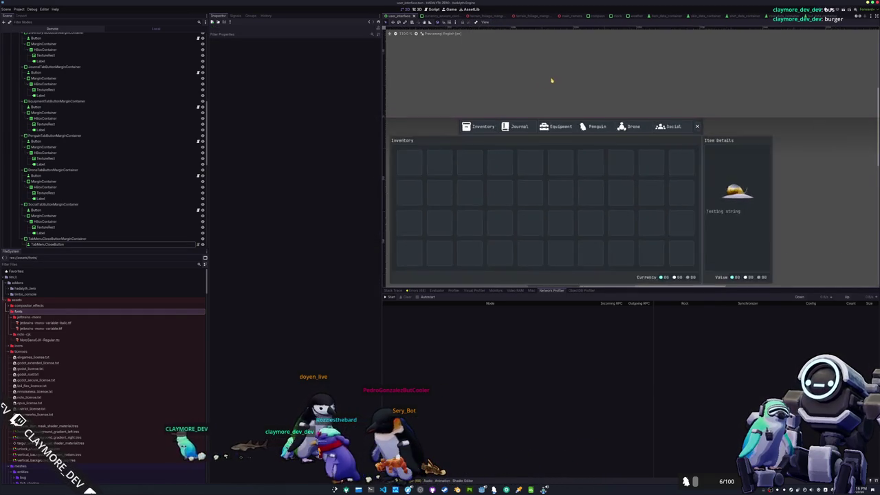
scroll(610, 100, up, 2)
click(687, 171)
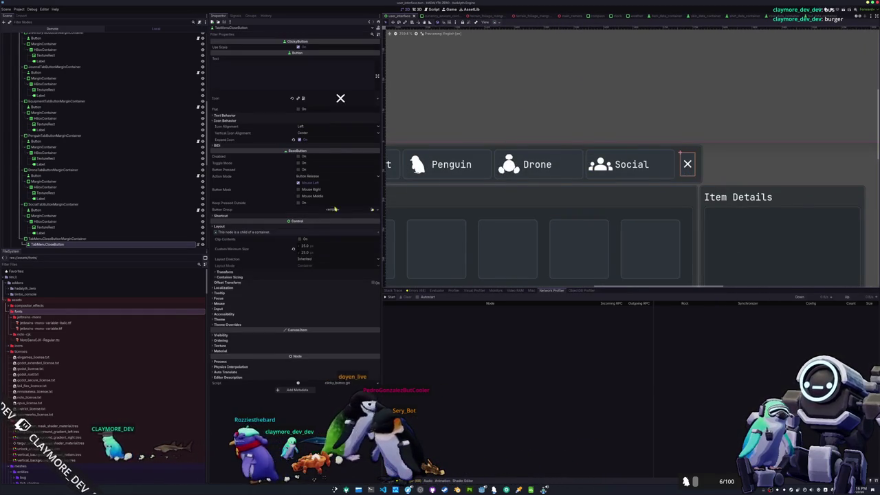
Set the close button's horizontal and vertical Container Sizing to Shrink Center.
click(230, 277)
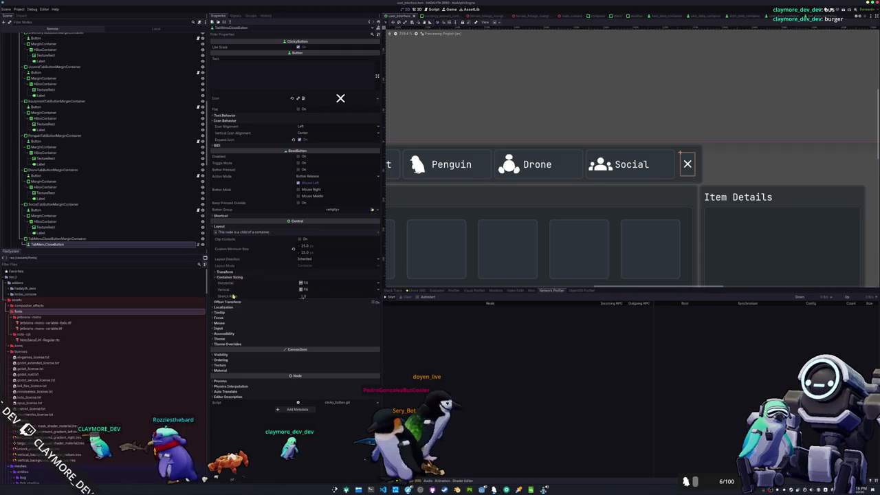
click(312, 289)
click(314, 306)
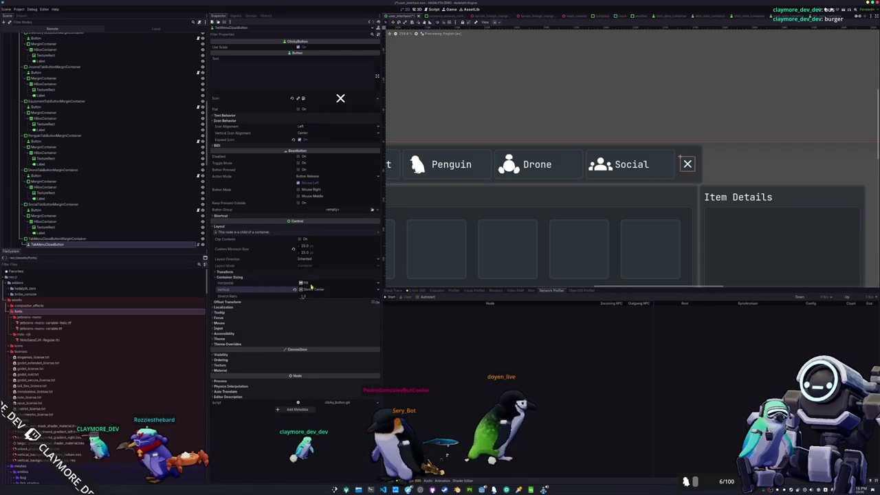
click(310, 282)
click(313, 301)
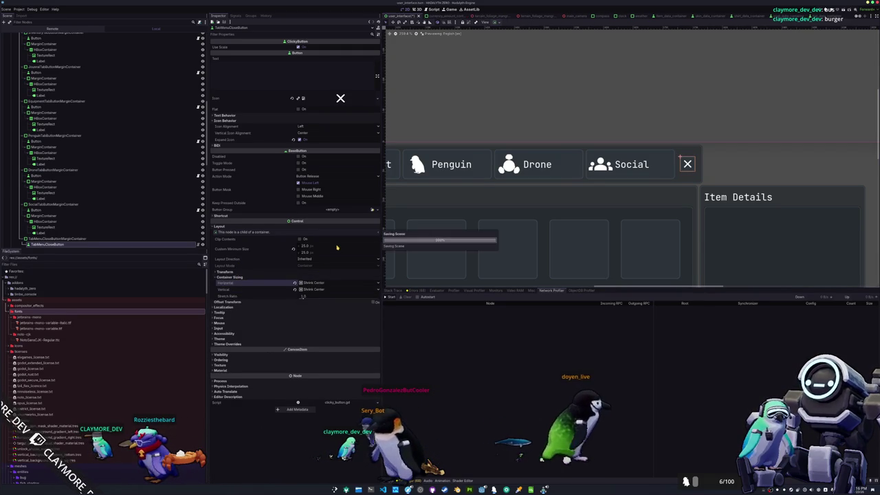
scroll(534, 108, down, 2)
click(534, 108)
mouse_move(565, 88)
mouse_down()
mouse_move(719, 90)
mouse_move(706, 95)
mouse_up()
key(ctrl+j)
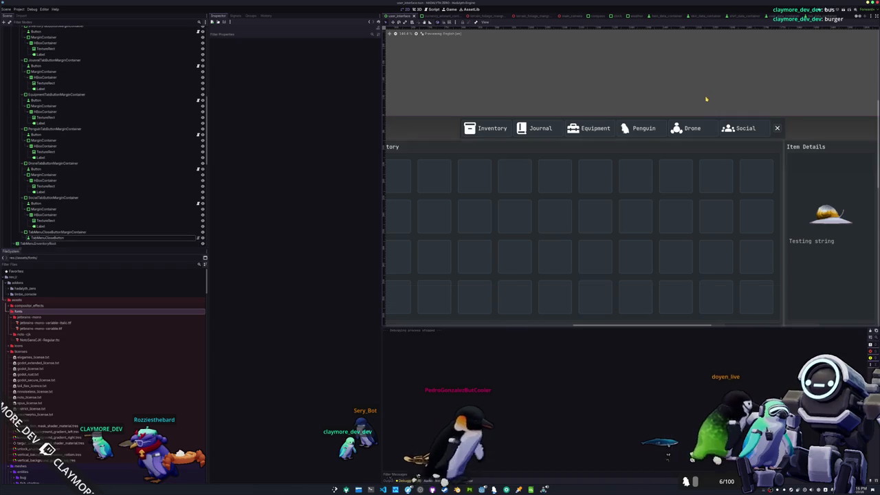
Run the game, start Singleplayer, and open the inventory with Tab.
key(F6)
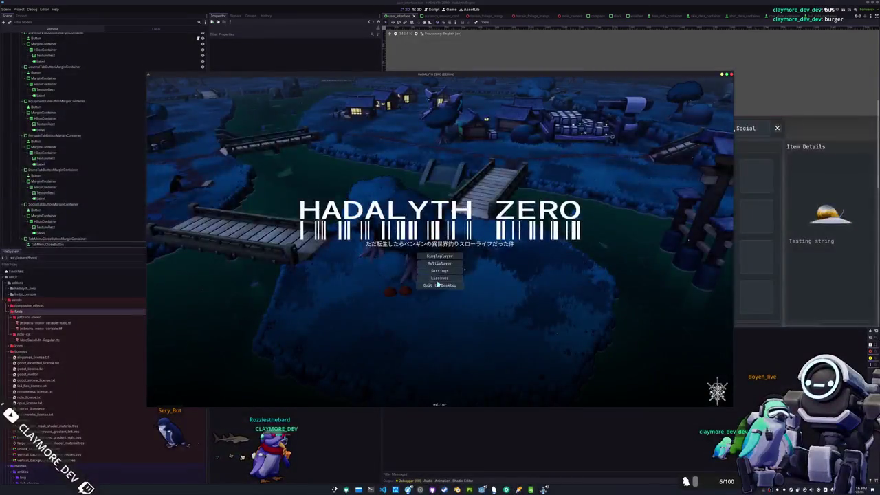
click(438, 264)
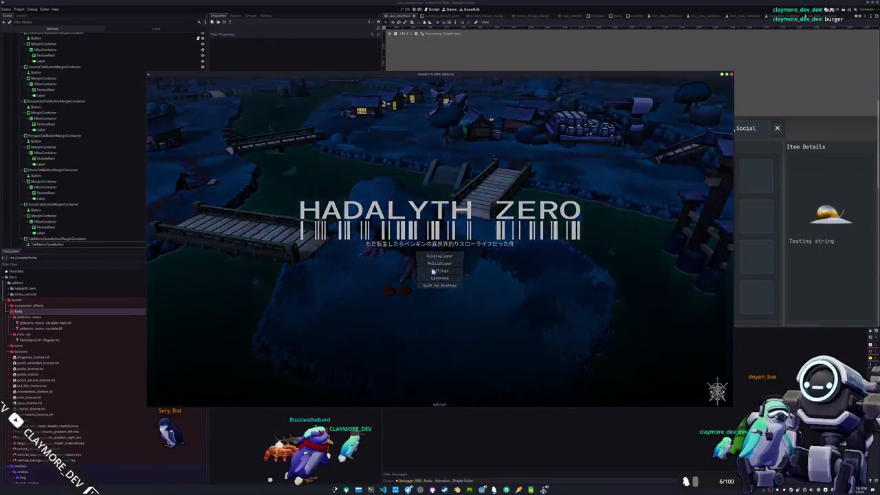
key(Tab)
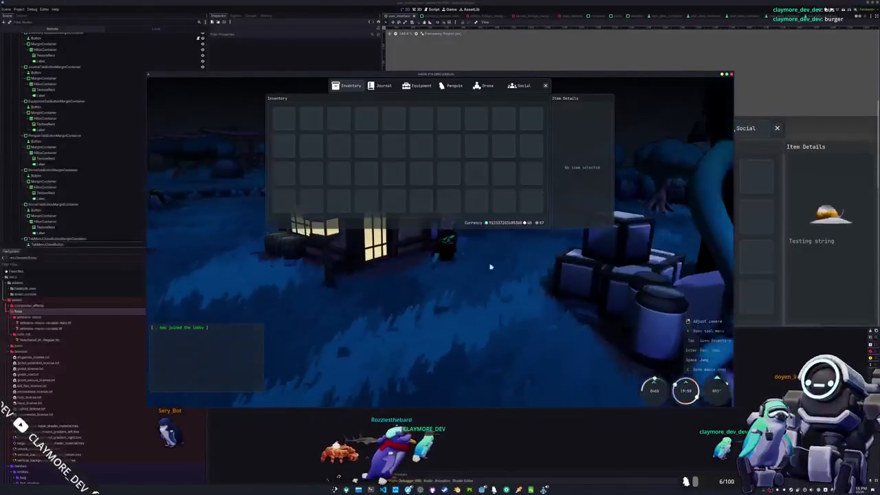
Switch through the Drone, Penguin and Journal tabs, then close, reopen and close the menu.
click(484, 85)
click(451, 85)
click(383, 87)
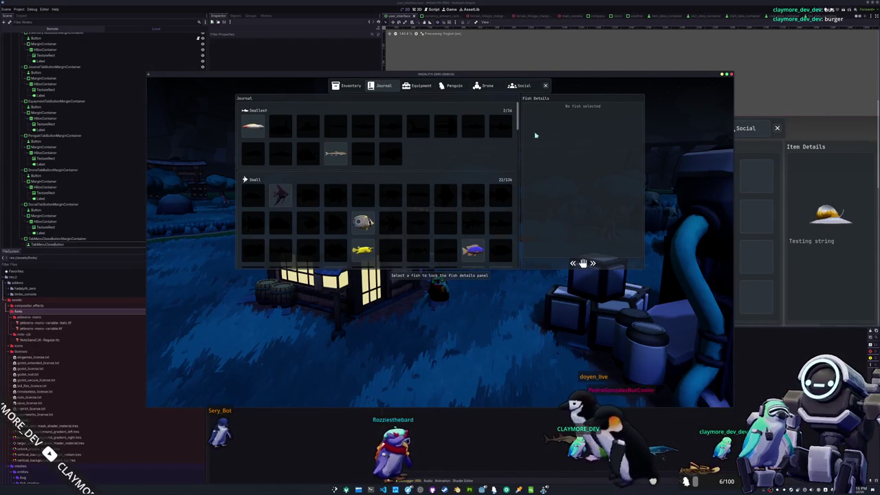
key(Escape)
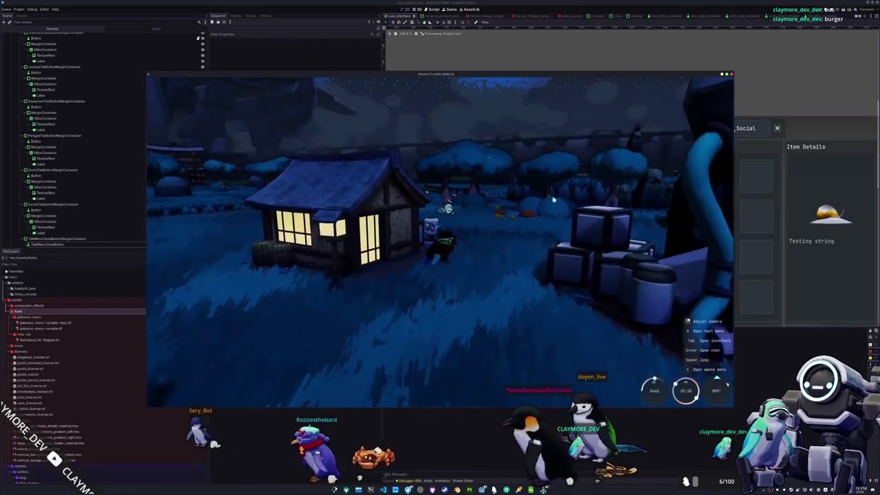
key(Tab)
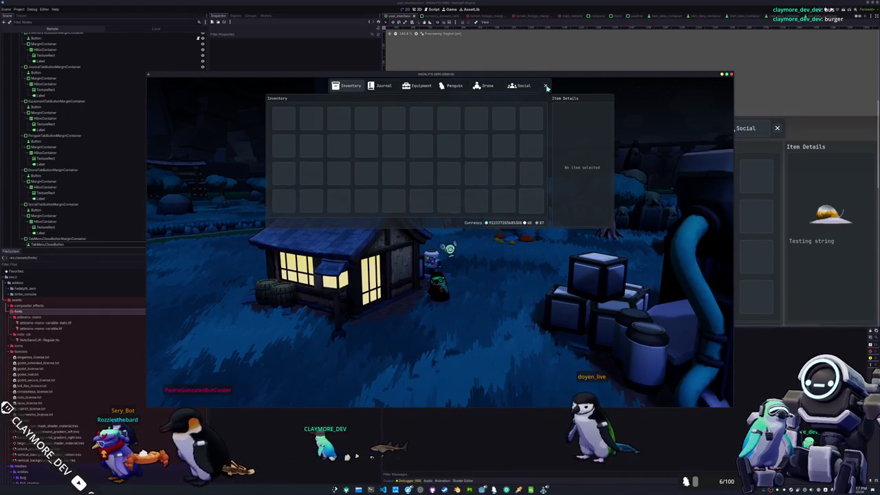
key(Escape)
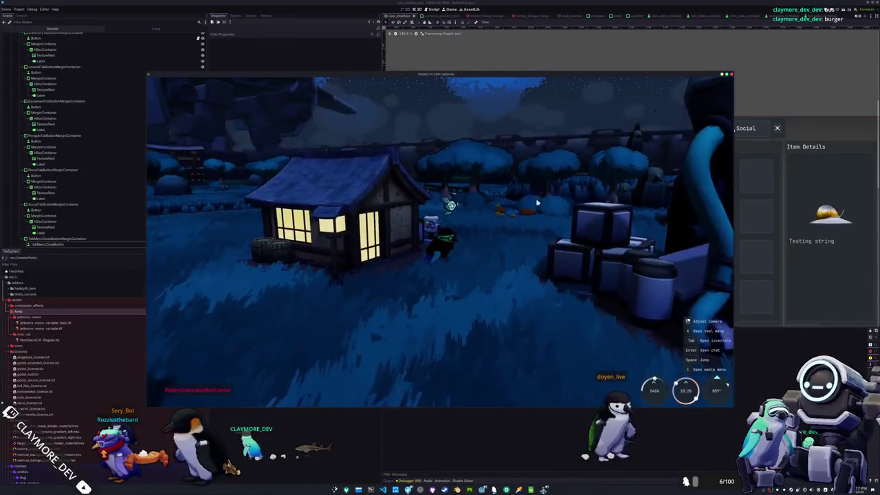
Walk the character up to the vendor and open its shop.
key(w)
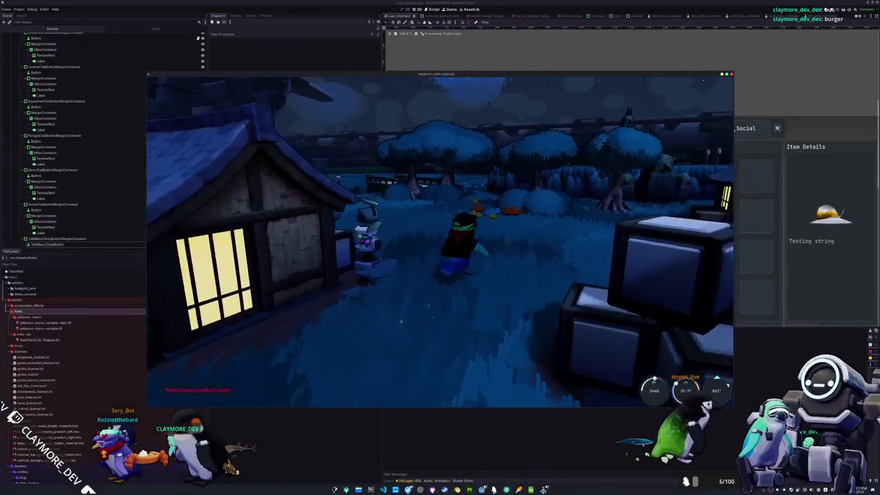
key(w)
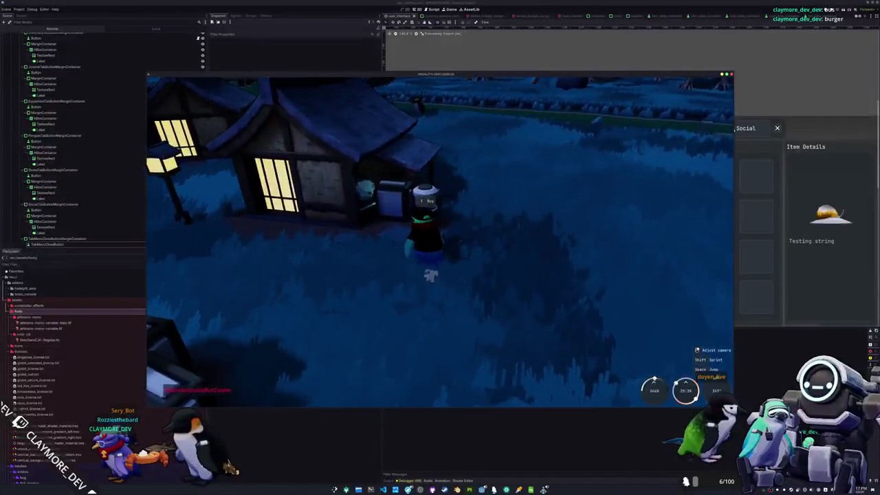
key(e)
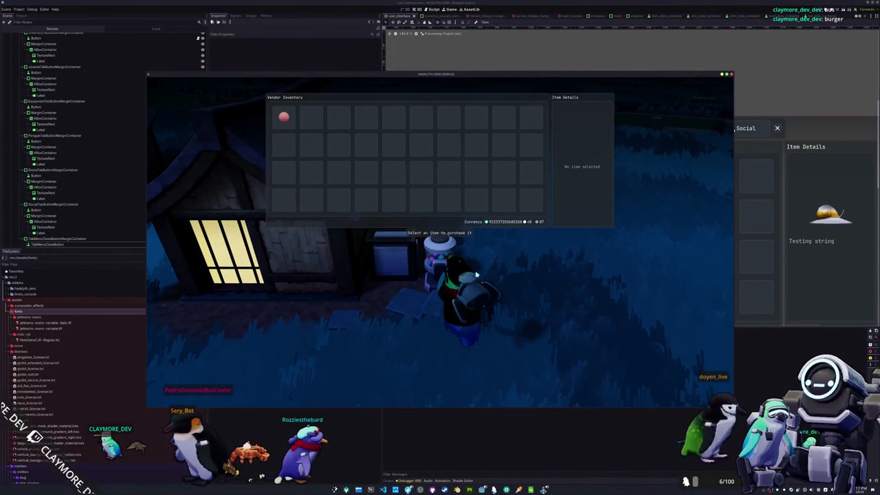
Buy seven Gumballs from the vendor and close the shop.
click(282, 118)
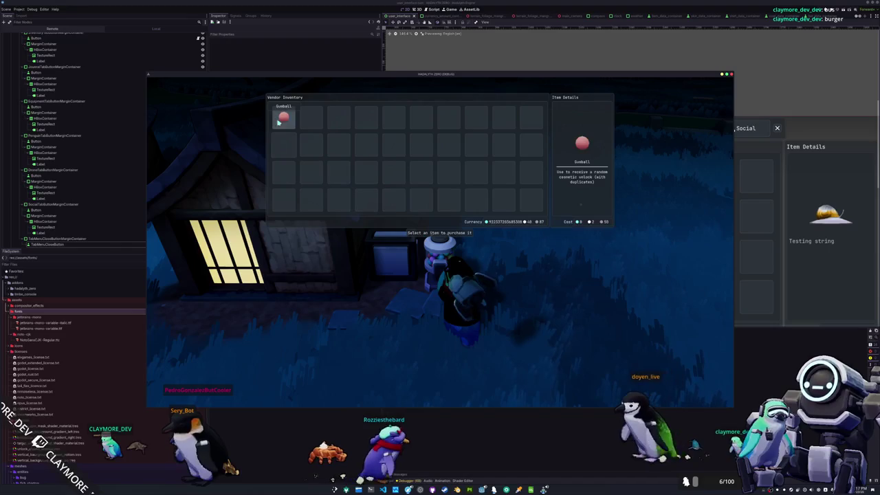
click(291, 129)
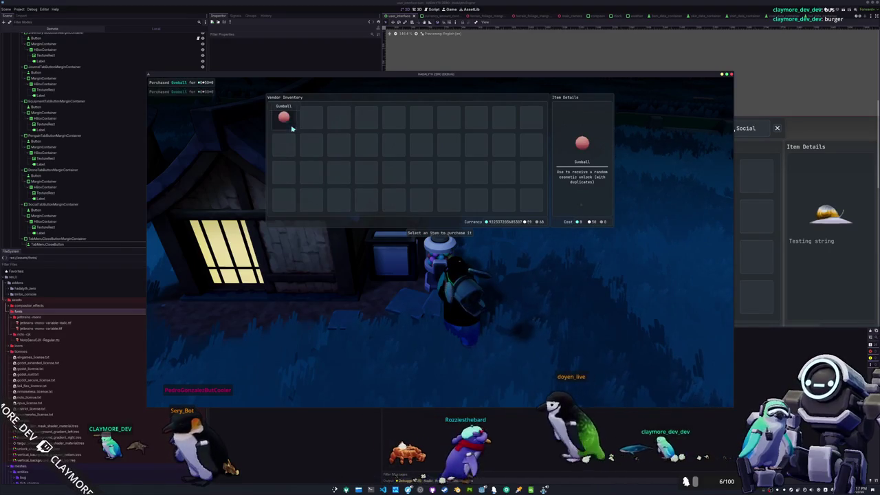
click(292, 129)
click(291, 129)
click(291, 129)
click(291, 128)
click(286, 162)
key(Escape)
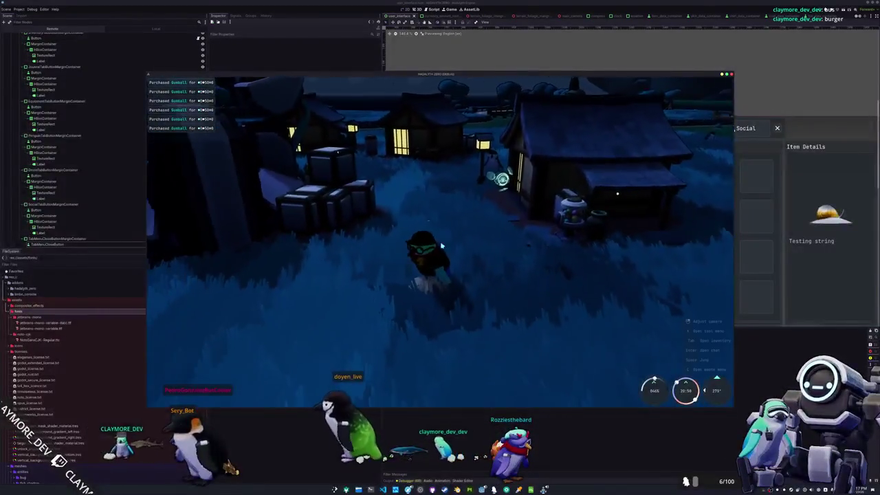
Check the Gumballs in the inventory, toggle it open and closed repeatedly, then reopen the vendor shop.
key(i)
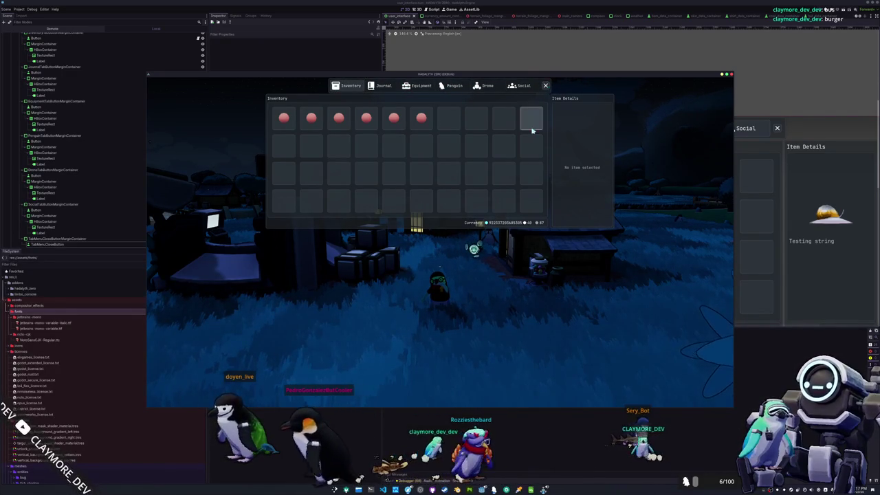
key(Tab)
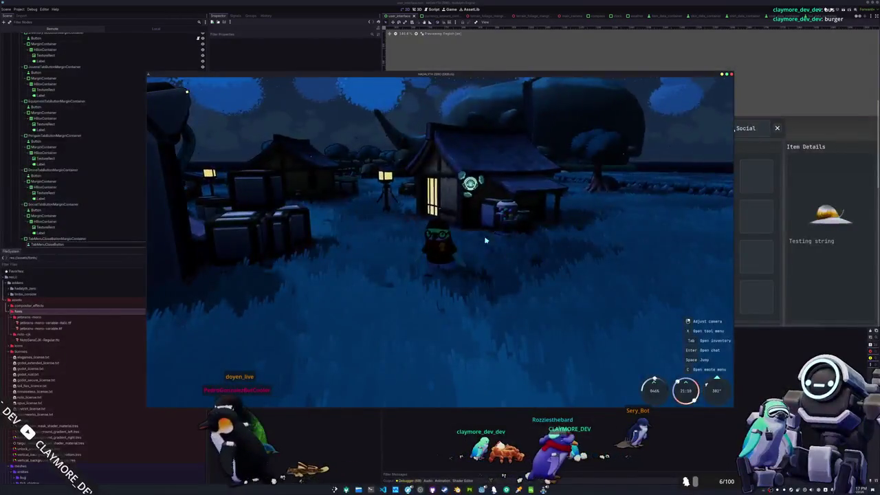
key(Tab)
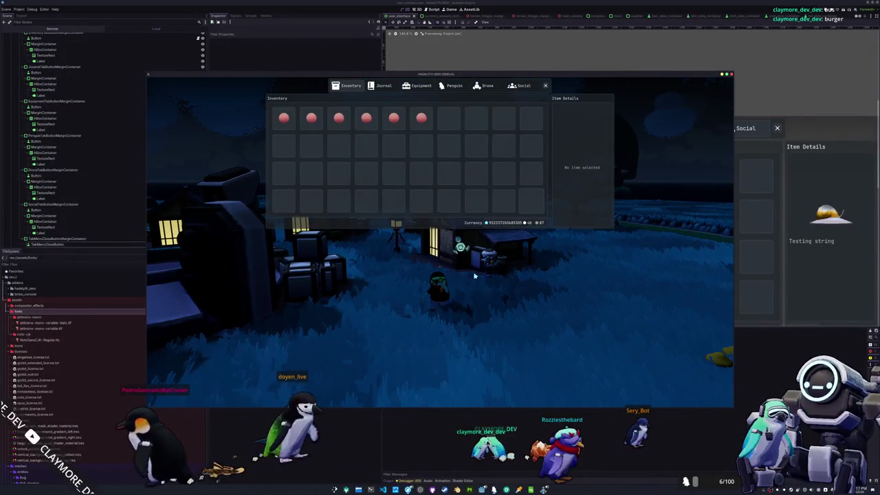
key(Tab)
key(alt+Tab)
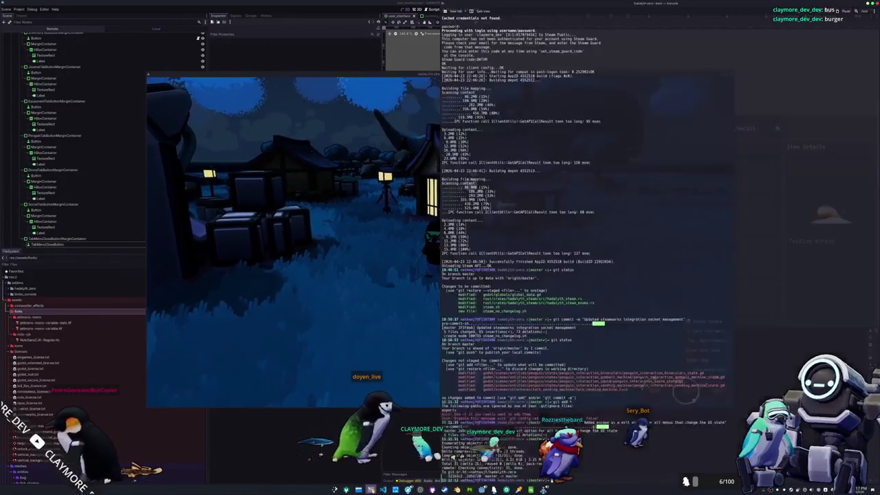
click(392, 391)
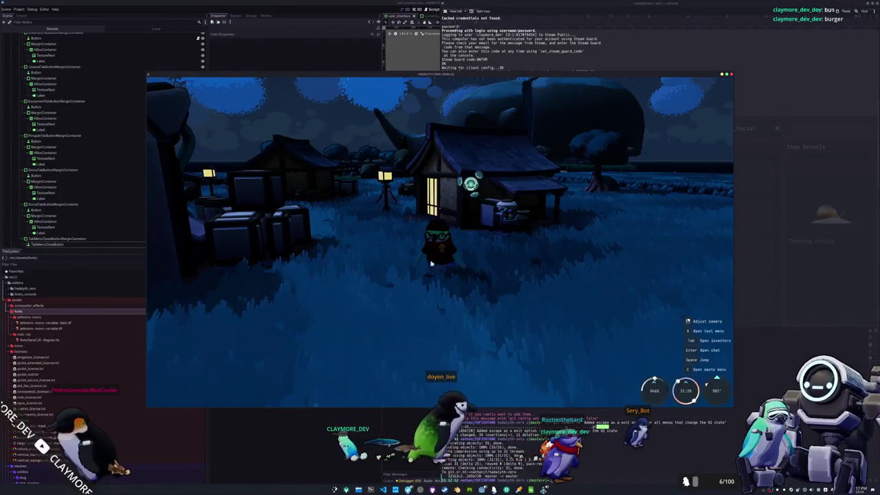
key(Tab)
key(Tab)
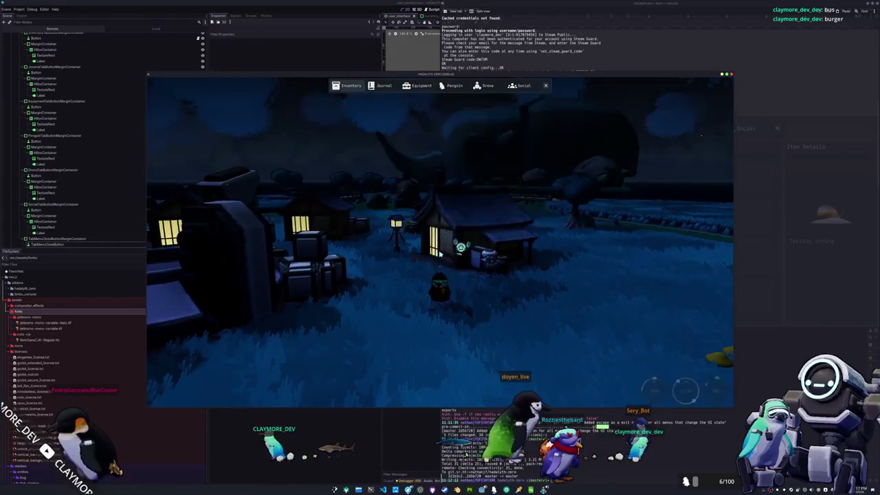
key(Tab)
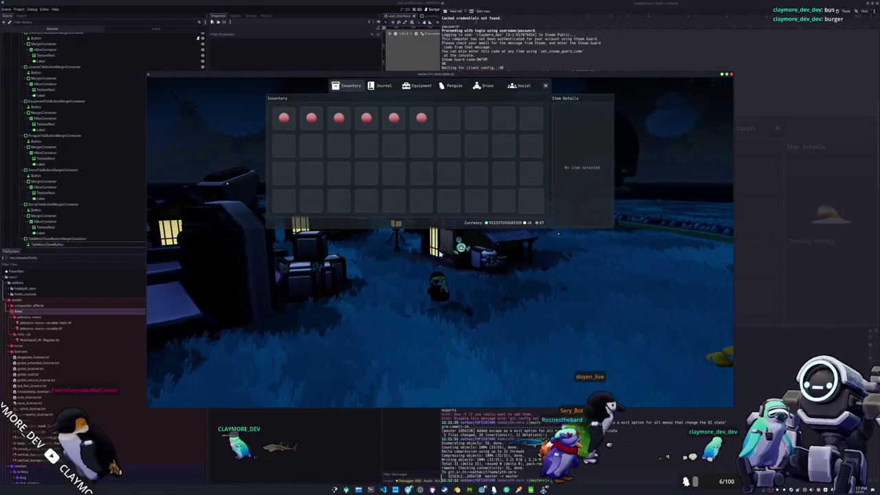
key(Tab)
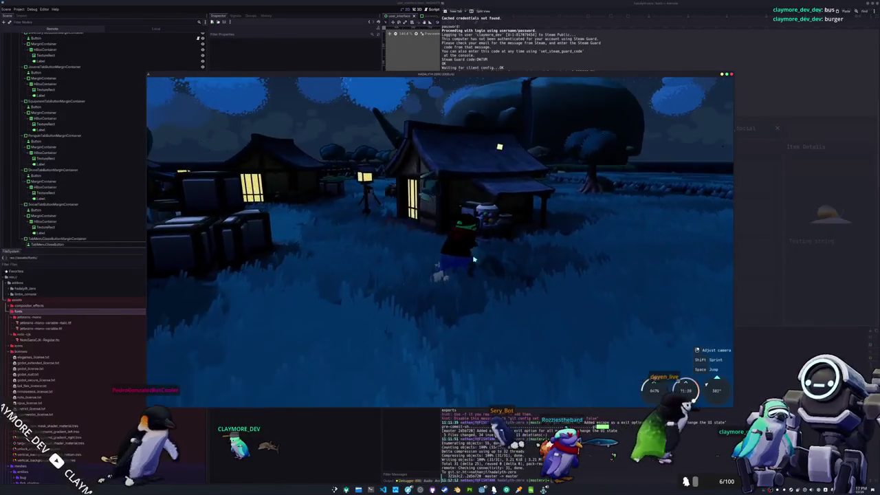
key(w)
key(f)
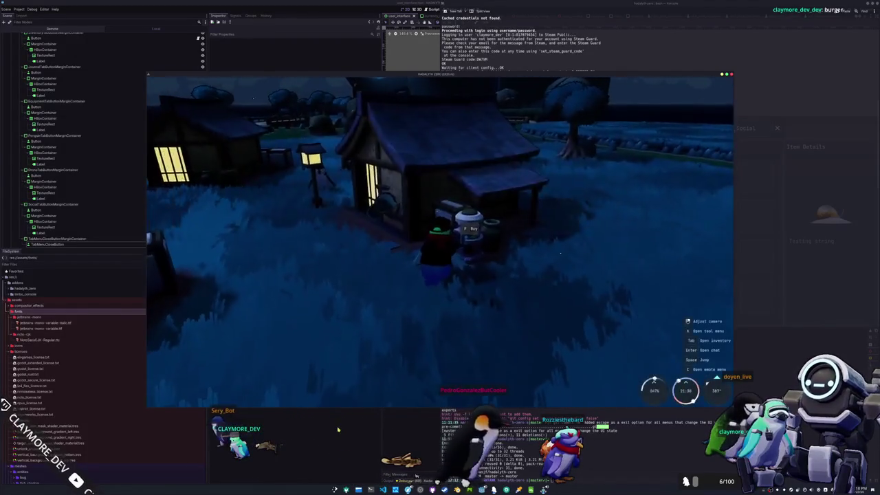
Stop the game and select the TabMenuCloseButtonMarginContainer node in the scene tree.
click(730, 74)
click(28, 239)
mouse_move(69, 225)
mouse_down()
mouse_move(69, 244)
mouse_move(66, 195)
mouse_up()
mouse_move(51, 149)
mouse_down()
mouse_move(46, 158)
mouse_move(25, 101)
mouse_up()
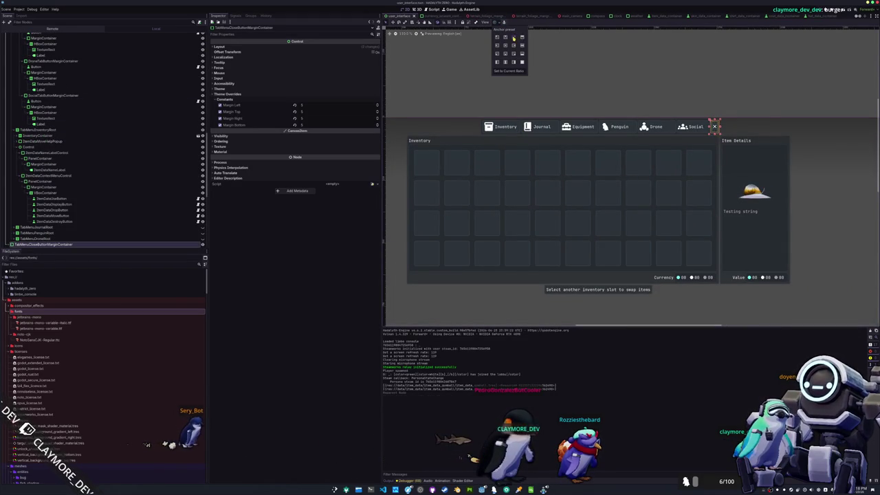
scroll(744, 153, up, 2)
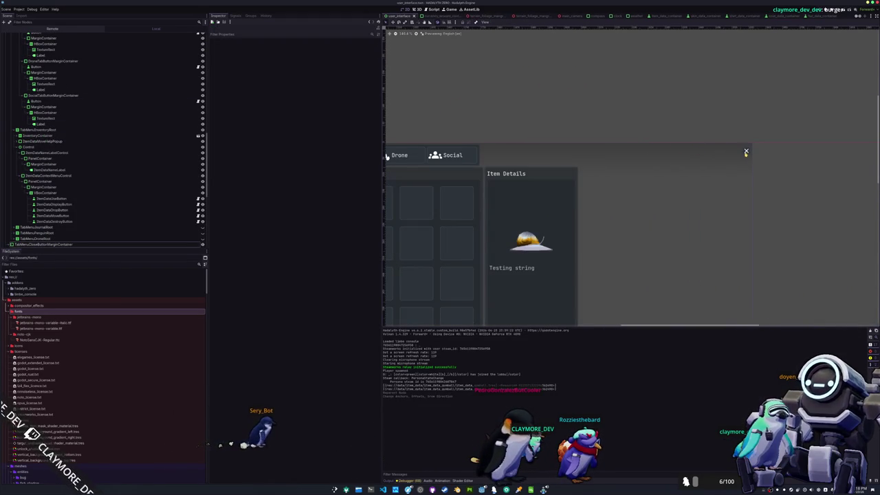
click(746, 151)
scroll(646, 137, up, 2)
key(Up)
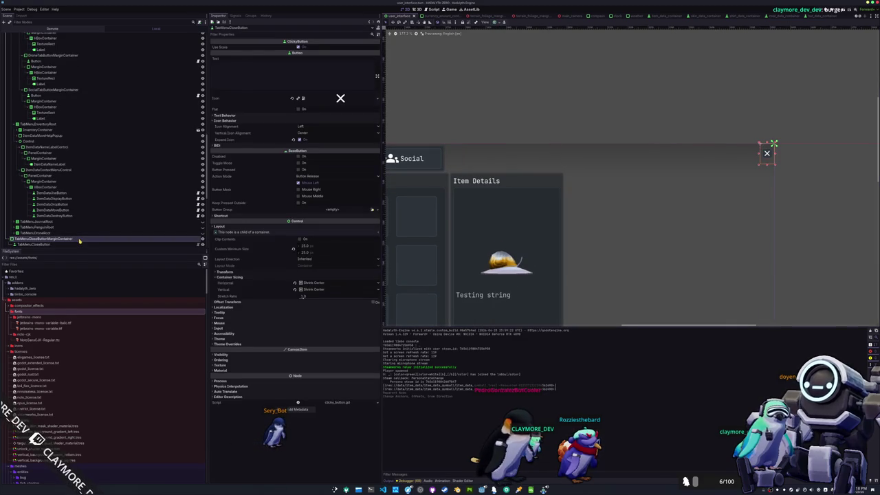
Keep the container's Top Right anchor preset, cut its height from 50 to 35, and rerun.
click(310, 47)
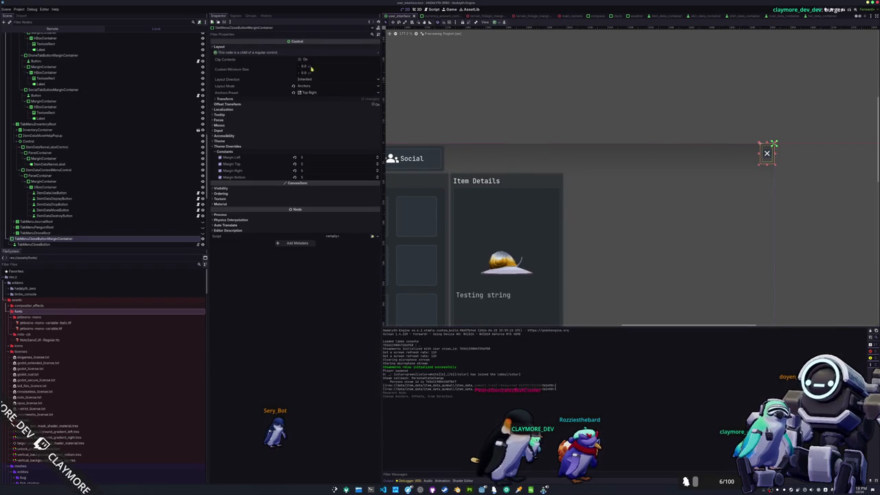
click(311, 93)
click(324, 120)
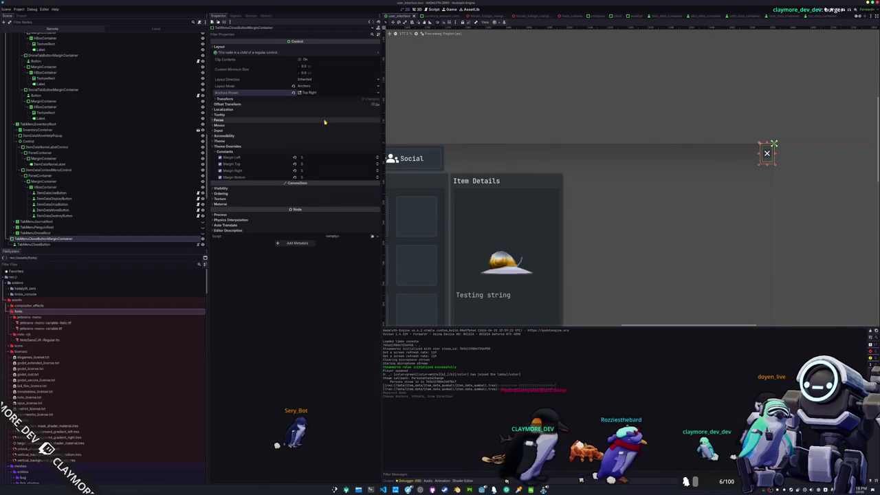
click(320, 100)
drag(315, 110, 300, 112)
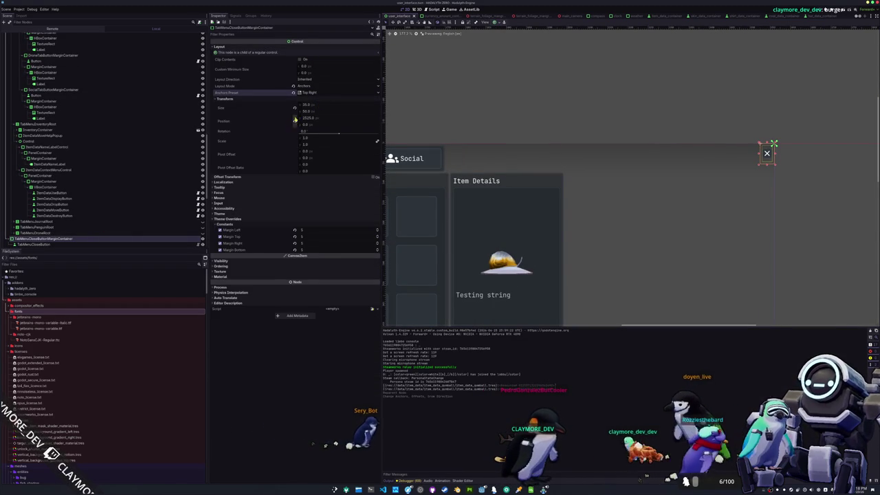
key(alt+Tab)
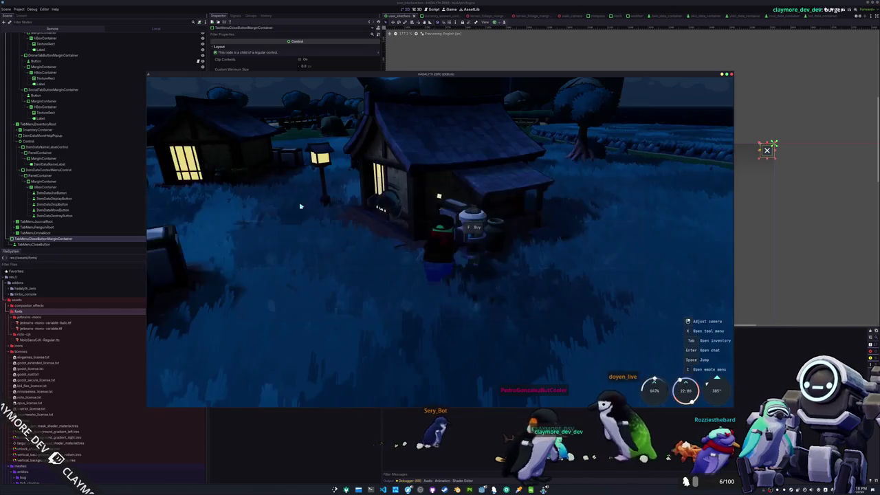
Toggle the in-game inventory open and closed with Tab, leaving it open.
key(Tab)
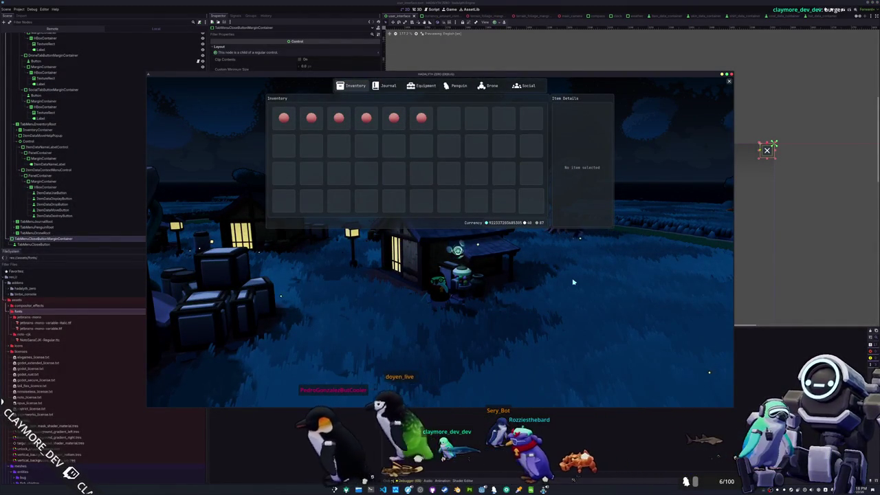
key(Tab)
key(Tab)
key(Tab)
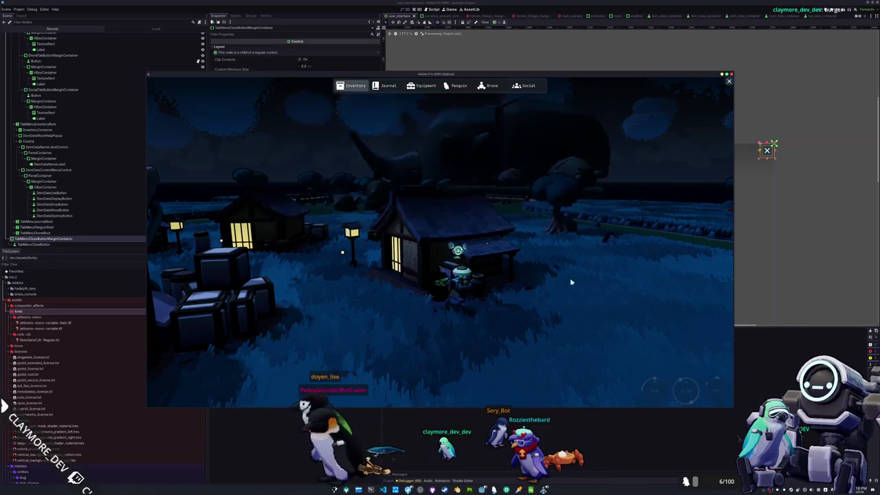
key(Tab)
key(Tab)
key(Tab)
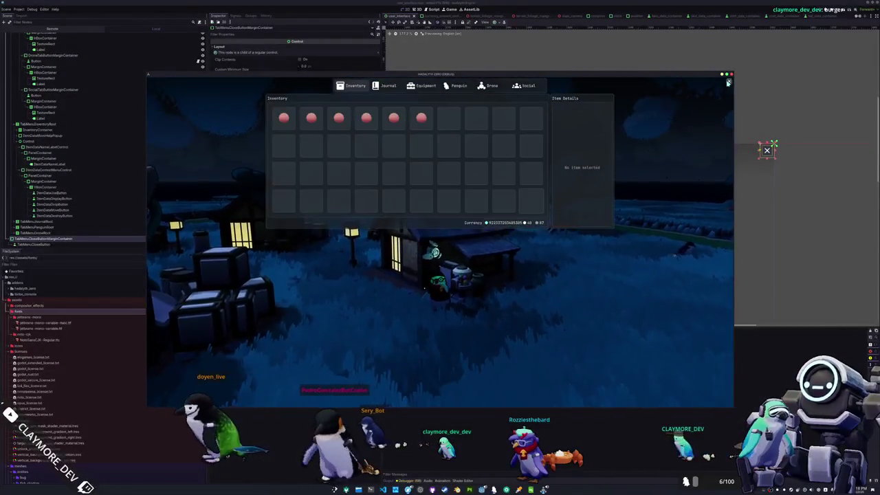
key(Tab)
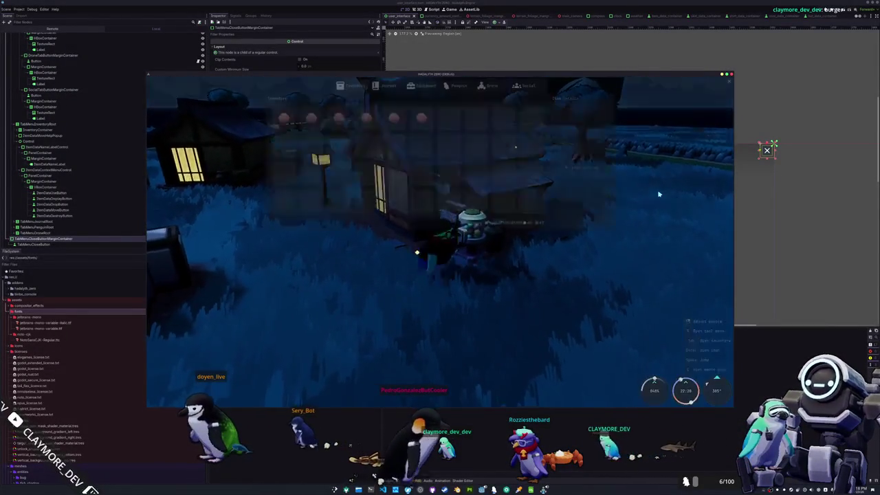
key(Tab)
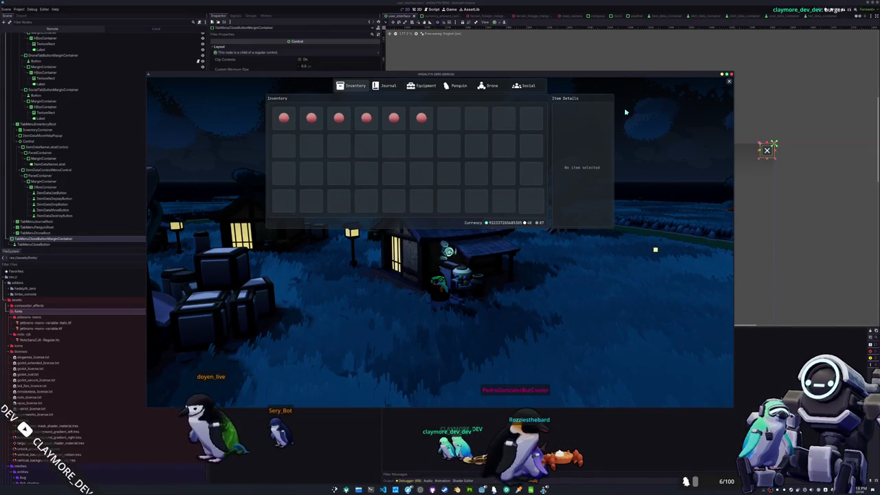
Browse the Drone, Penguin, Equipment and Inventory pages, then close the menu and stop the run.
click(490, 85)
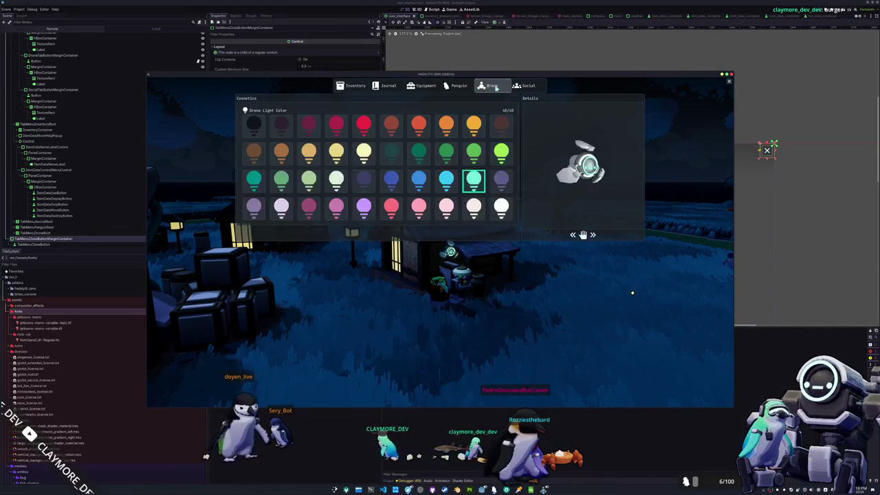
click(456, 85)
click(425, 86)
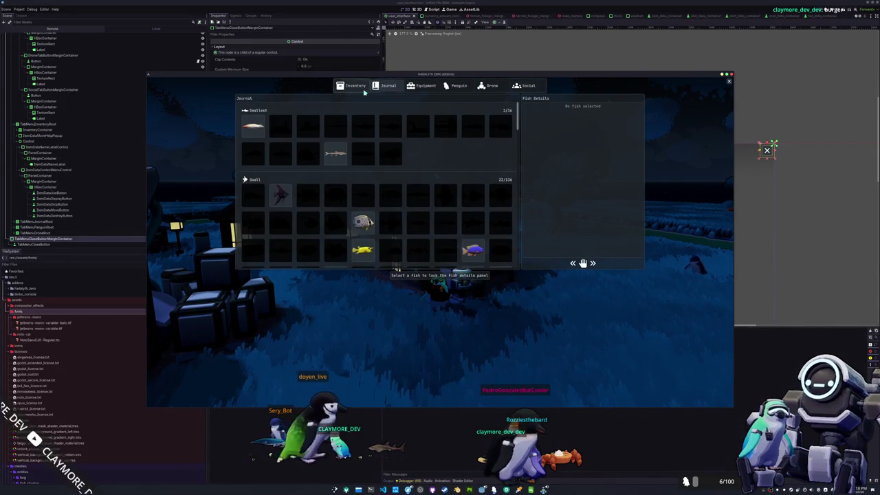
click(352, 85)
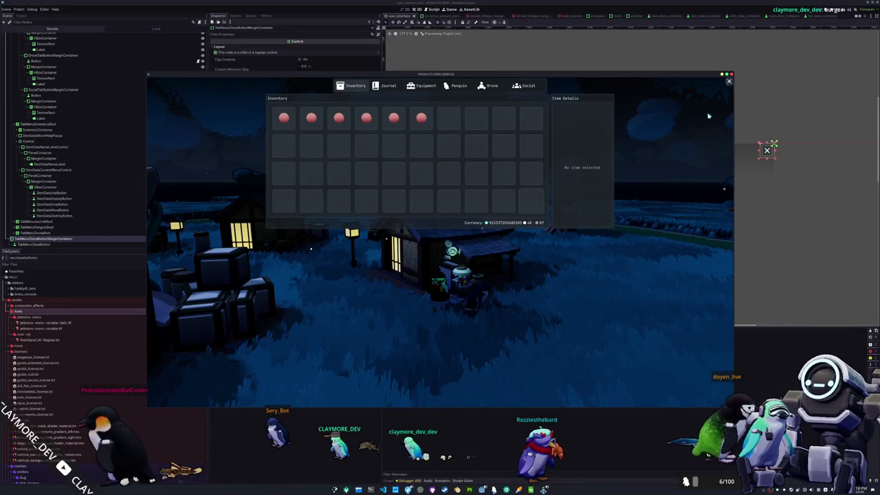
key(Escape)
key(F8)
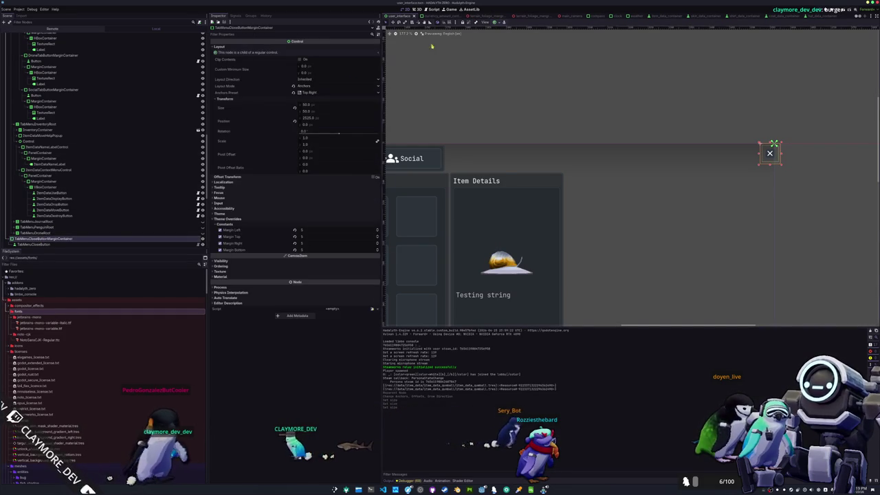
Select TabMenuCloseButton and set its Custom Minimum Size x to 50.
click(496, 22)
click(567, 80)
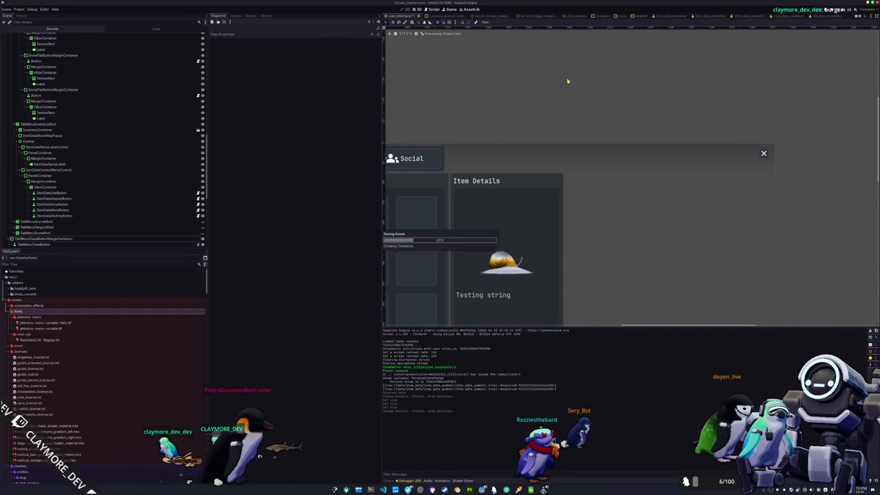
click(35, 244)
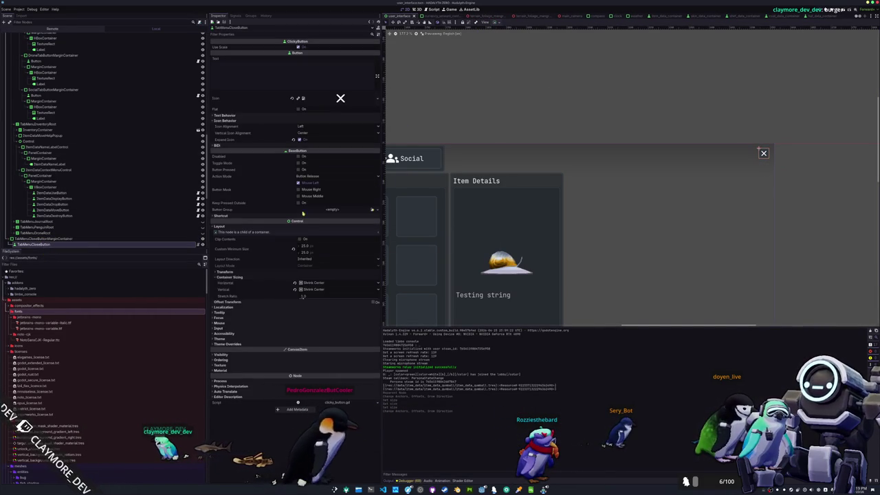
click(307, 245)
text(50)
key(Return)
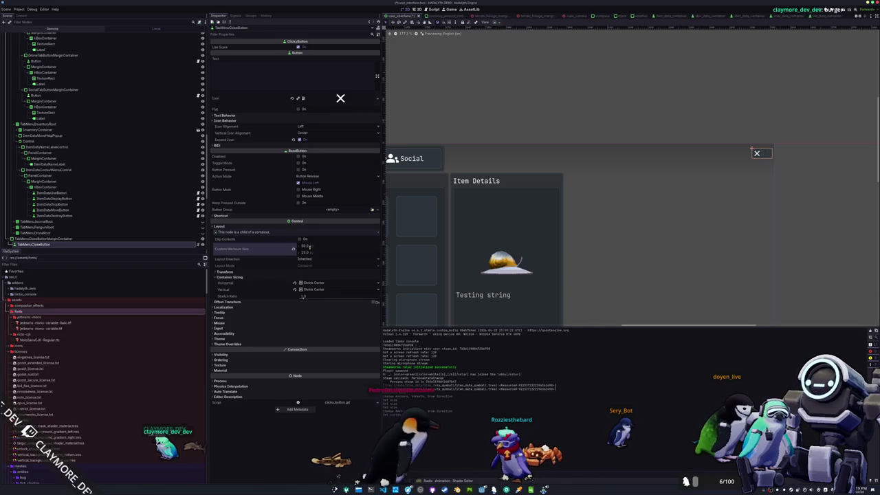
click(309, 253)
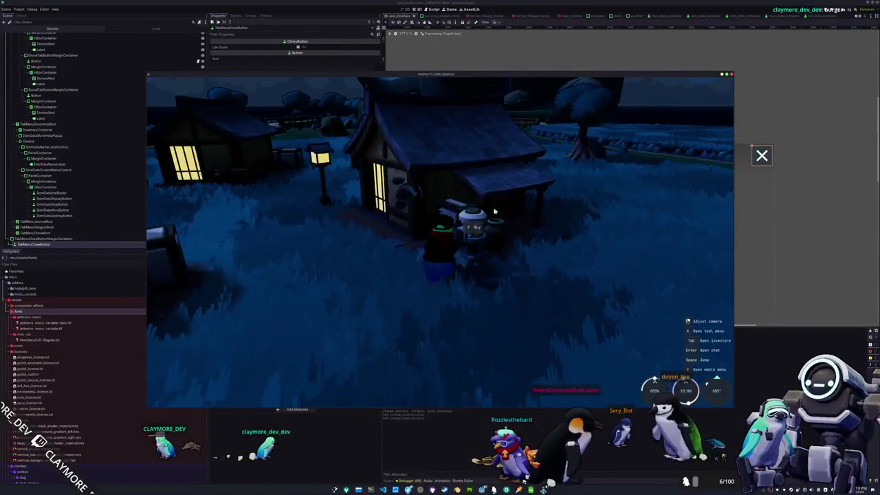
Toggle the inventory, apply the grey penguin skin on the Penguin page, then return to the editor.
key(Tab)
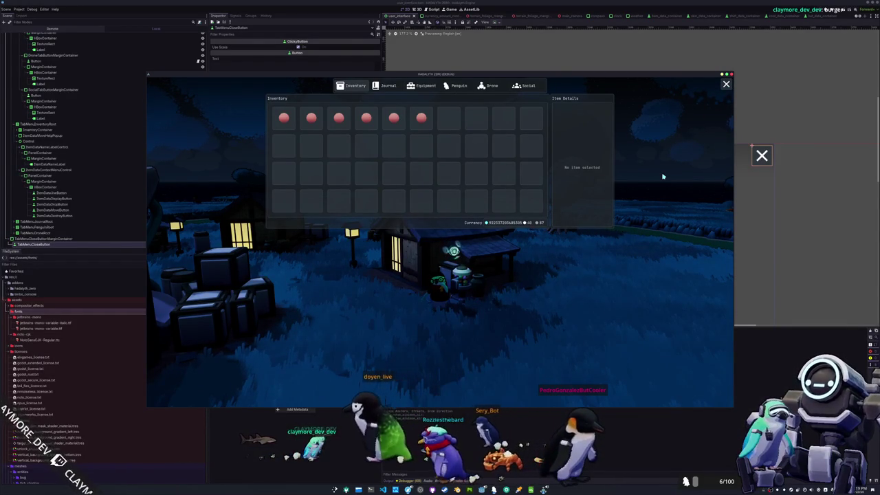
key(Tab)
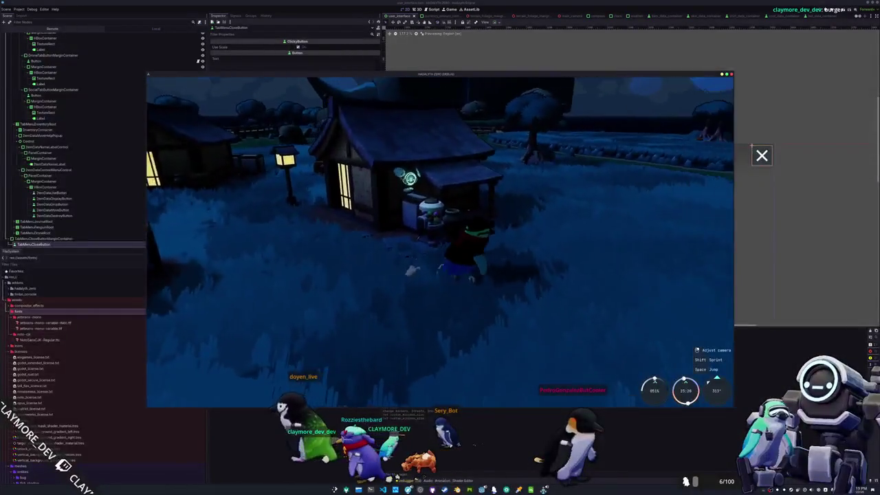
key(Tab)
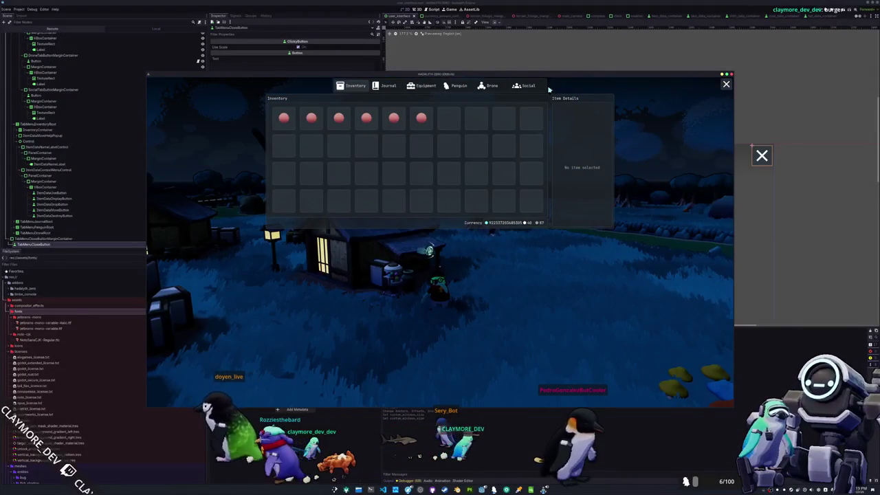
click(490, 86)
click(456, 86)
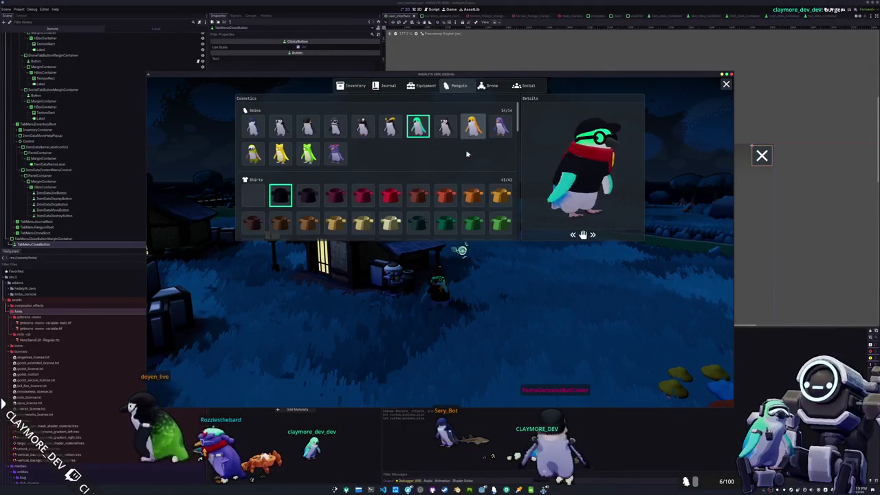
click(445, 126)
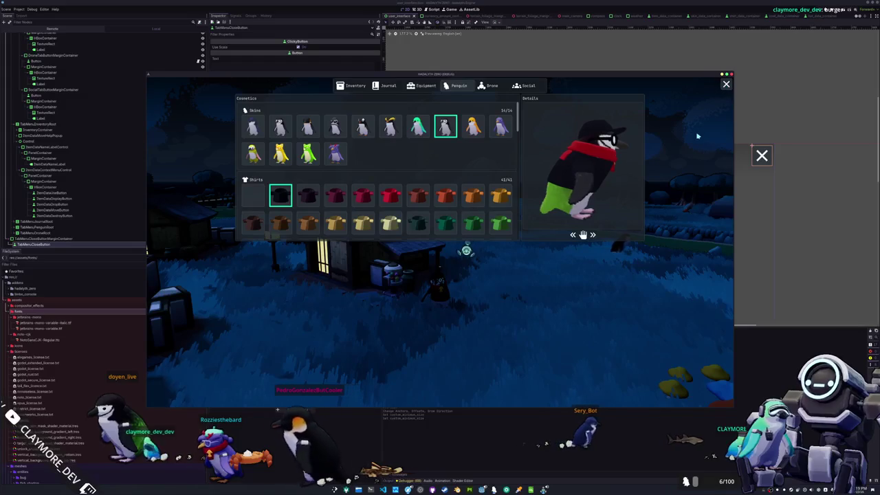
key(Escape)
click(185, 213)
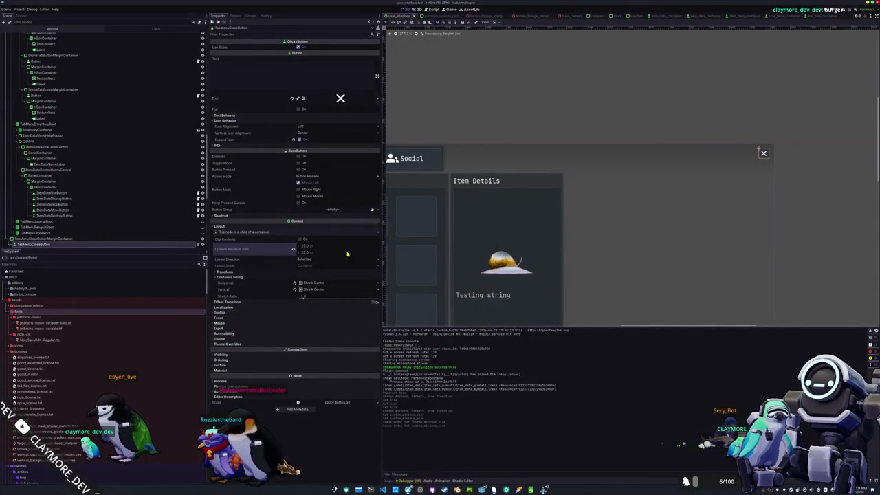
Relaunch the project with F5 and open the in-game menu.
scroll(577, 212, down, 3)
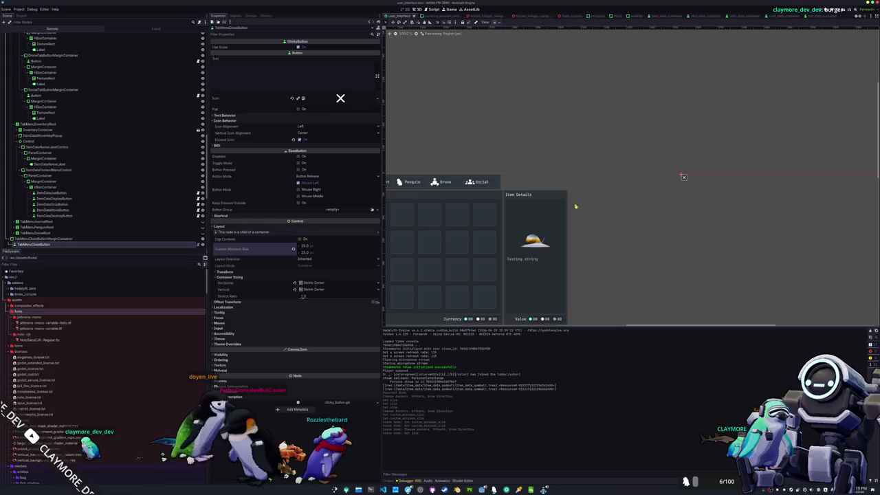
scroll(636, 189, up, 3)
key(F5)
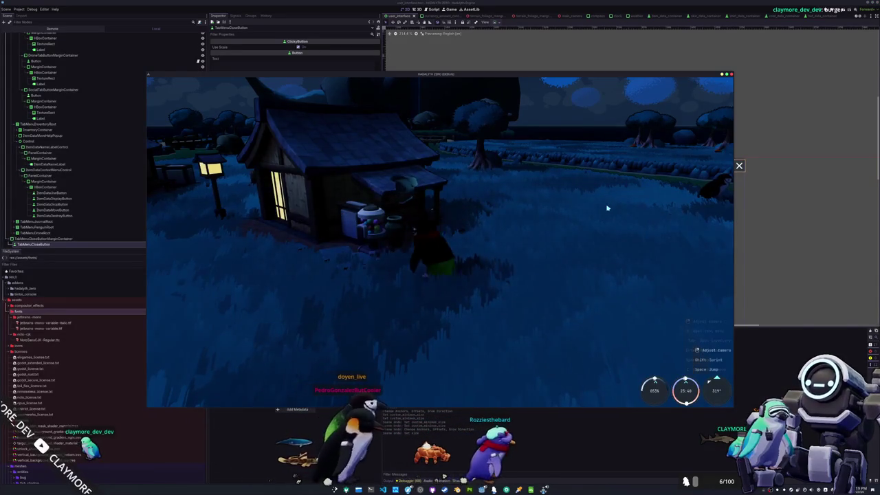
key(Tab)
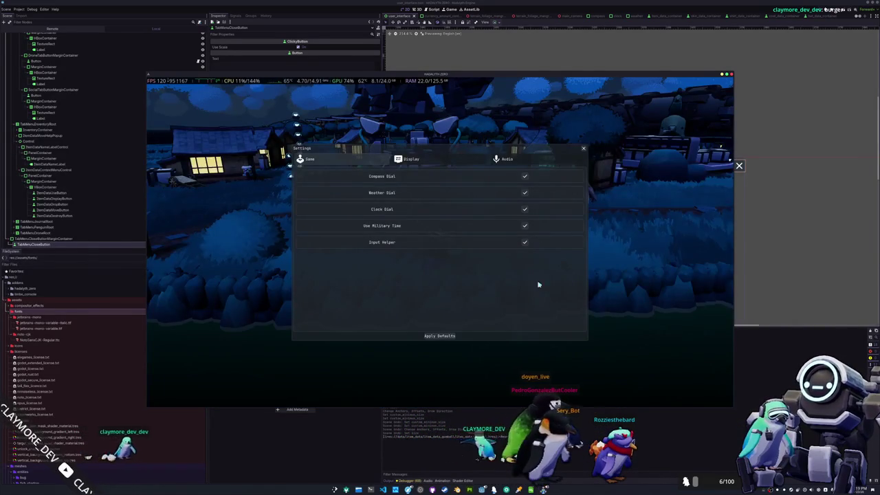
Dismiss the Settings and pause menus and walk the character toward the village.
key(Escape)
key(Escape)
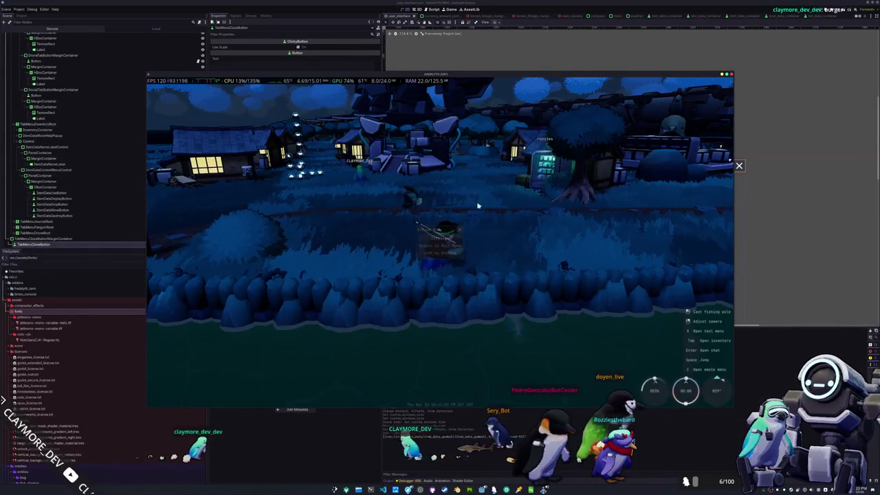
key(w)
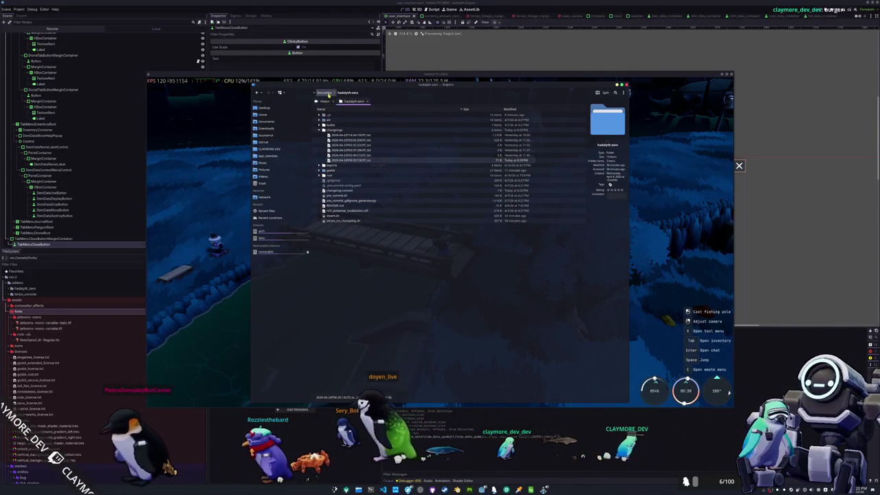
Go to the user folder, expand HADALYTH-ZERO, and open data/unlock.cfg in the text editor.
click(270, 148)
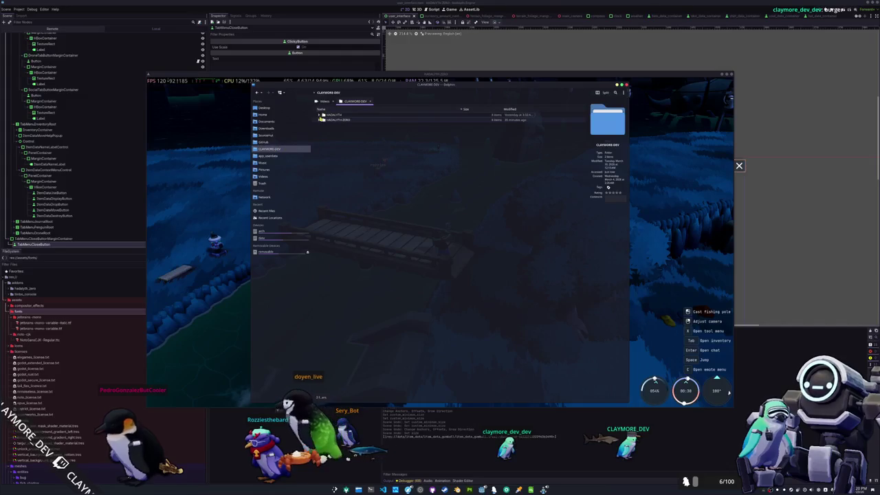
click(321, 119)
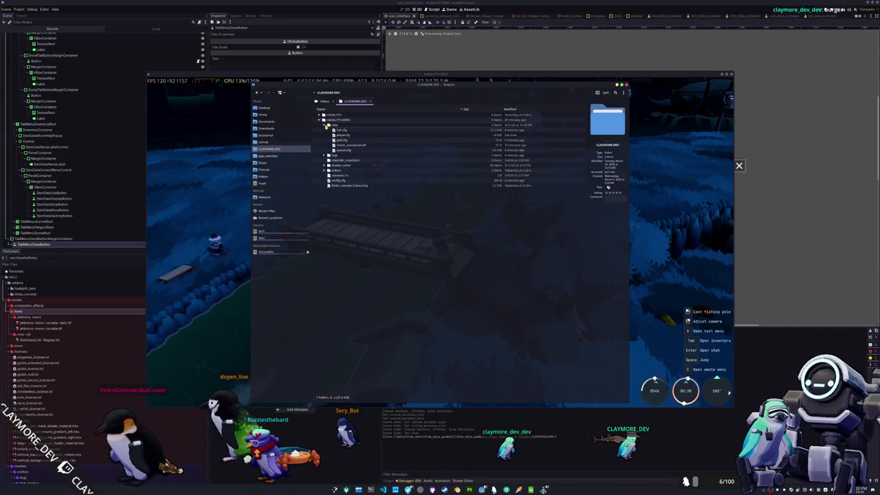
double_click(344, 150)
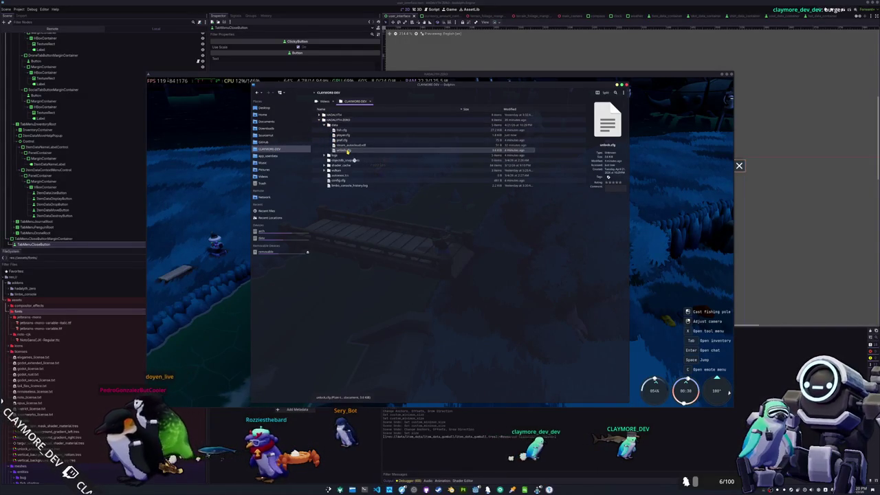
scroll(257, 238, down, 8)
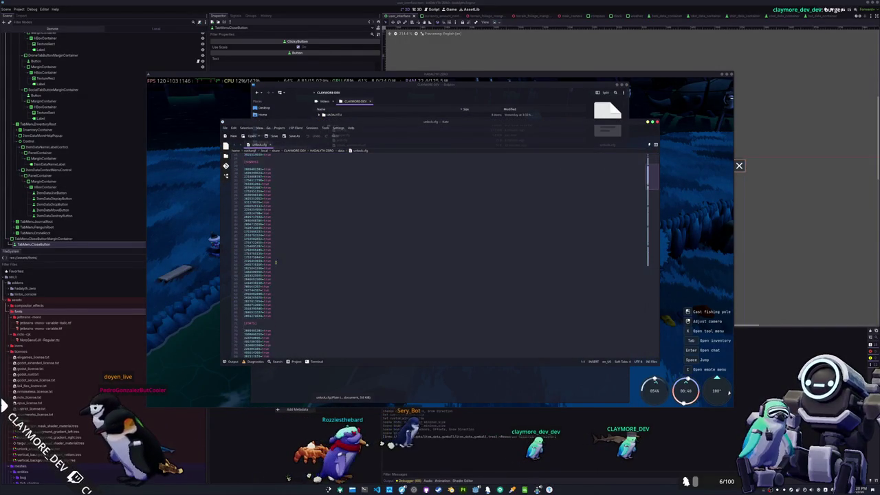
Replace every 'false' in unlock.cfg with 'true' using Find and Replace.
scroll(273, 270, down, 10)
click(268, 240)
key(ctrl+f)
text(false)
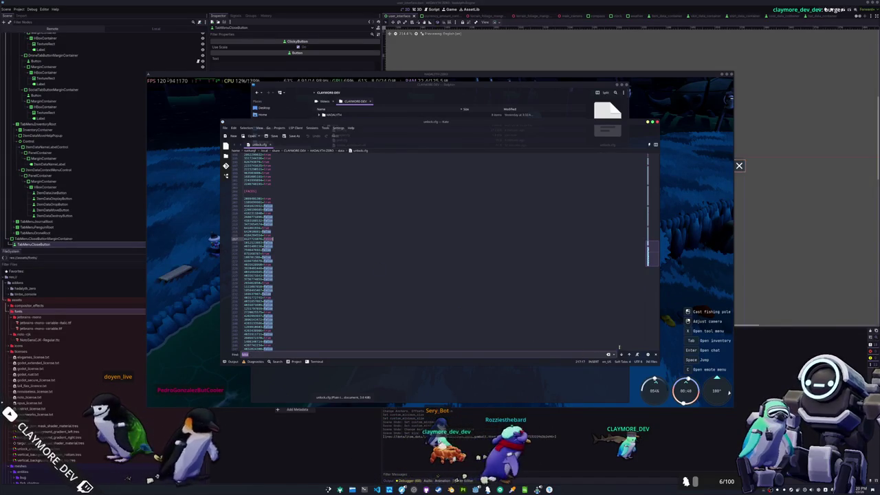
click(637, 355)
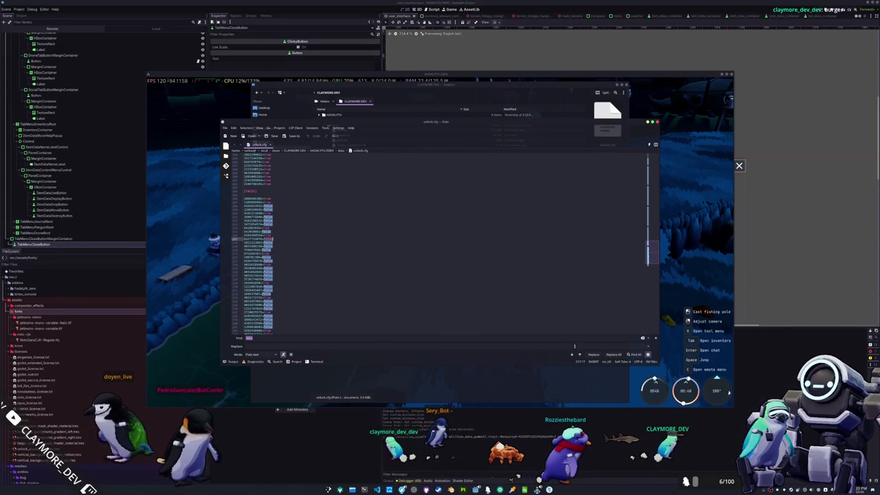
click(521, 347)
text(true)
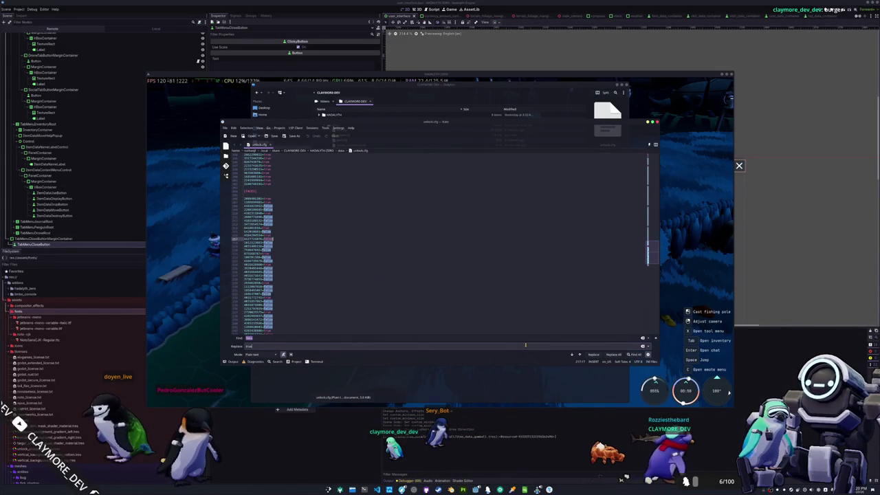
click(595, 355)
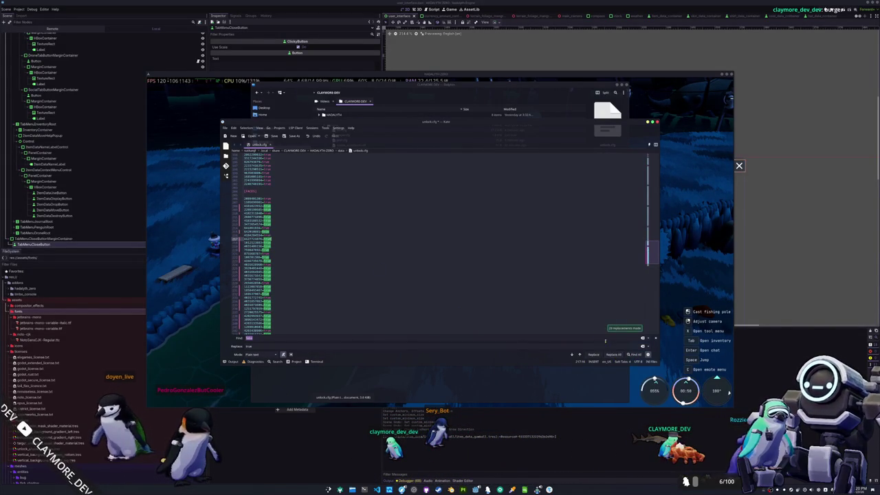
Close Kate, saving the edited unlock.cfg.
key(Escape)
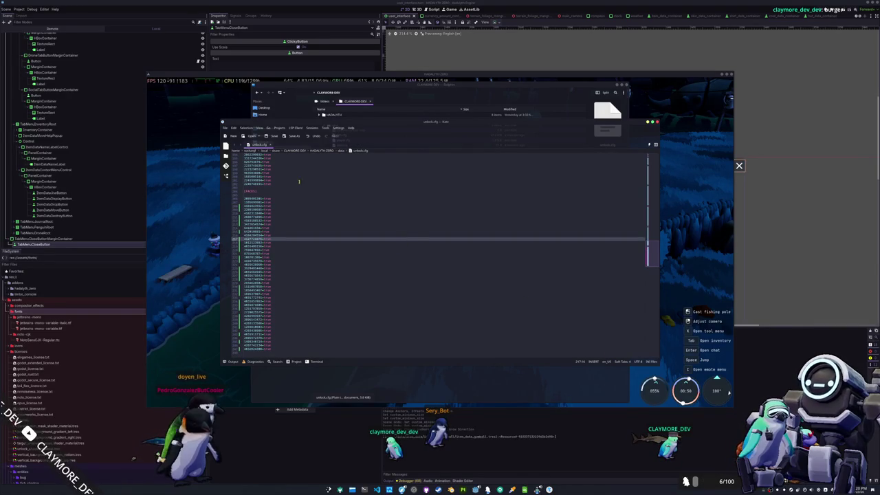
click(274, 136)
key(ctrl+q)
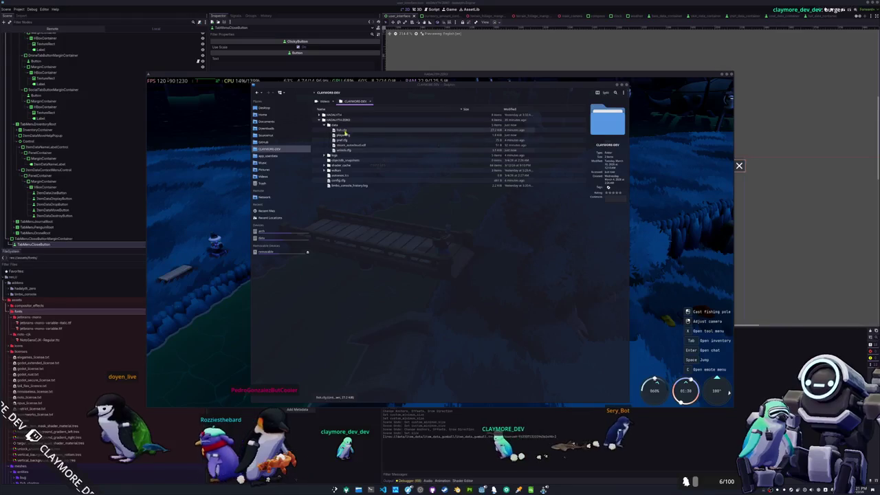
Check unlock.cfg's modification details and start a region screenshot.
mouse_move(355, 151)
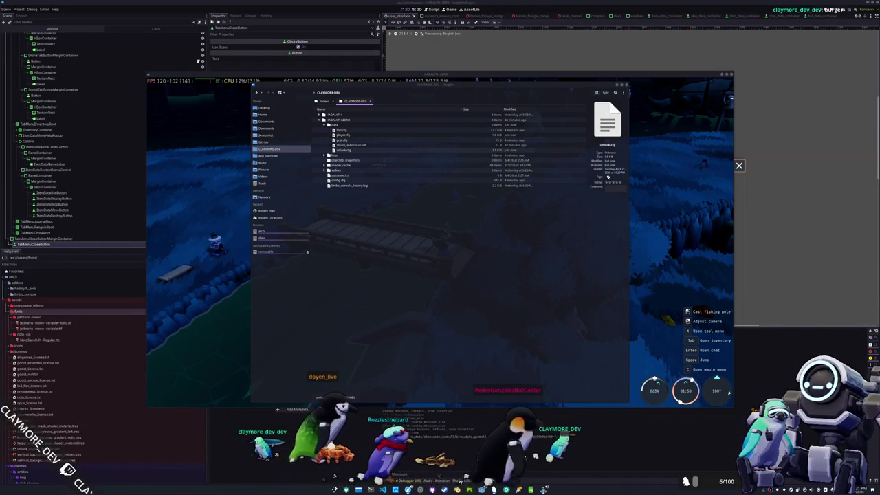
key(Print)
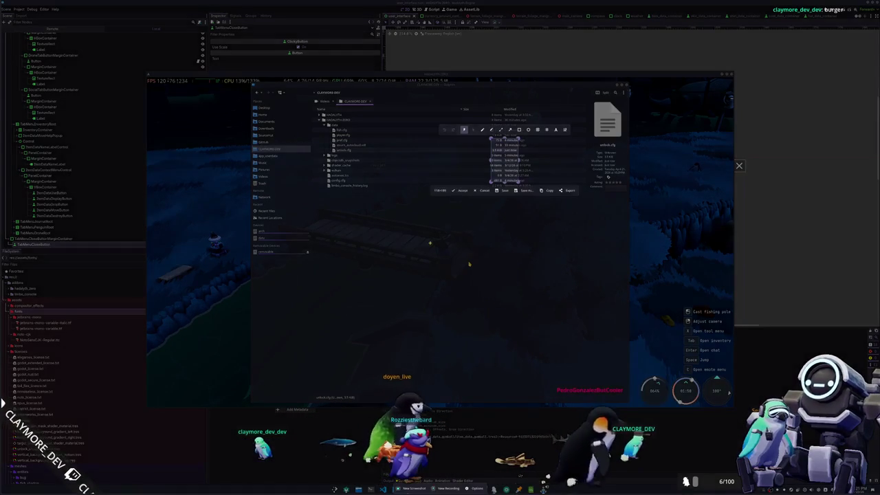
Capture the data-folder file list, mark the config files with a red freehand line, and copy it.
mouse_move(314, 116)
mouse_down()
mouse_move(430, 151)
mouse_move(571, 156)
mouse_up()
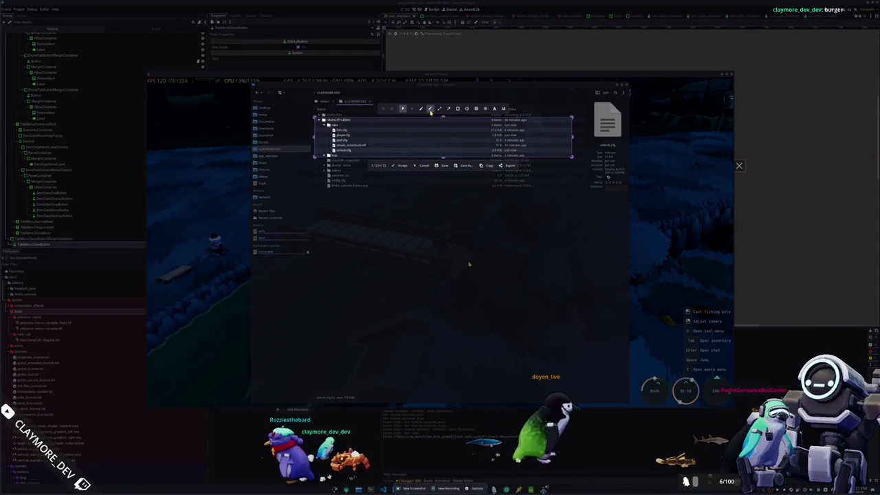
click(421, 108)
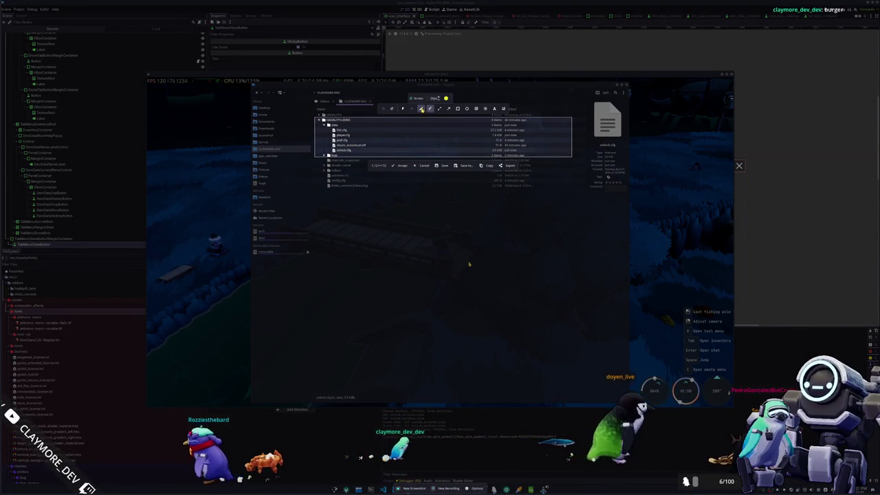
drag(337, 148, 393, 139)
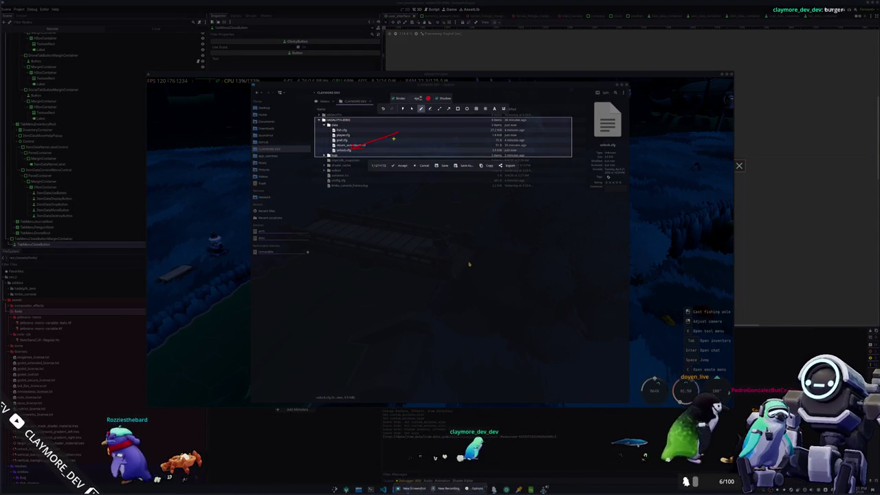
key(Return)
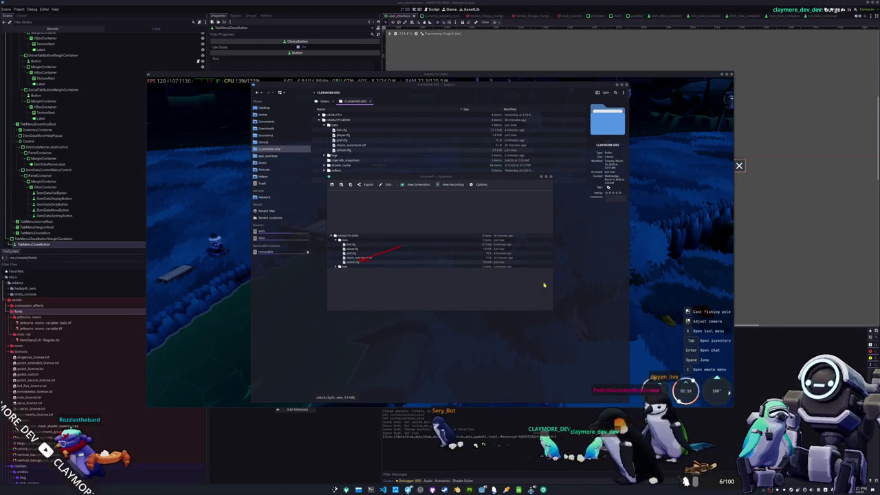
click(549, 176)
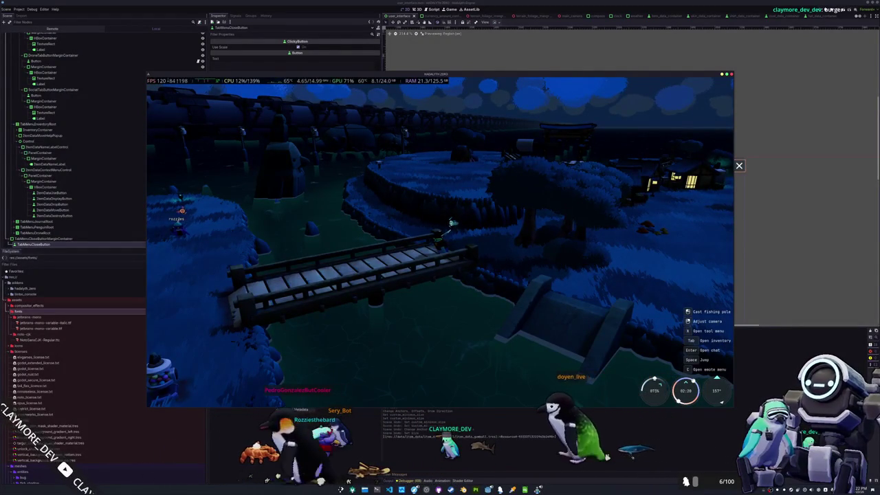
Close the running game and zoom and pan the 2D viewport to frame the inventory tab menu.
key(alt+F4)
scroll(605, 196, down, 5)
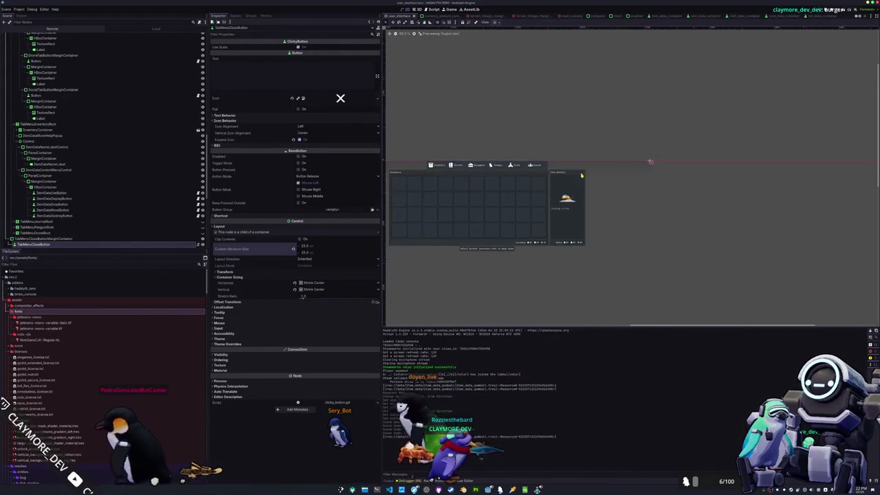
scroll(581, 175, up, 4)
scroll(571, 189, down, 2)
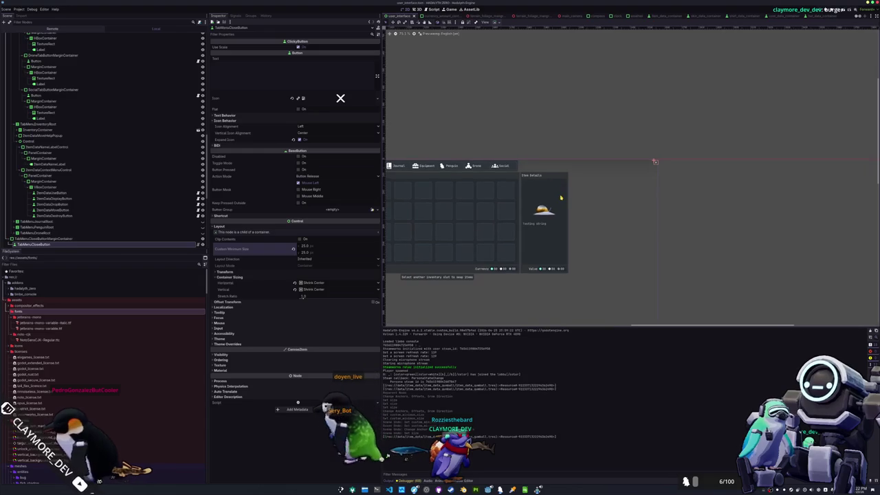
scroll(560, 198, down, 2)
drag(560, 198, 615, 192)
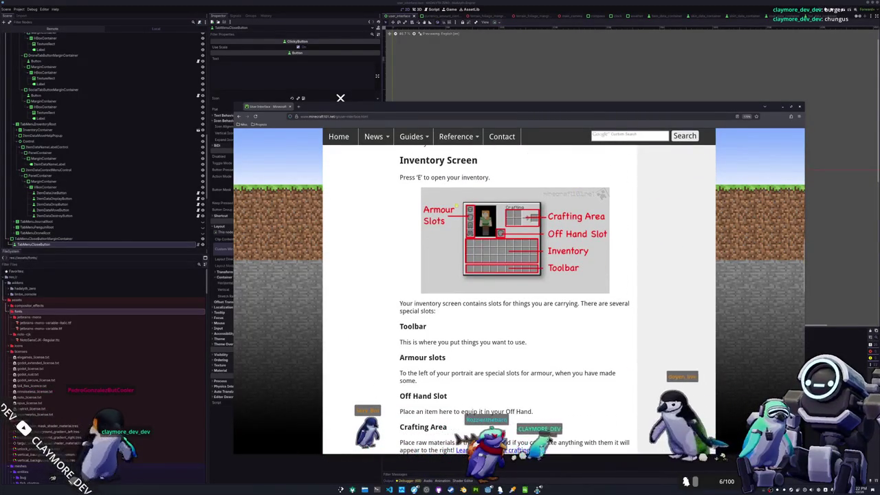
Scroll the Minecraft 101 guide past Inventory Screen and Containers, back to the Chest and Crafting Table images.
scroll(382, 269, down, 3)
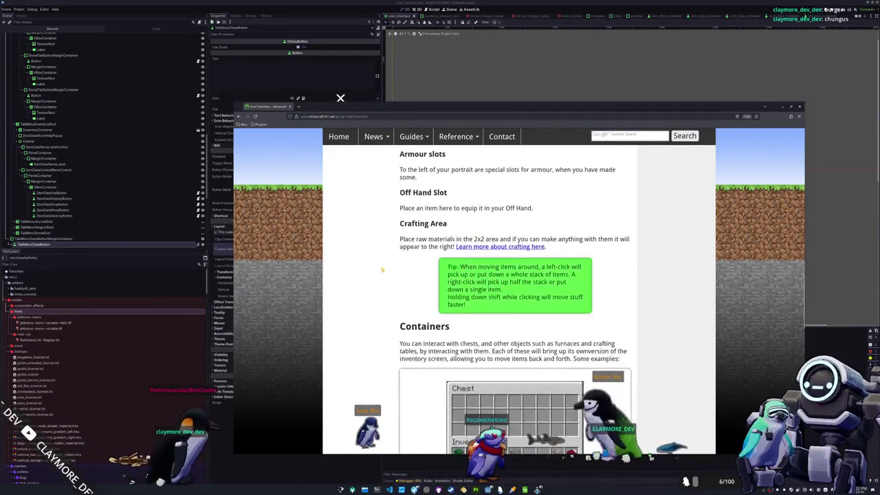
scroll(382, 269, down, 10)
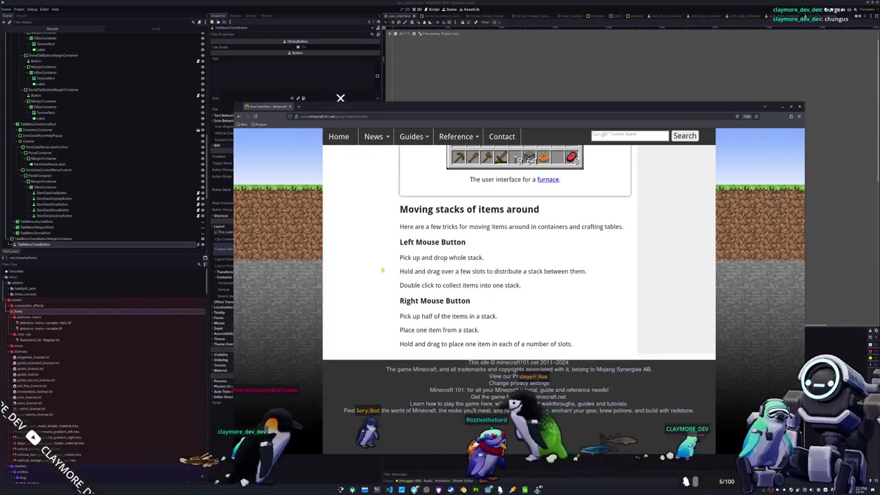
scroll(382, 270, up, 5)
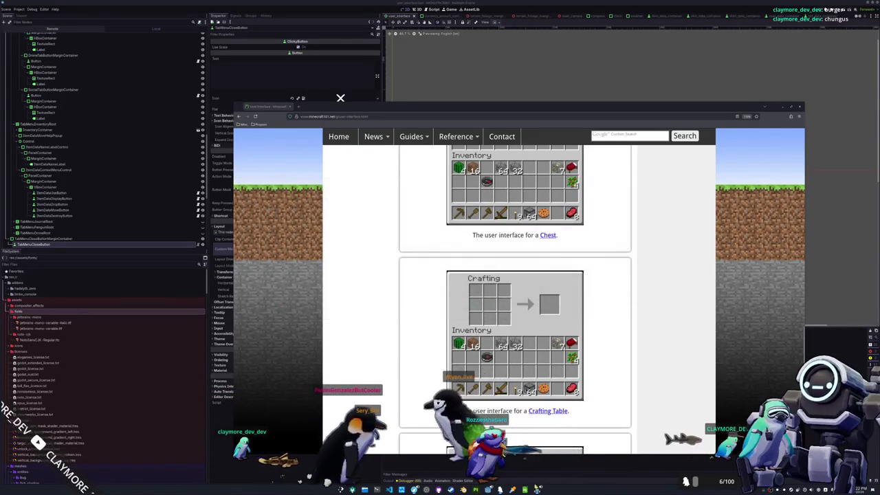
key(Tab)
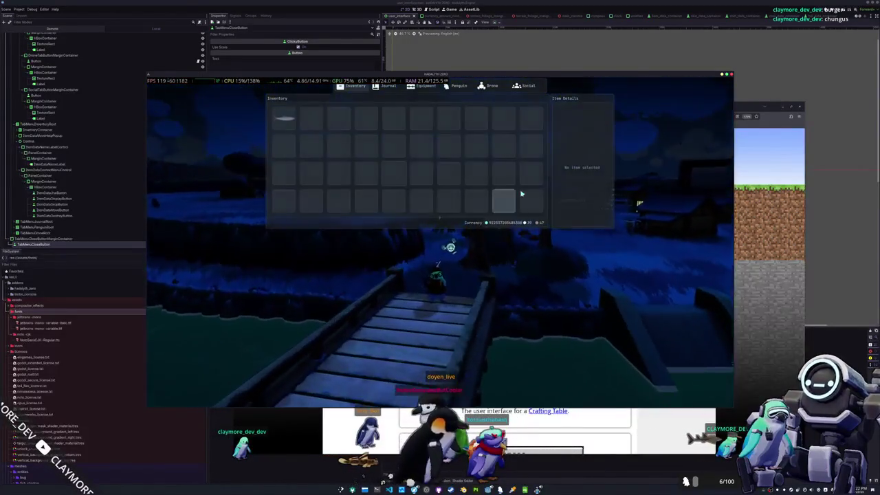
Browse the Drone, Penguin and Journal tab pages, close the menu, and open the chat input.
click(492, 88)
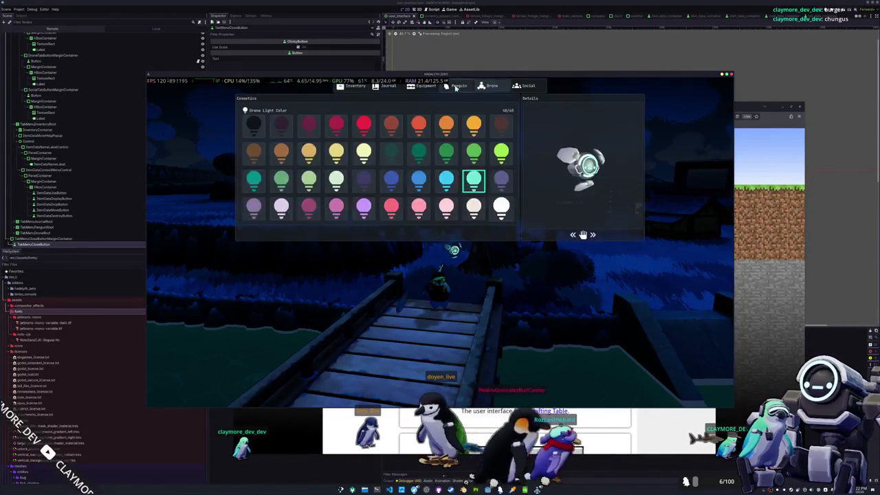
click(455, 86)
click(377, 88)
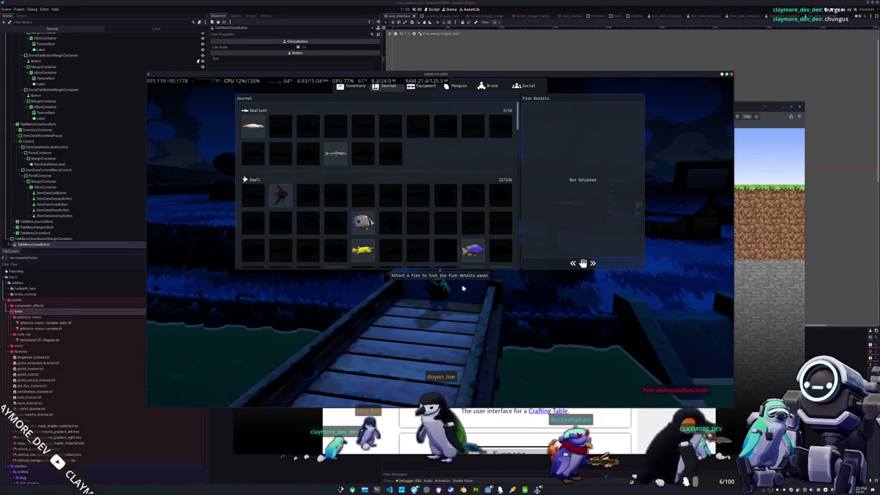
key(Tab)
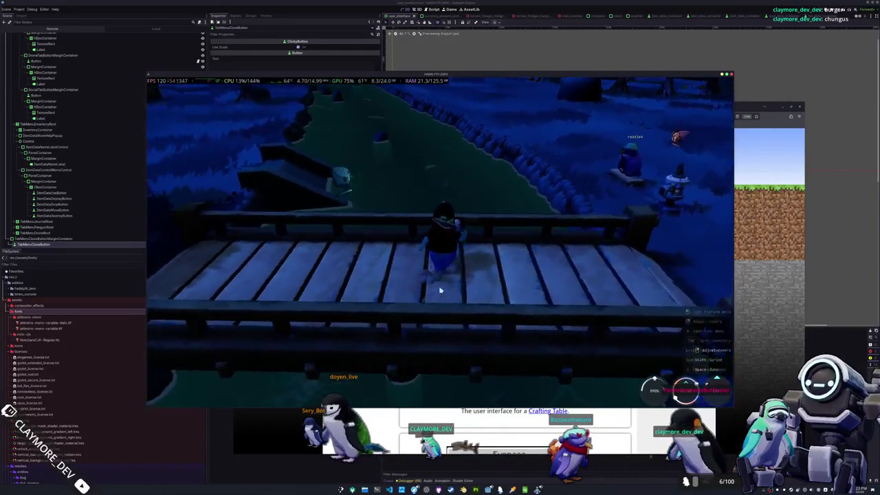
key(Tab)
key(Tab)
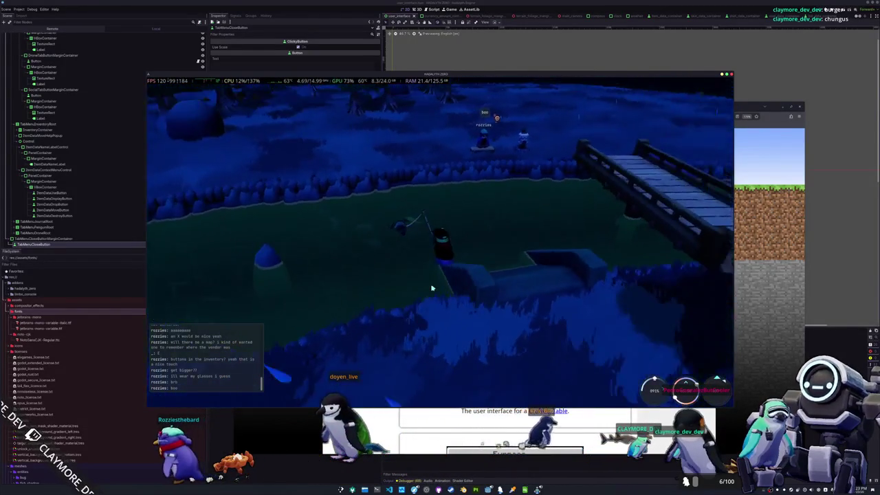
key(Return)
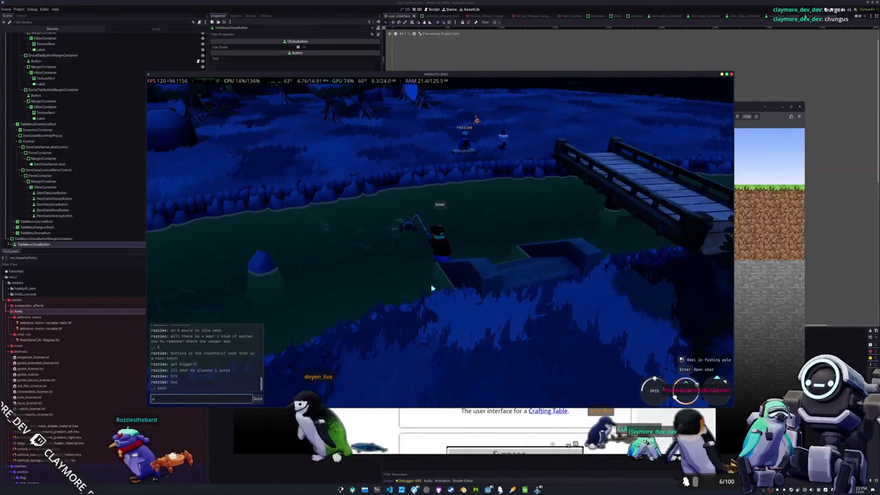
Send a chat message asking where the tab menu's close X should go, then orbit the camera.
text(where should the x on the)
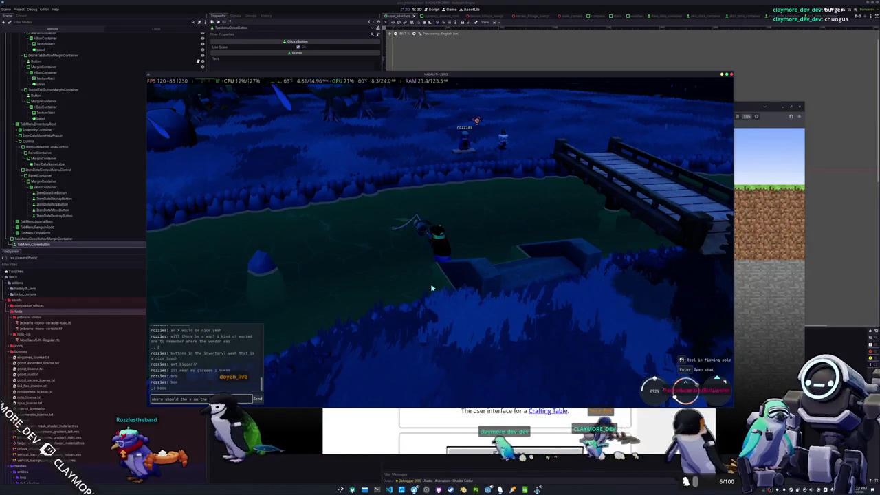
text(tab menu go? should it be a d)
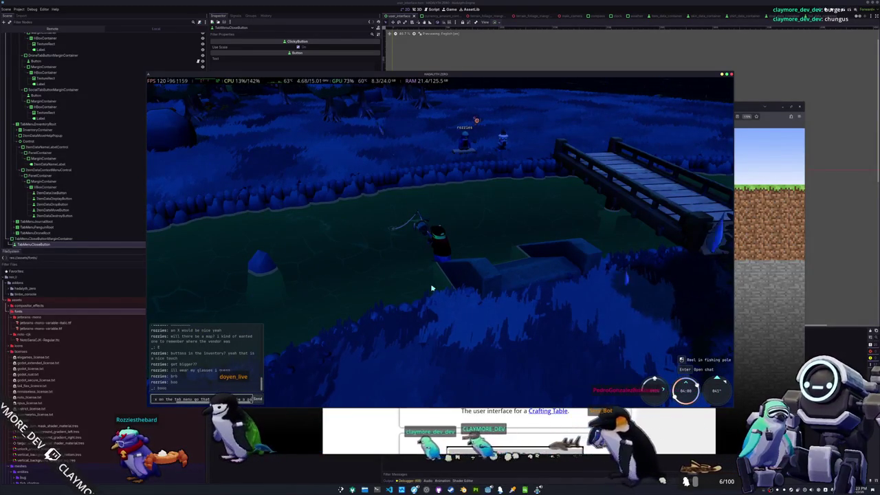
text(ecent spot so)
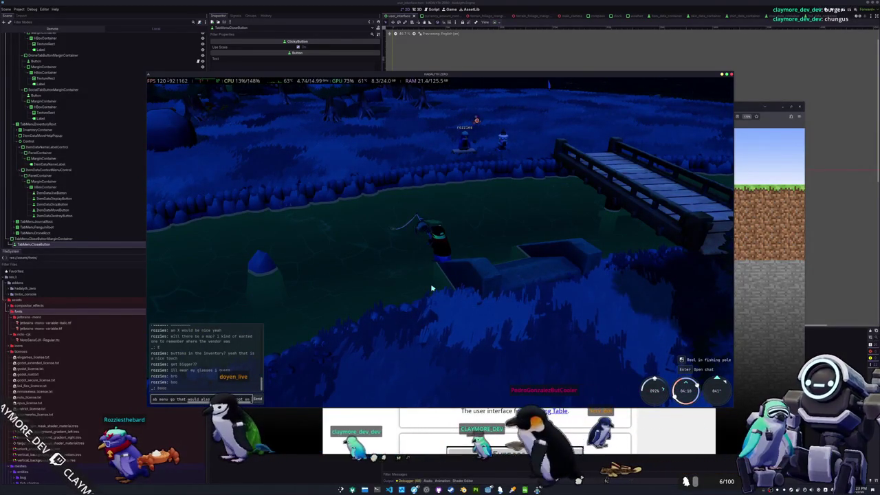
key(Return)
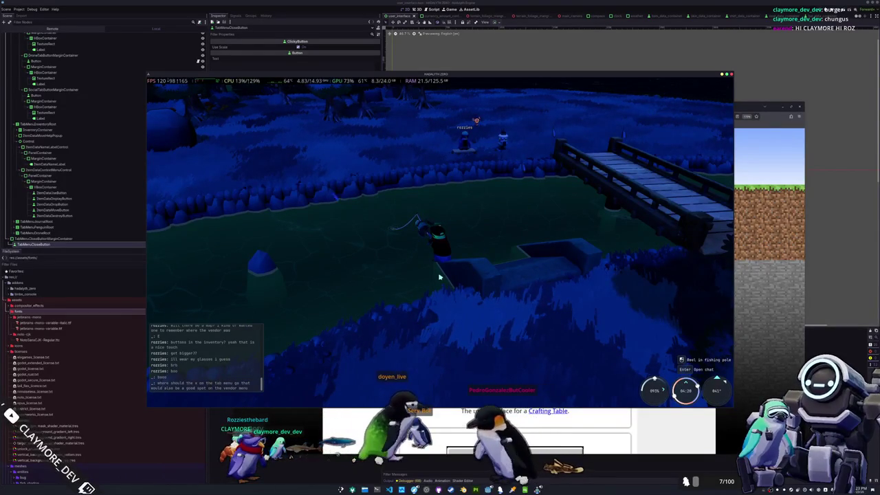
mouse_move(439, 277)
mouse_down()
mouse_move(501, 277)
mouse_move(490, 280)
mouse_up()
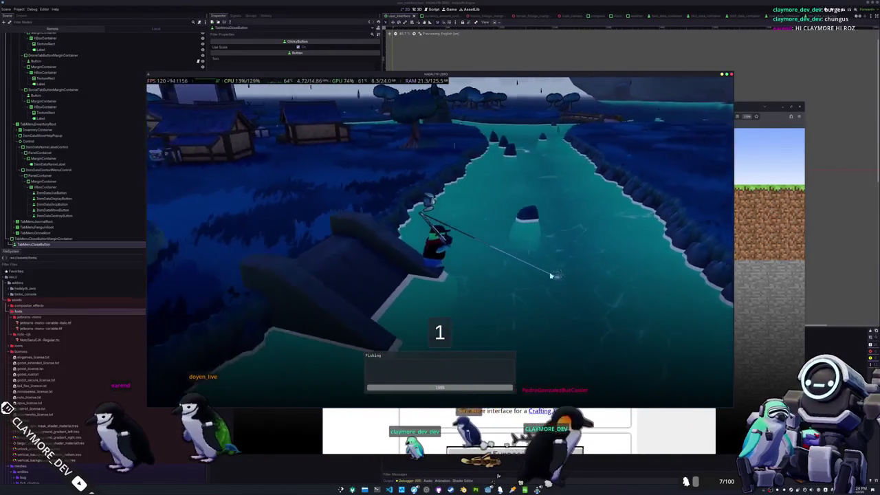
Enter the fishing arrow prompts (Right, Down, Left, Up, Down, Up, Down) to reel in the Angel Fish.
key(Right)
key(Down)
key(Down)
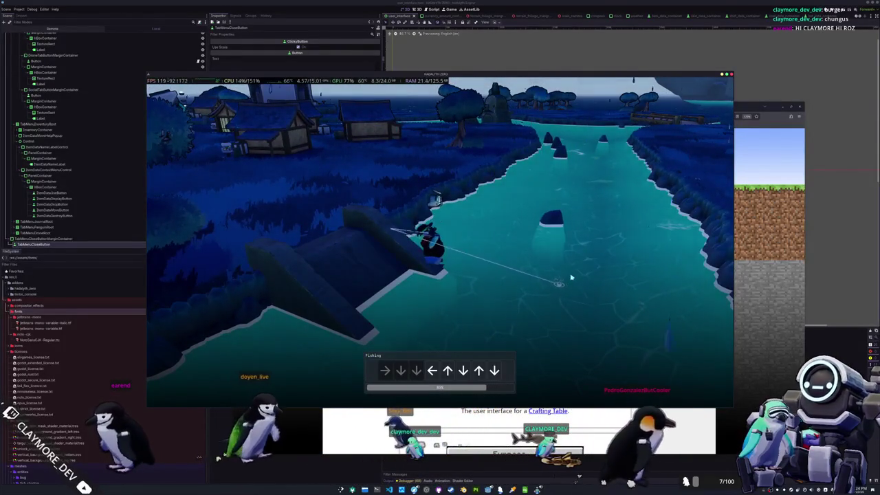
key(Left)
key(Up)
key(Down)
key(Up)
key(Down)
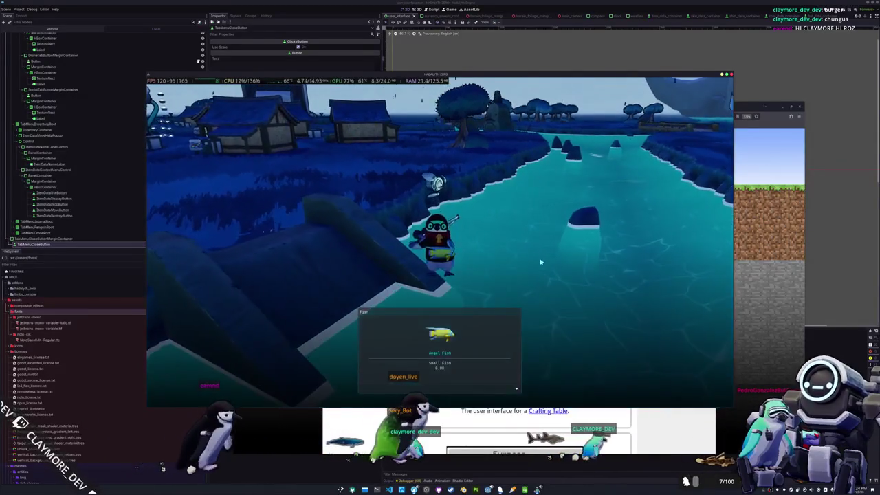
Confirm the Angel Fish in the inventory, close the menu, walk toward the village, and return to the guide.
key(Tab)
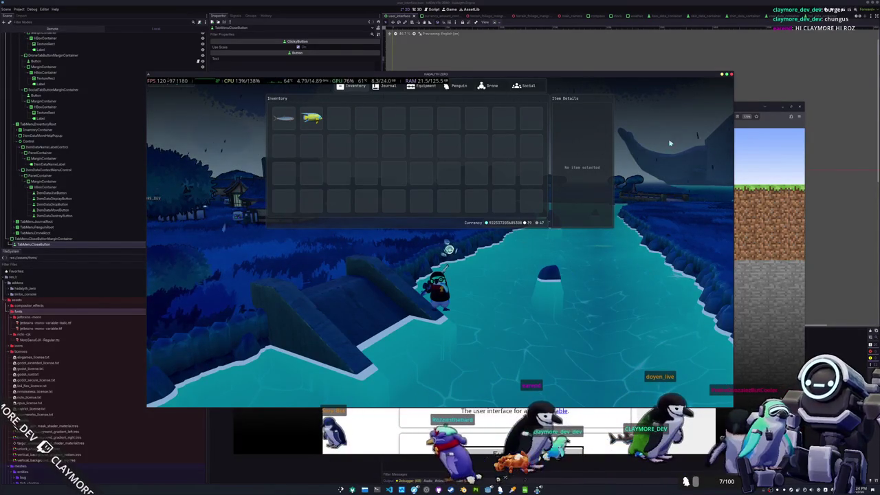
key(Tab)
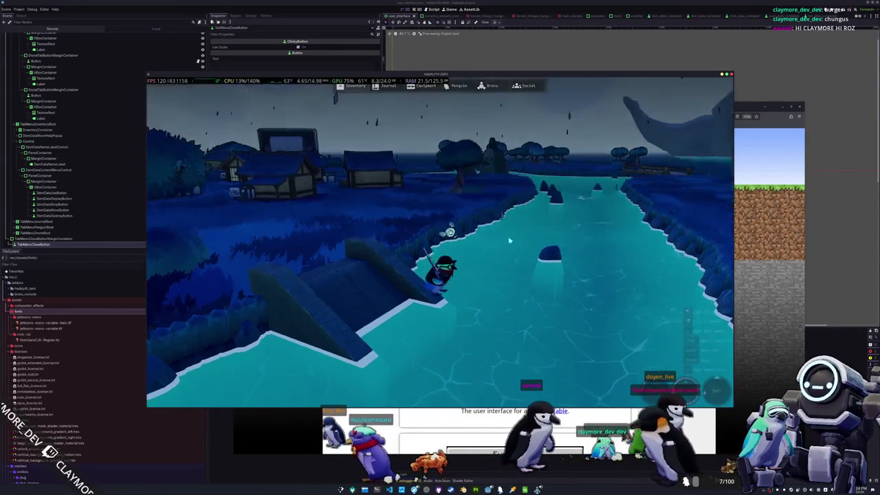
key(w)
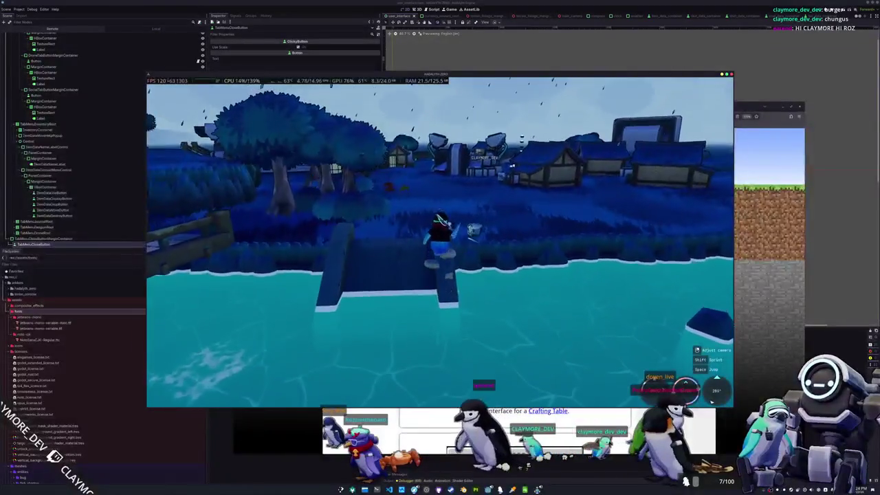
key(w)
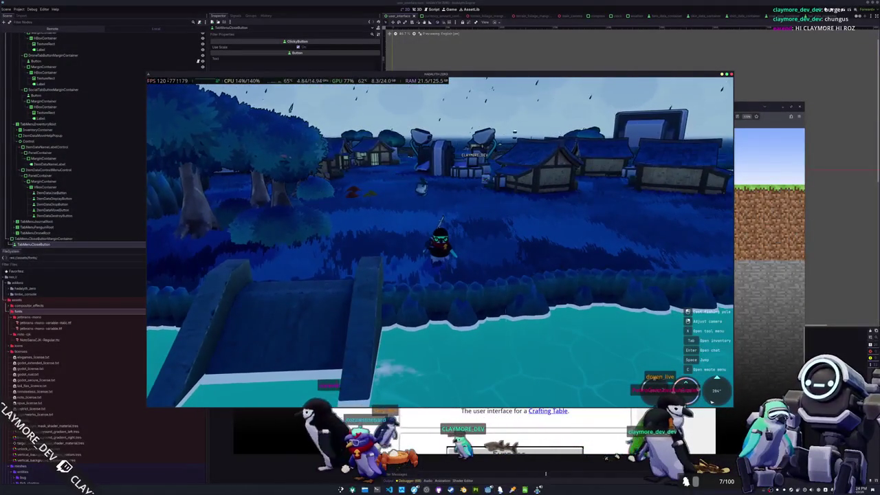
key(alt+Tab)
scroll(653, 264, down, 4)
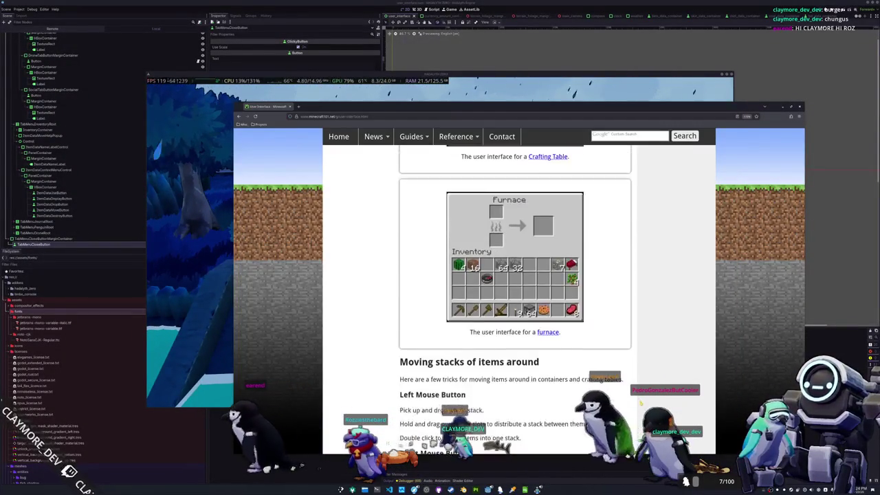
Back in the editor, select TabMenuCloseButtonMarginContainer and apply the Top Right anchor preset.
scroll(653, 265, up, 2)
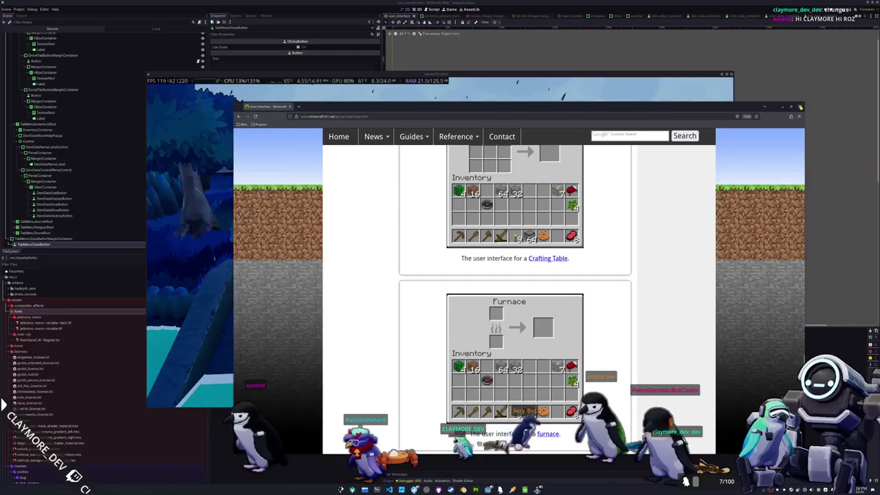
key(alt+Tab)
click(685, 206)
scroll(686, 185, up, 4)
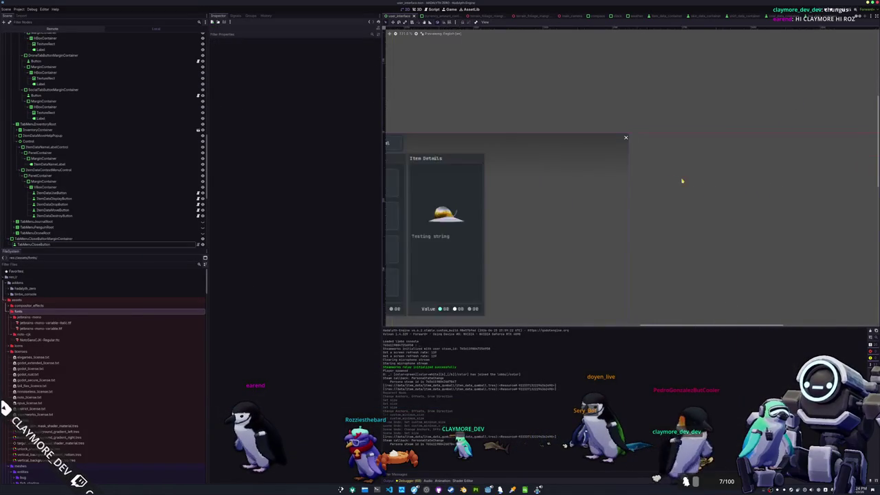
scroll(635, 149, up, 3)
click(642, 145)
scroll(101, 225, down, 2)
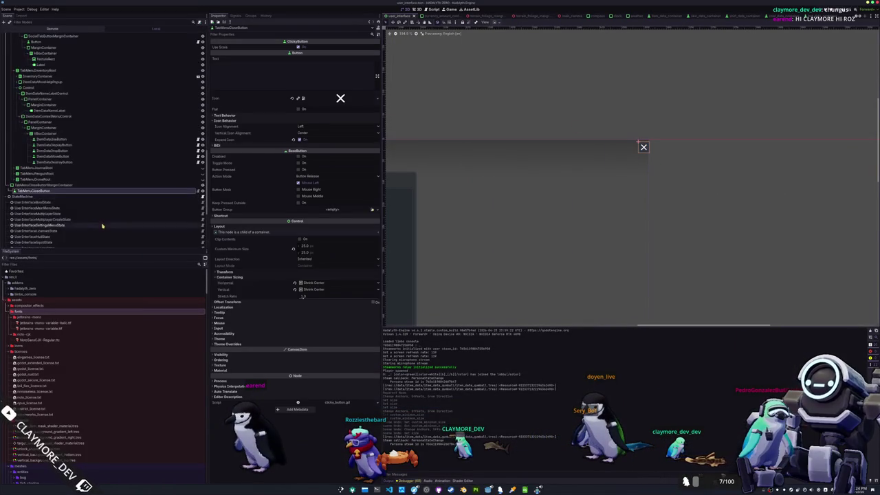
click(73, 186)
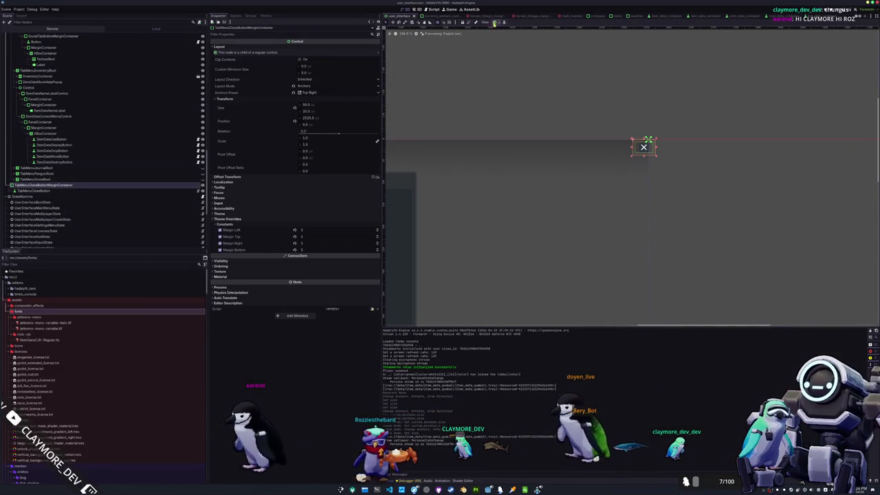
click(492, 22)
click(513, 38)
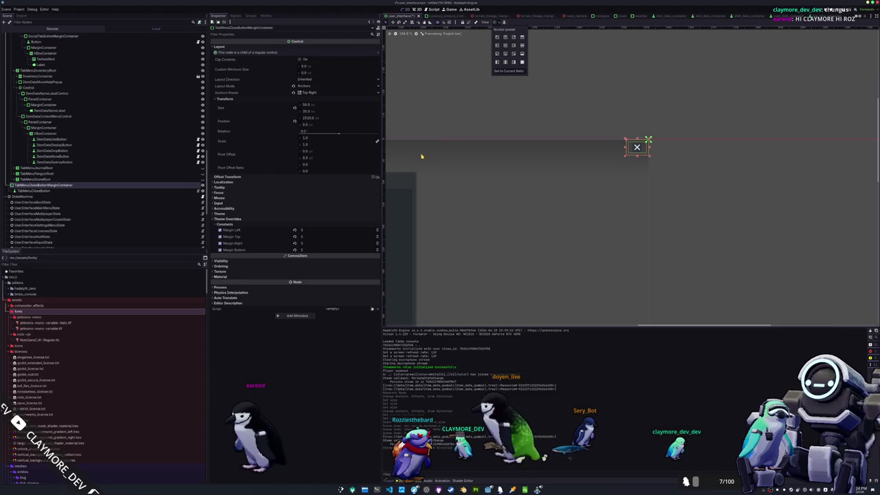
Revert the close button container's Size to 35 and pin it with the Top Right preset.
click(48, 190)
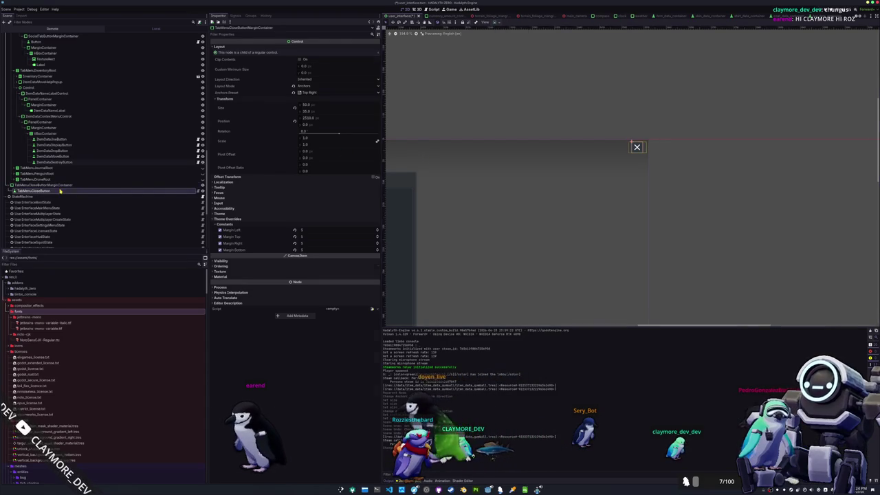
click(98, 185)
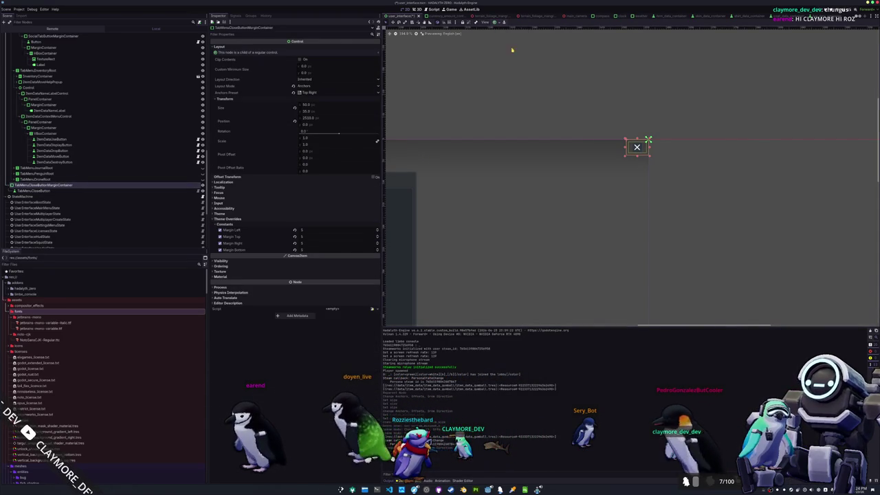
click(493, 22)
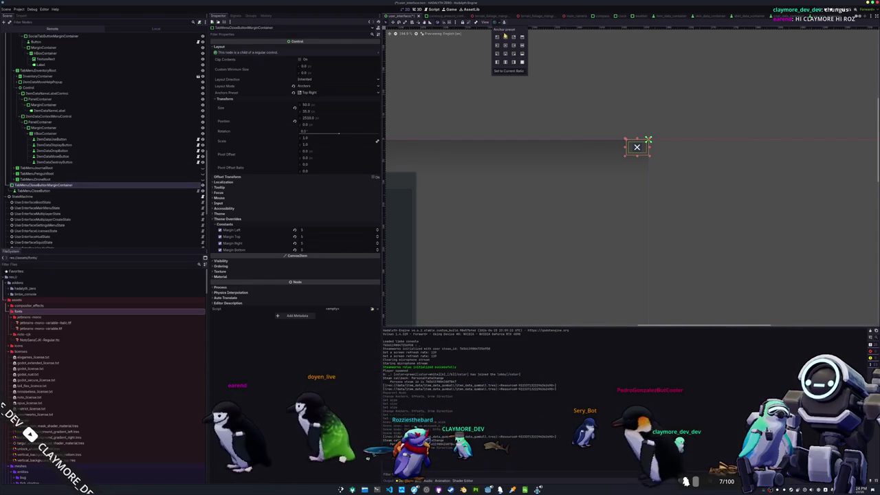
click(575, 98)
click(637, 149)
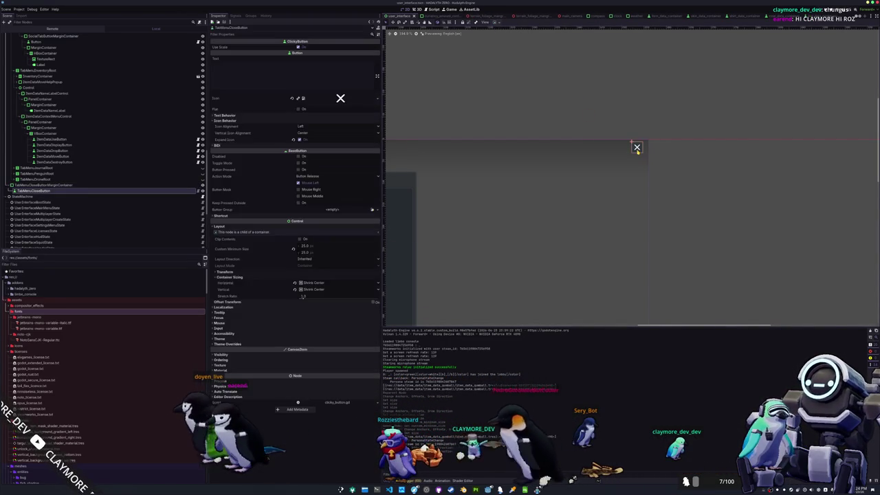
click(642, 154)
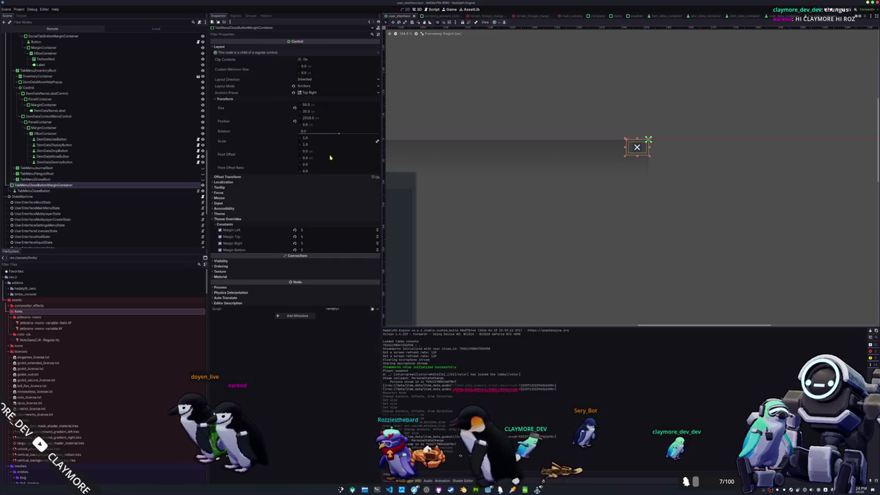
click(295, 109)
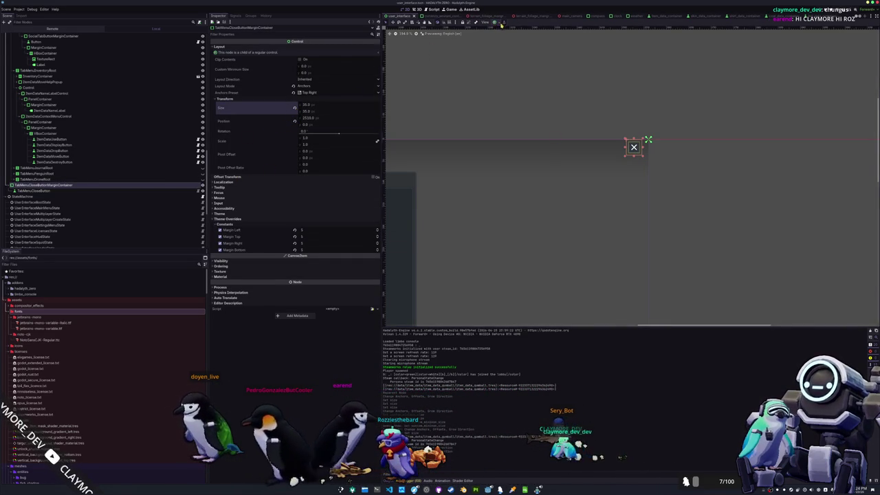
click(499, 23)
click(512, 39)
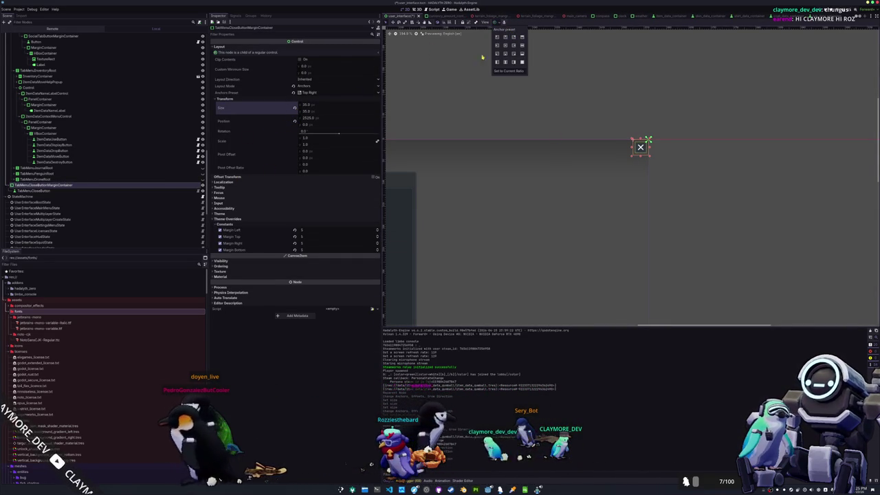
Select the UserInterfaceTabMenuBlackboard node and open its script in the external code editor.
click(59, 191)
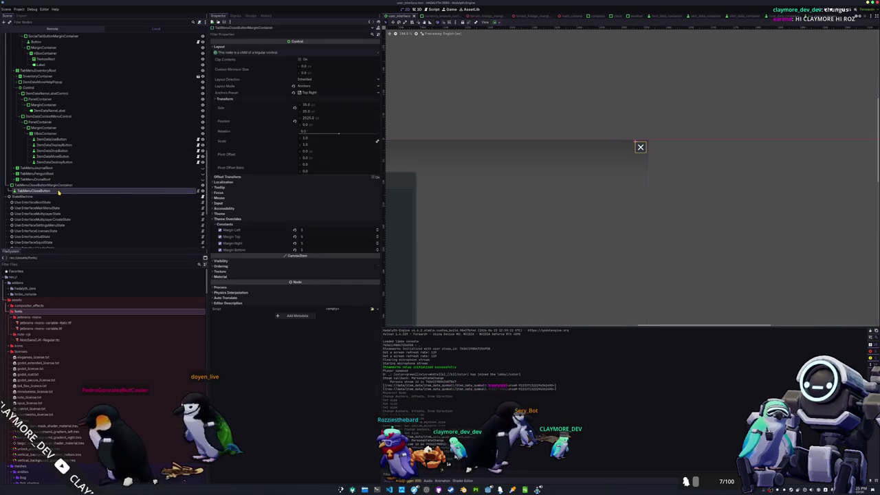
scroll(58, 191, up, 10)
scroll(57, 156, down, 10)
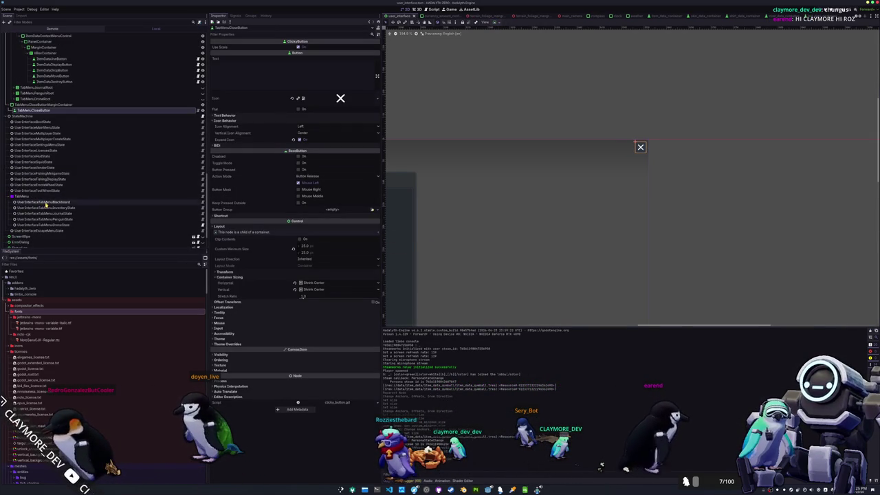
click(44, 204)
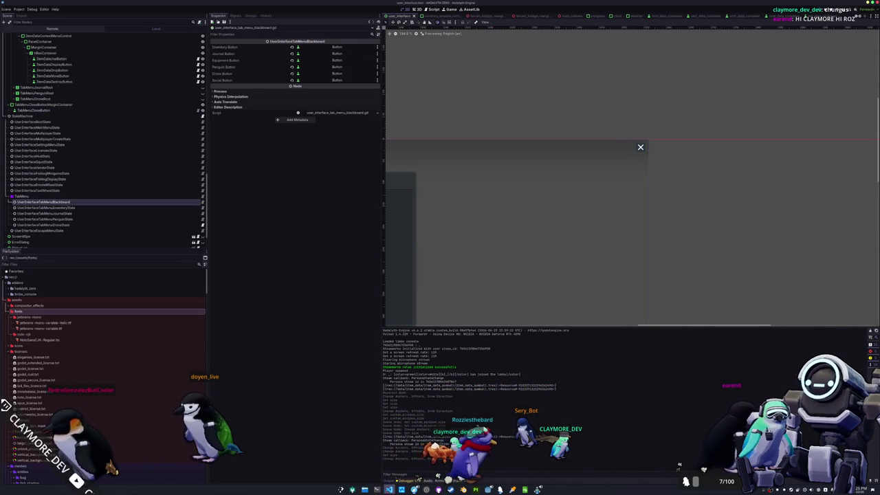
key(alt+Tab)
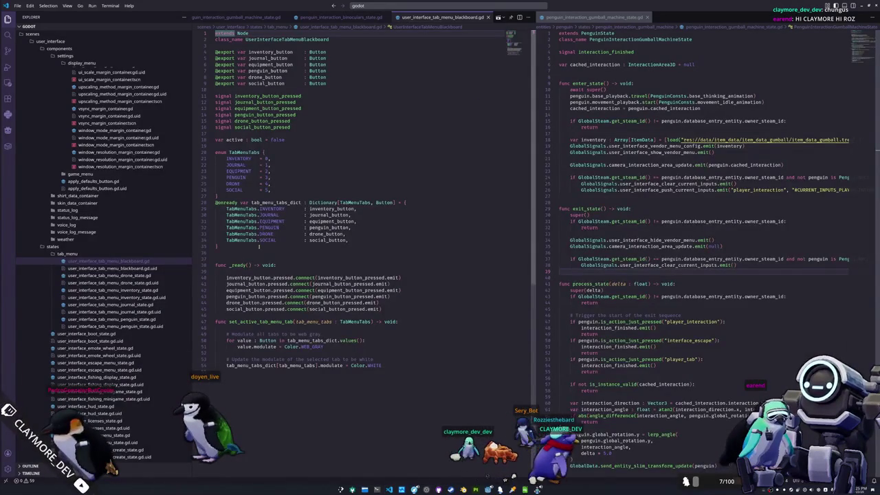
Close the side-by-side split, tile VS Code on the right half, and add a line in _ready.
click(260, 253)
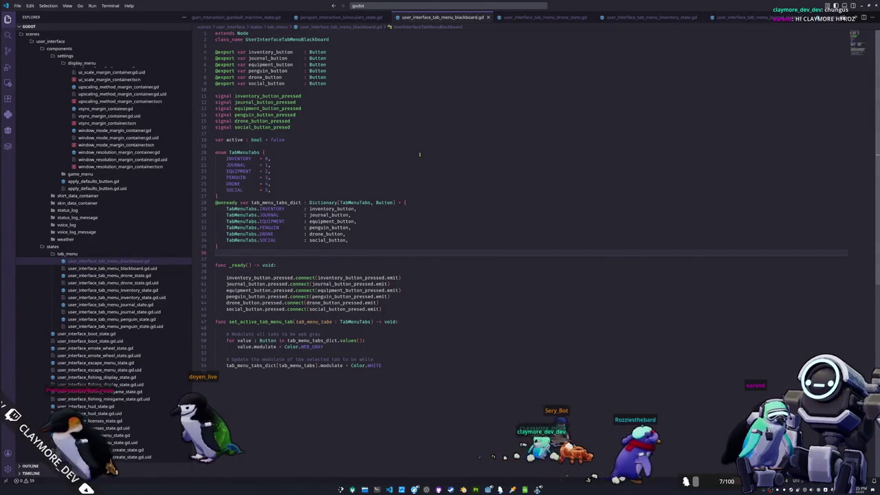
key(super+Right)
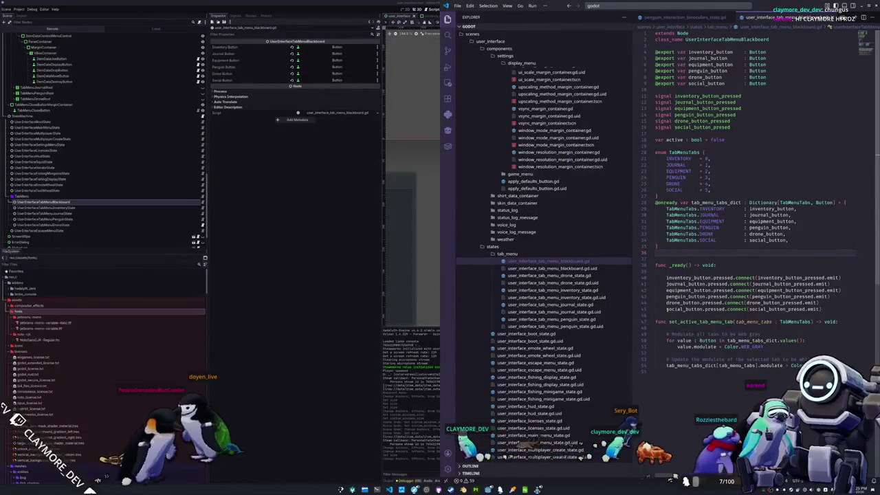
click(666, 315)
key(Return)
key(Return)
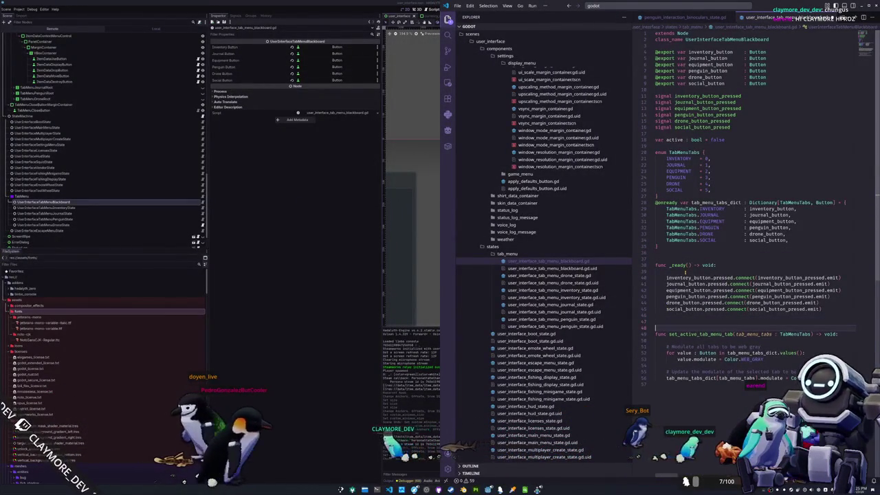
click(655, 120)
key(Up)
key(Up)
key(Up)
key(Return)
key(Return)
key(Up)
key(Up)
text(@export var close_button : Button)
key(Down)
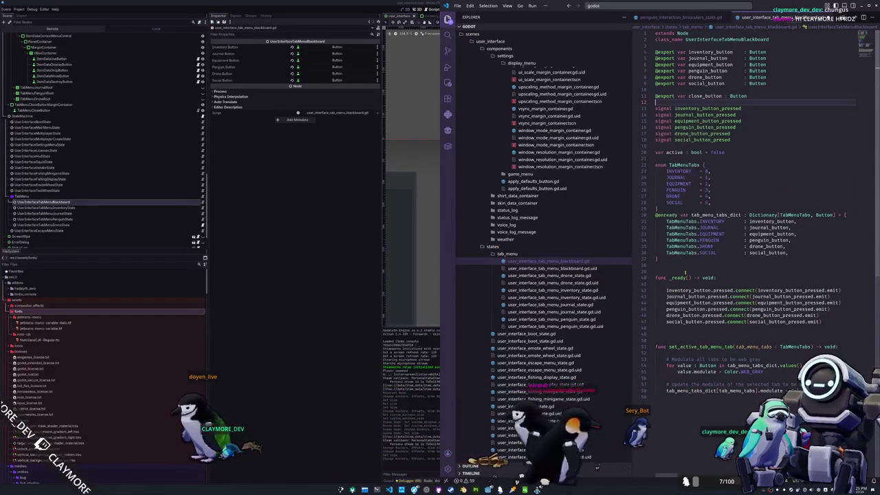
Declare 'signal close_button_pressed' after the existing signal block.
key(Down)
key(Down)
key(Down)
key(Return)
key(Return)
key(Up)
text(signal close_button_pressed)
key(Down)
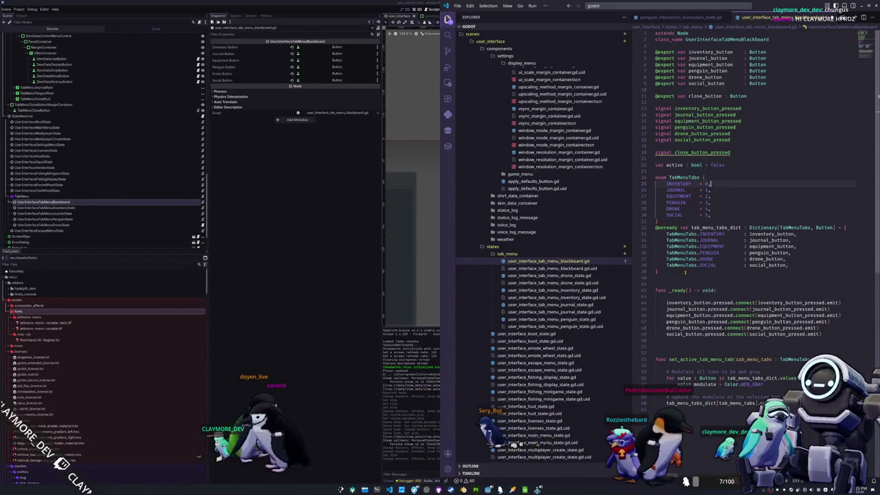
In _ready, add 'close_button.pressed.connect(close_button_pressed.emit)' and save the script.
key(Return)
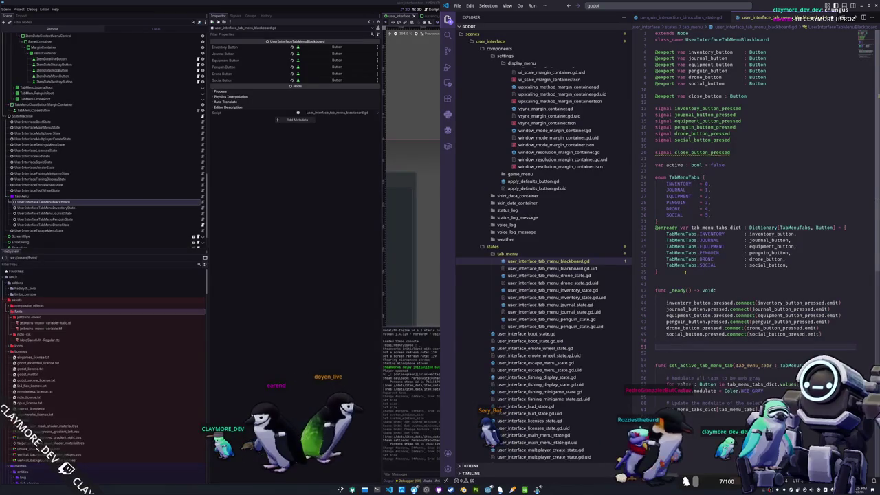
text(close_button)
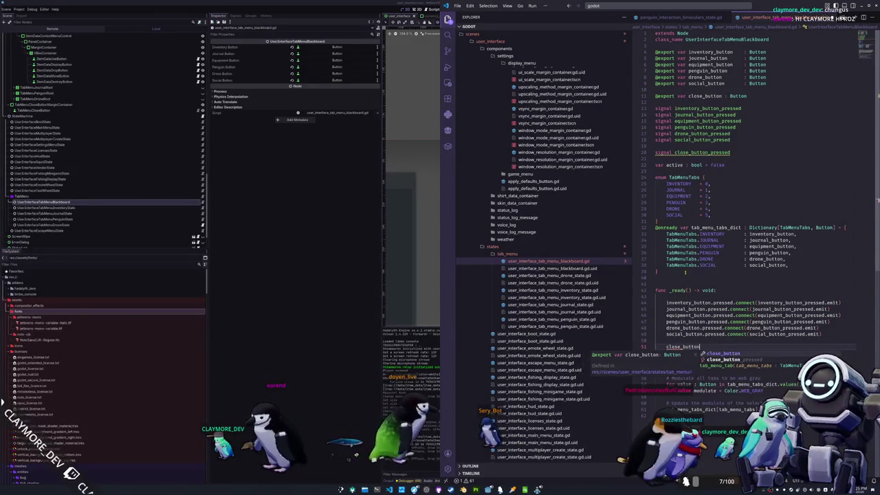
text(.p)
text(ssed.co)
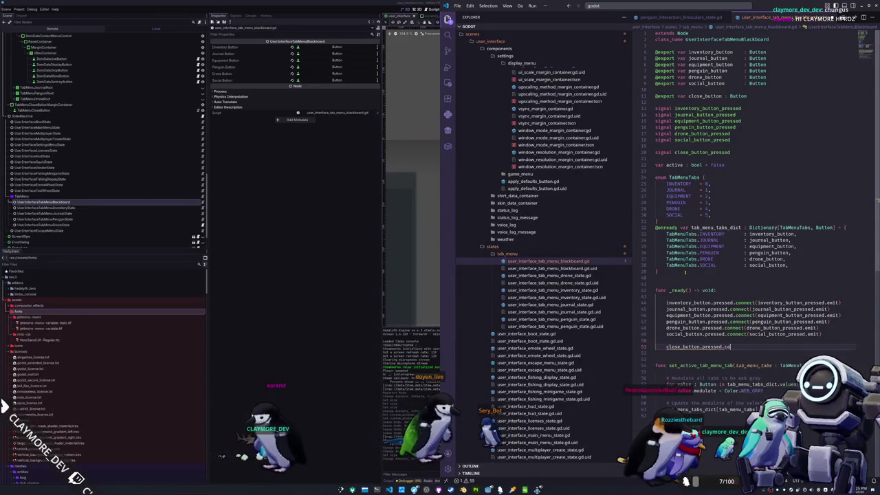
text(t(clos)
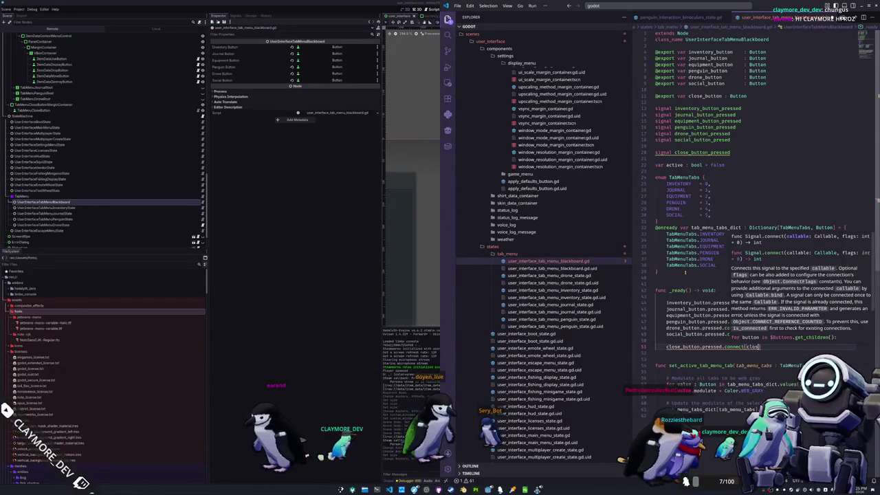
text(_button_pressed)
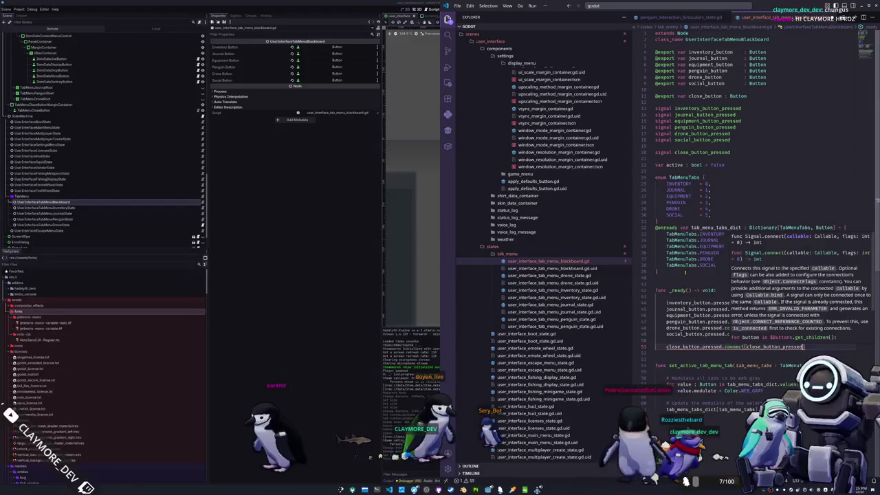
text())
key(Return)
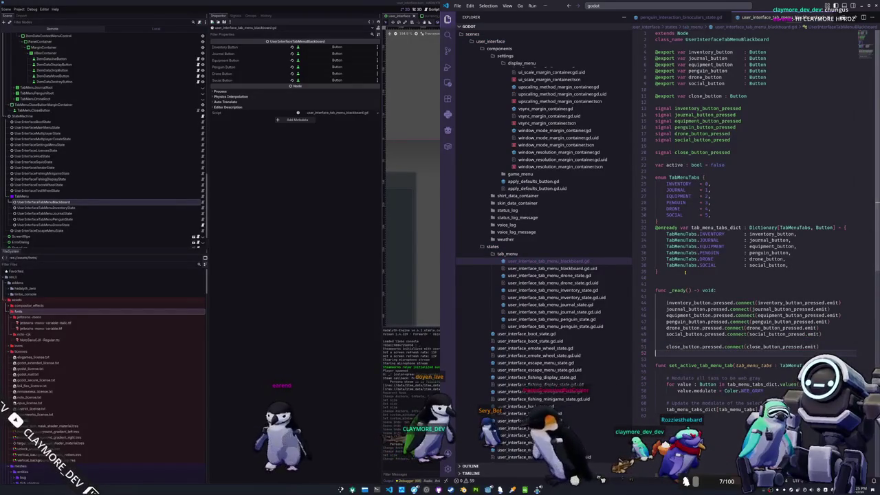
key(ctrl+s)
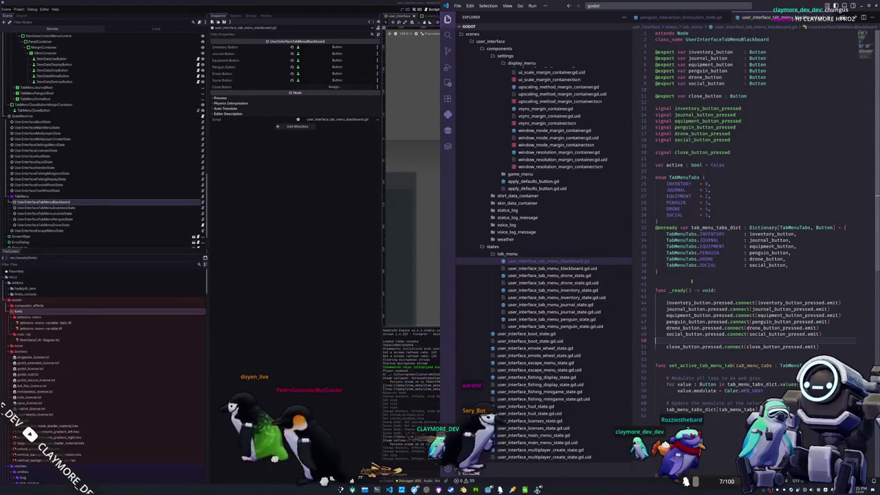
Highlight the close_button uses, then open user_interface_global_audio_stream_manager.gd.
key(Up)
key(Home)
key(ctrl+shift+Right)
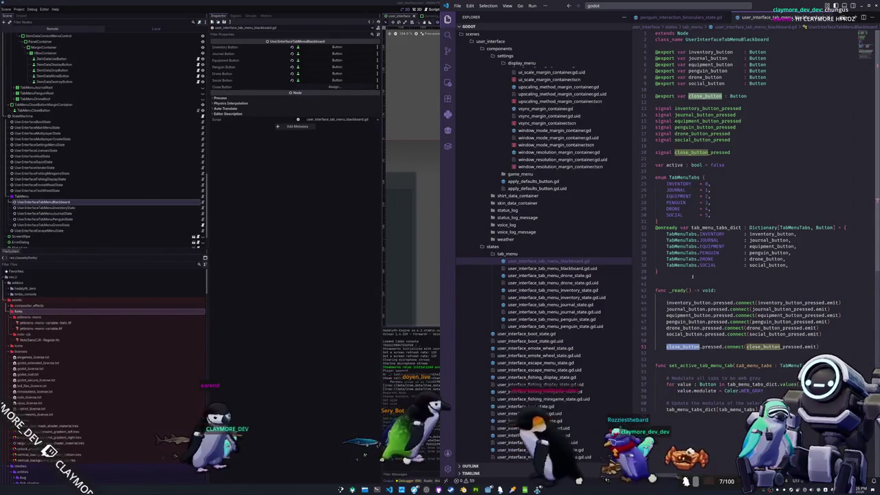
scroll(543, 316, down, 8)
scroll(543, 316, down, 4)
click(529, 272)
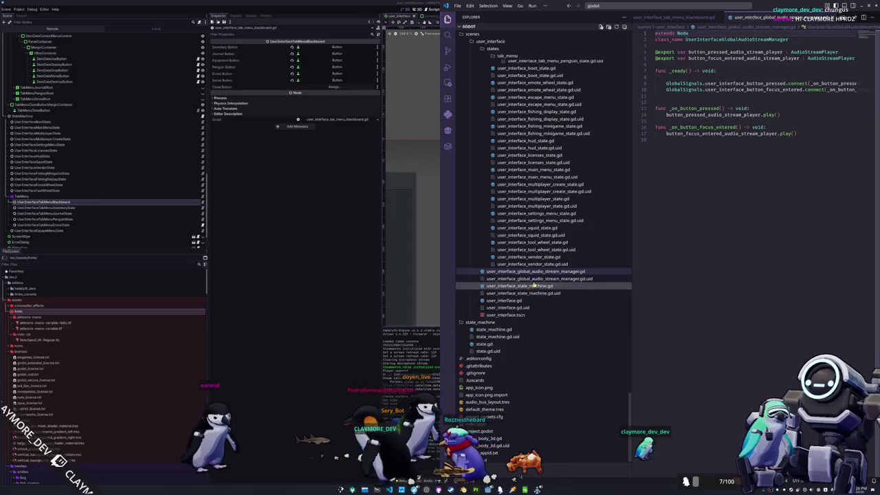
click(529, 286)
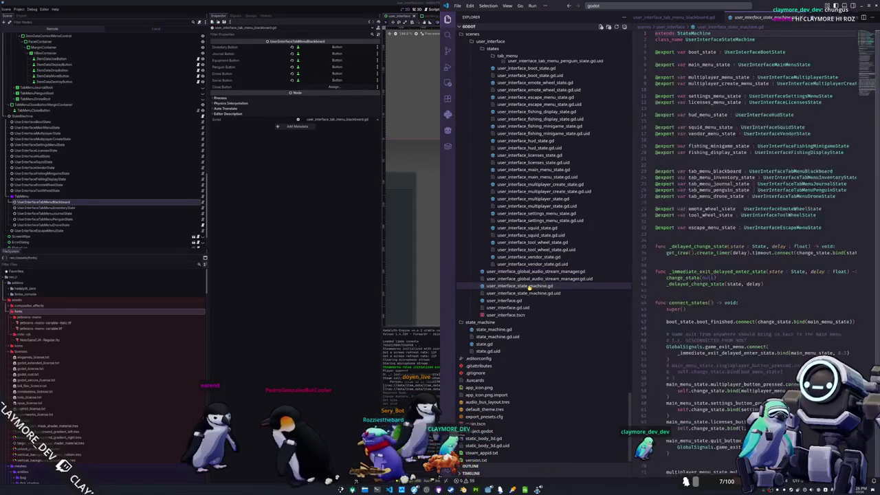
scroll(665, 330, down, 20)
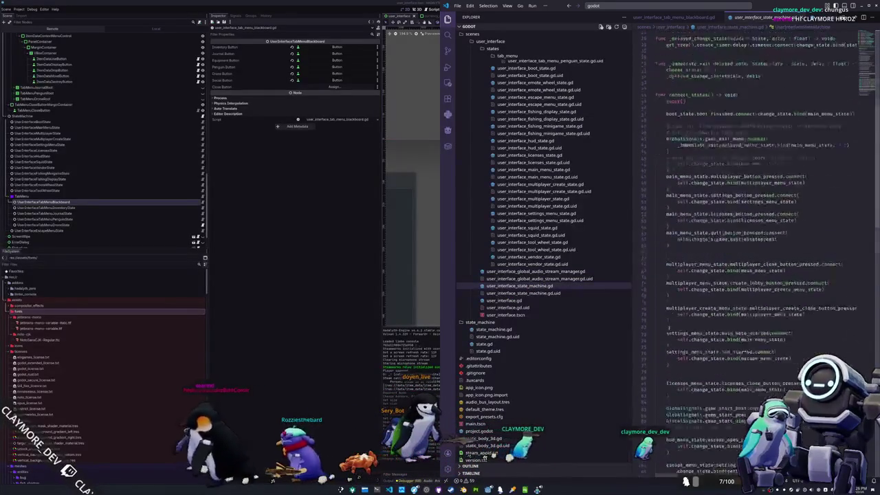
scroll(745, 337, down, 2)
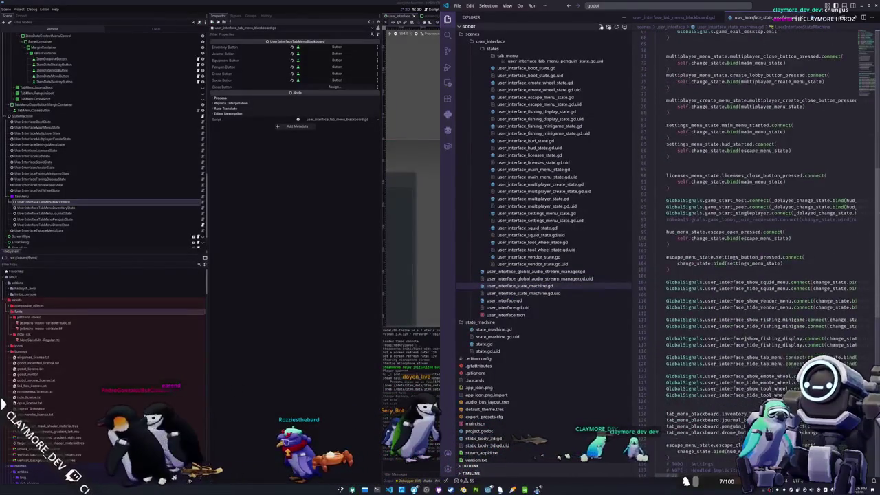
double_click(744, 363)
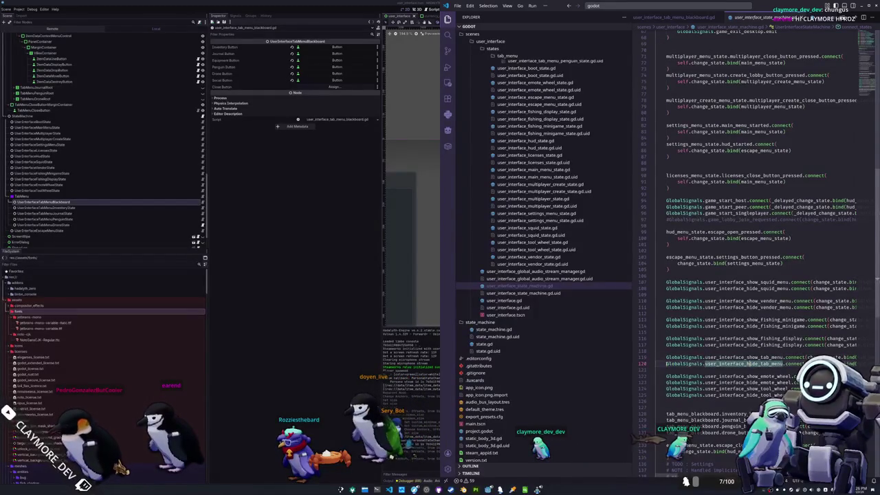
click(663, 363)
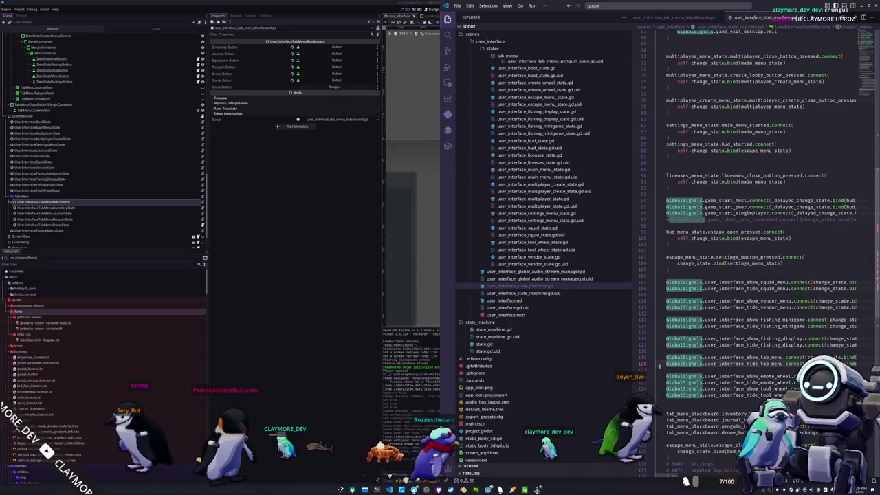
scroll(534, 282, up, 5)
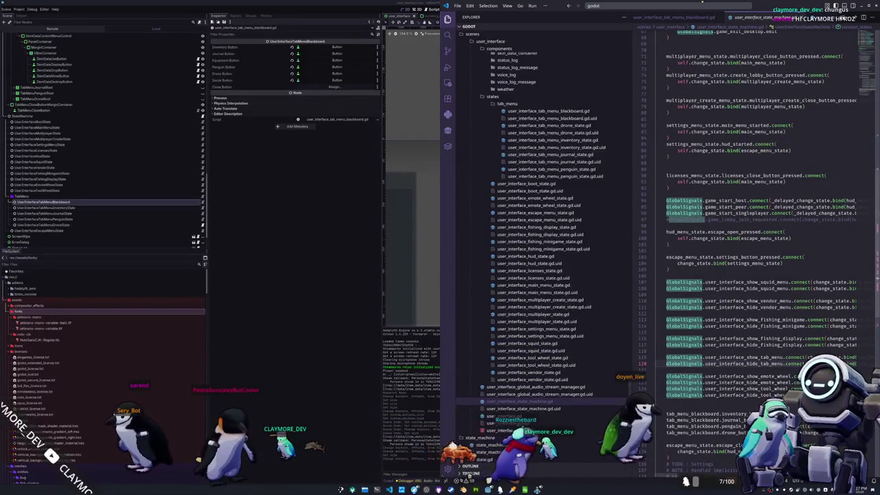
Open penguin.gd through the quick file search and look through it.
click(697, 7)
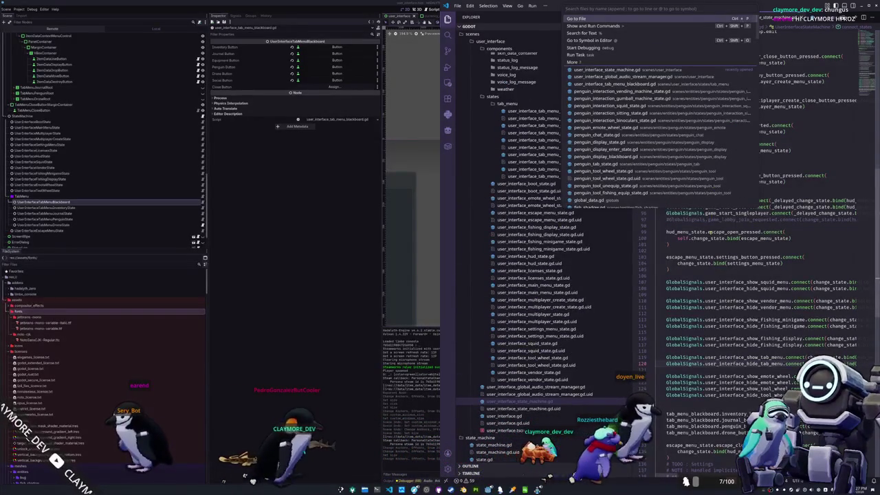
text(penguin)
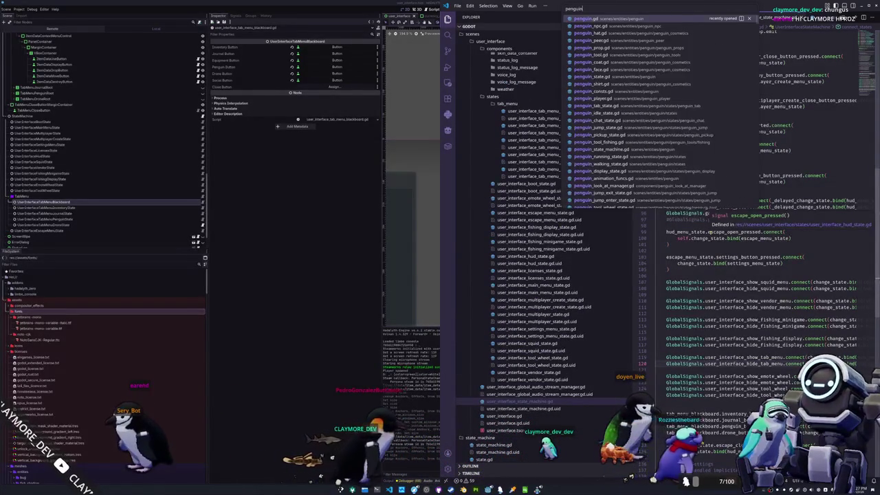
key(Return)
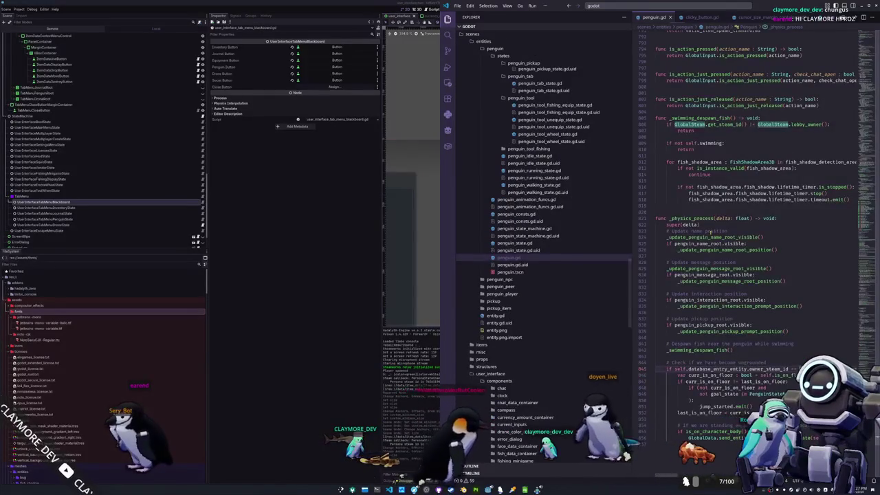
scroll(756, 241, up, 20)
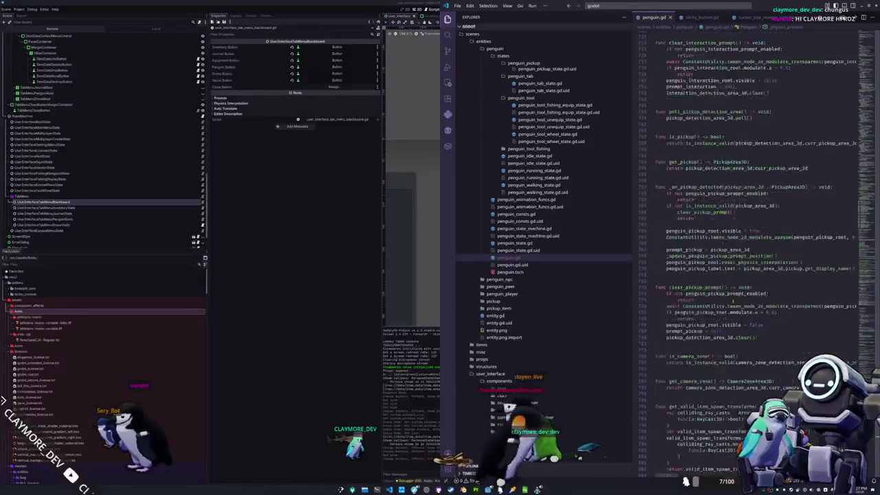
scroll(711, 283, down, 20)
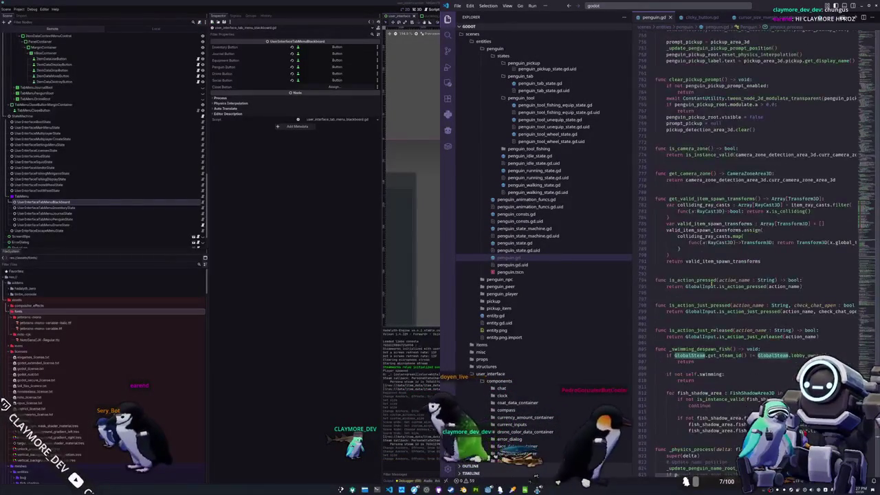
Open global_signals.gd and add 'signal user_interface_hide_tab_menu_request' below the hide tab menu signal.
key(ctrl+p)
text(global_signal)
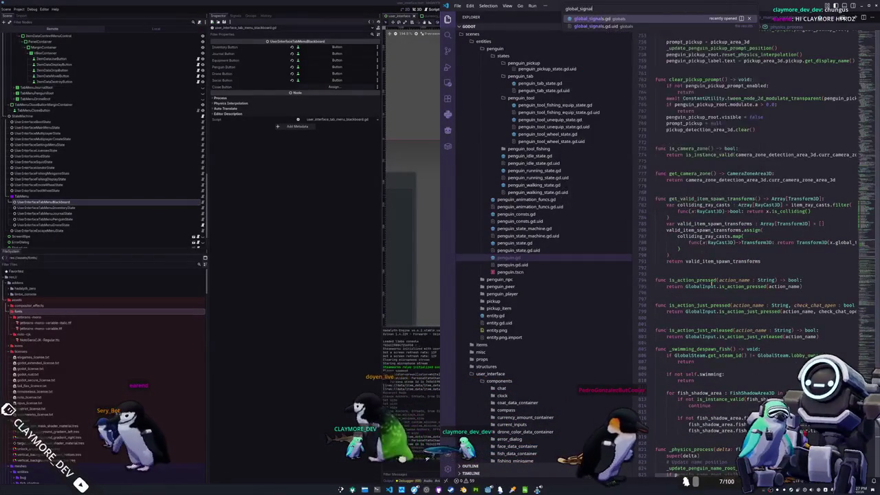
key(Return)
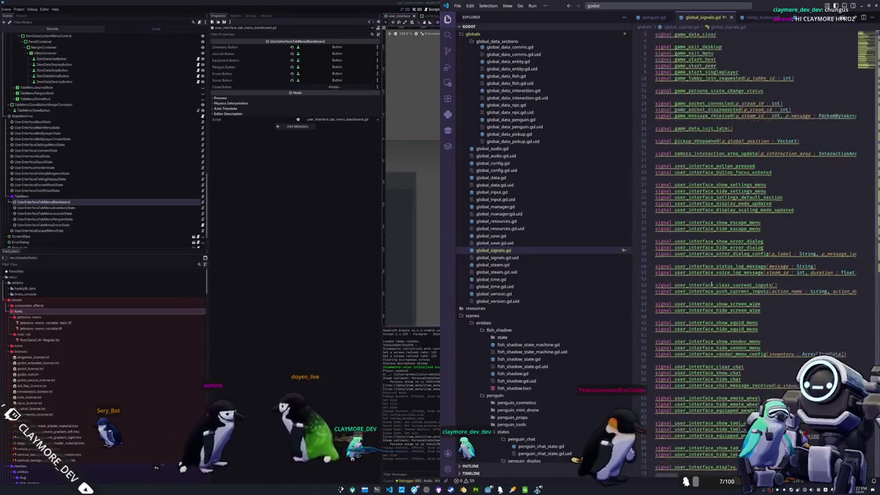
scroll(708, 291, down, 5)
click(707, 291)
scroll(708, 291, down, 1)
click(814, 297)
scroll(819, 292, up, 1)
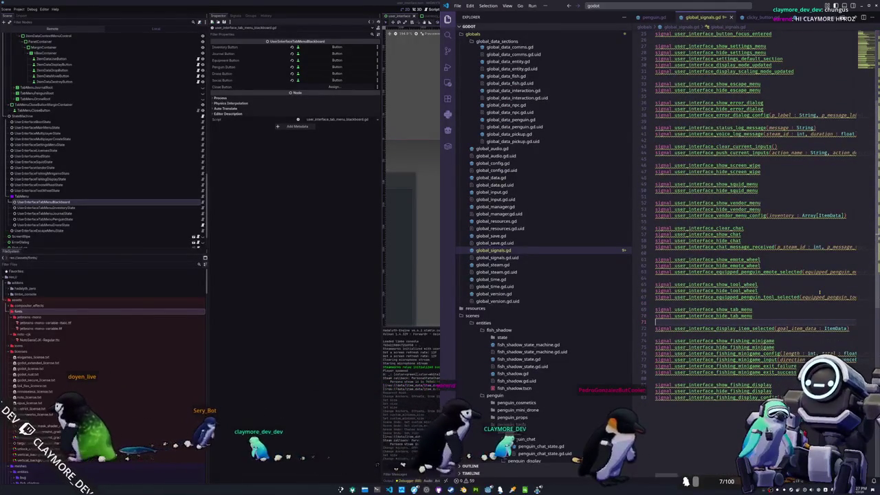
key(Return)
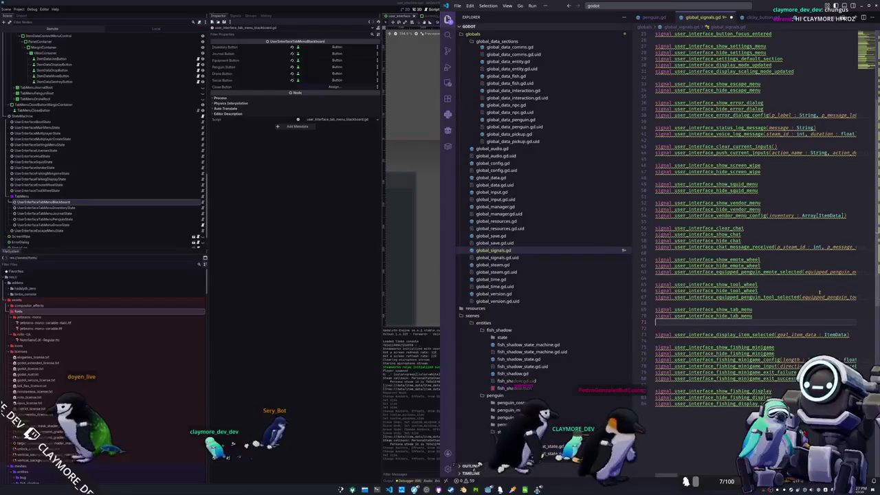
text(signal user_interface_tab_menu_request)
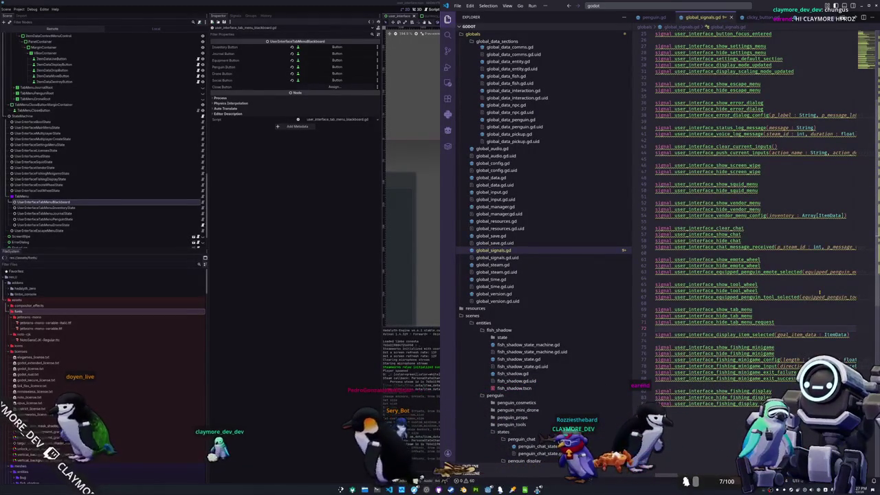
scroll(559, 245, down, 2)
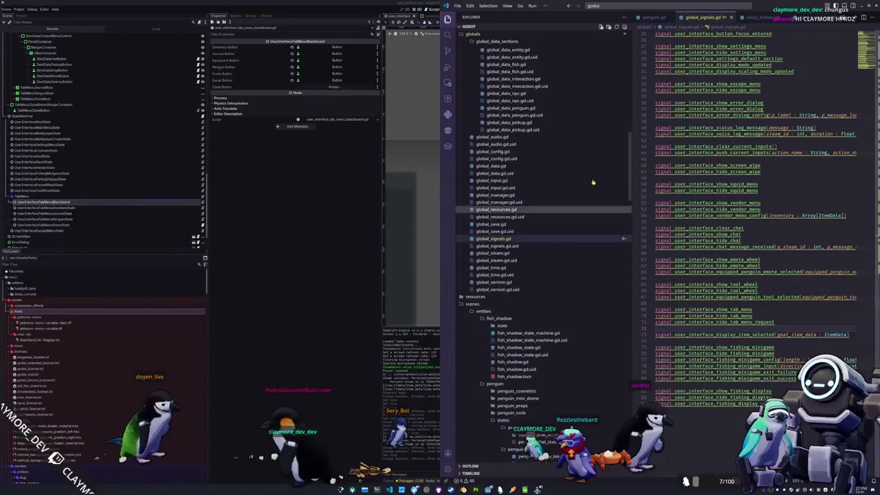
Return to penguin.gd, then open penguin_player.gd from the Explorer's penguin_player folder.
click(656, 15)
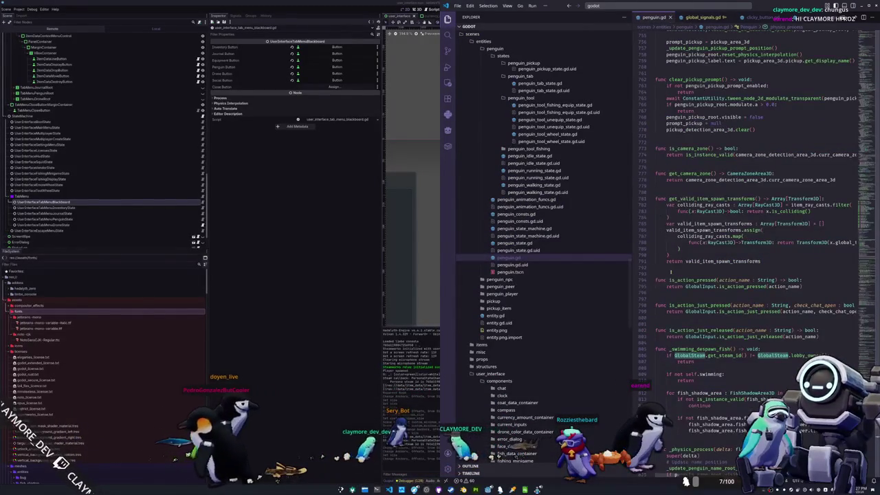
click(670, 268)
scroll(670, 268, up, 10)
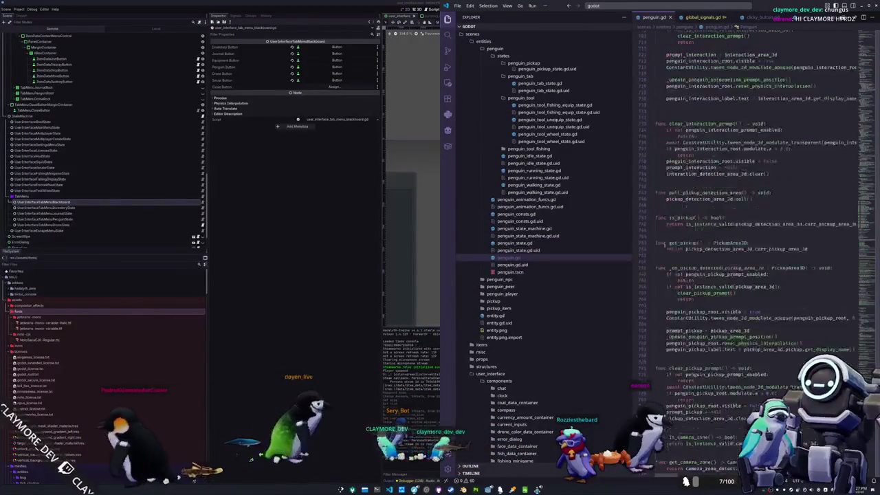
scroll(520, 253, up, 1)
scroll(520, 253, up, 3)
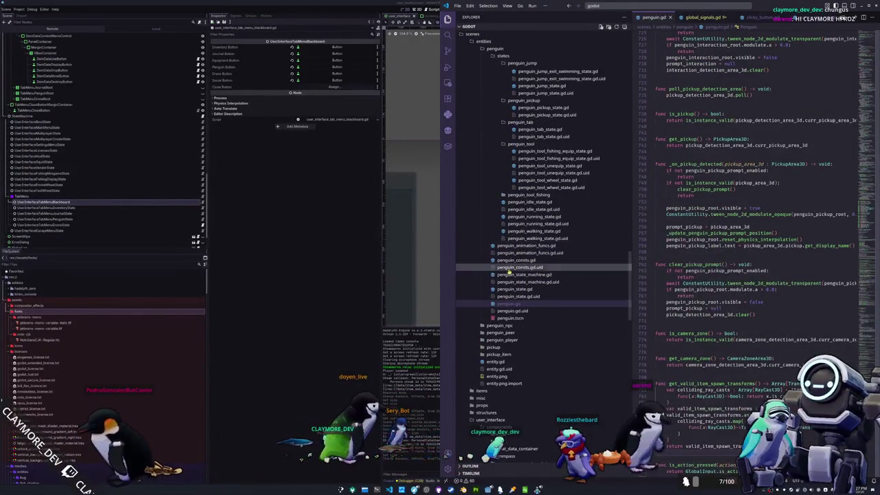
click(505, 339)
click(514, 347)
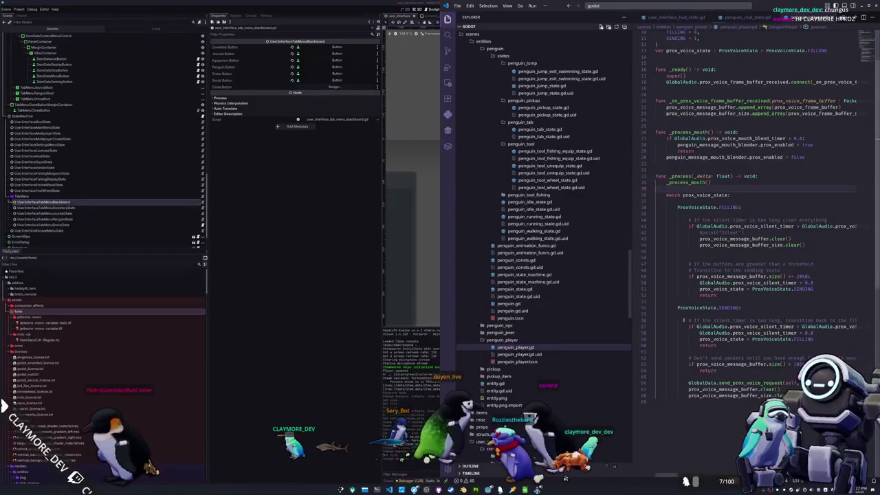
In _ready, add GlobalSignals.user_interface_hide_tab_menu_request.connect(_on_user_interface_hide_tab_menu_request).
scroll(681, 172, up, 3)
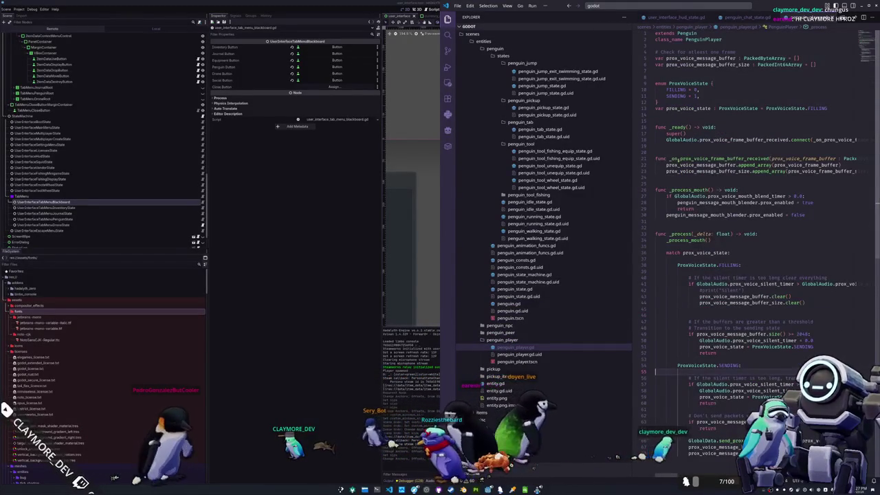
click(679, 146)
key(Return)
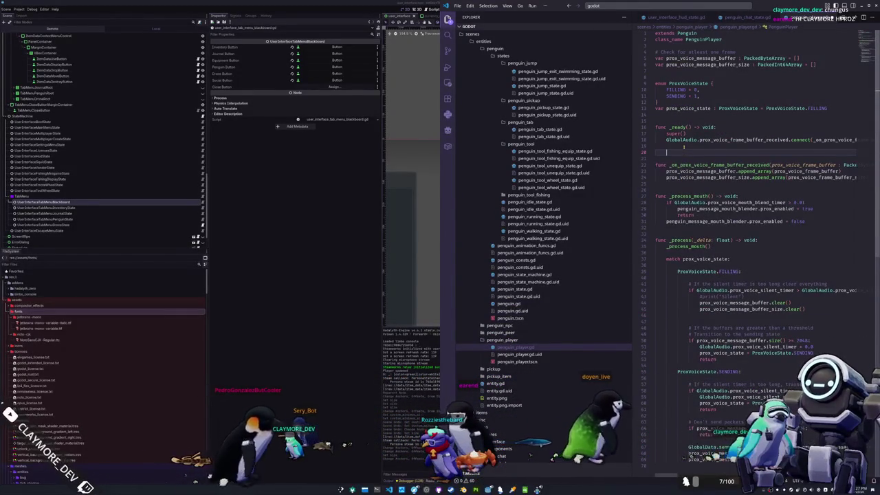
text(GlobalSignals)
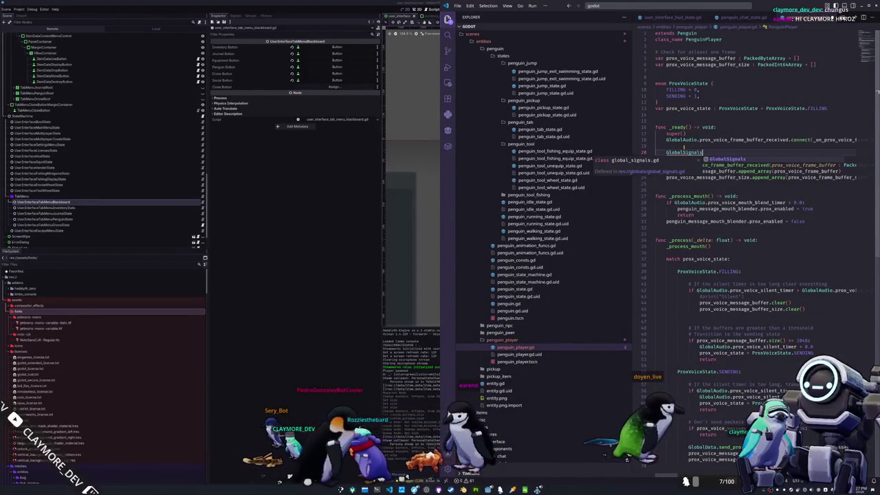
text(.hide_tab_menu_re)
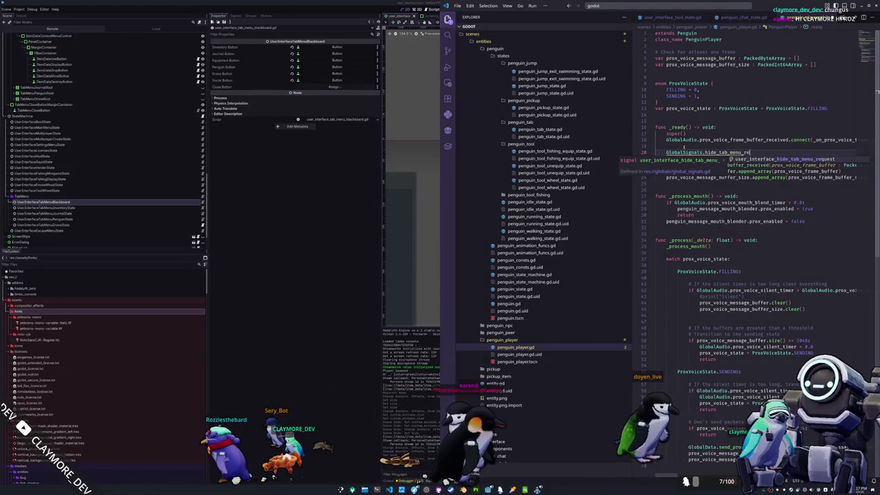
key(Return)
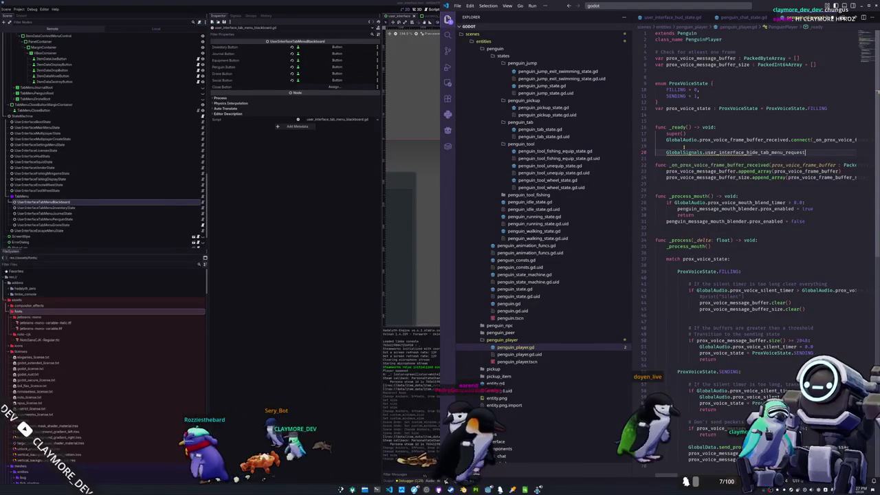
key(Return)
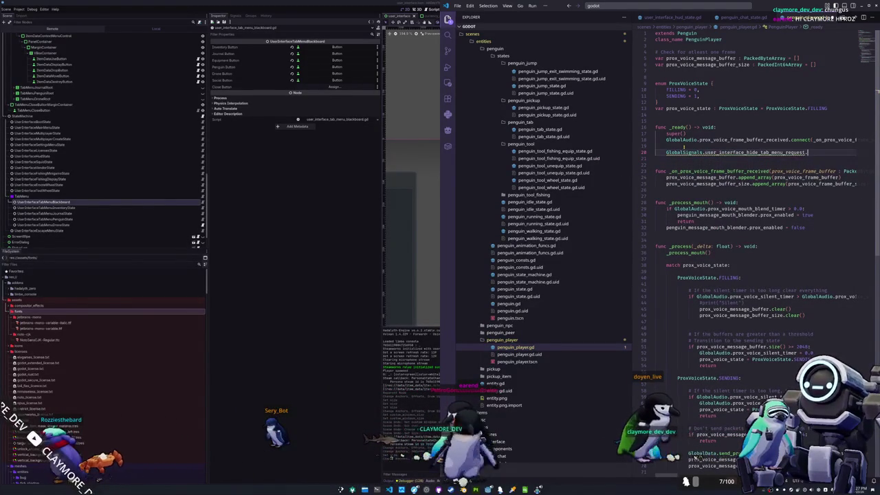
text(.connect()
text(_on_g)
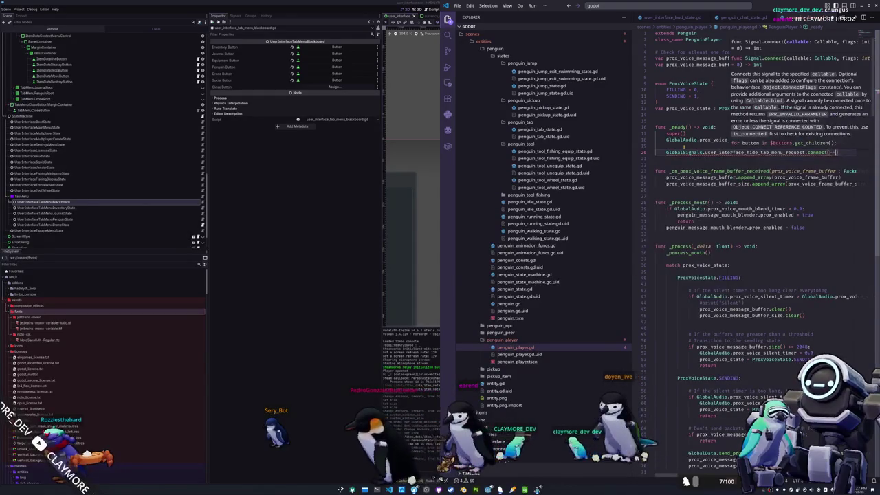
text(lobal_signal)
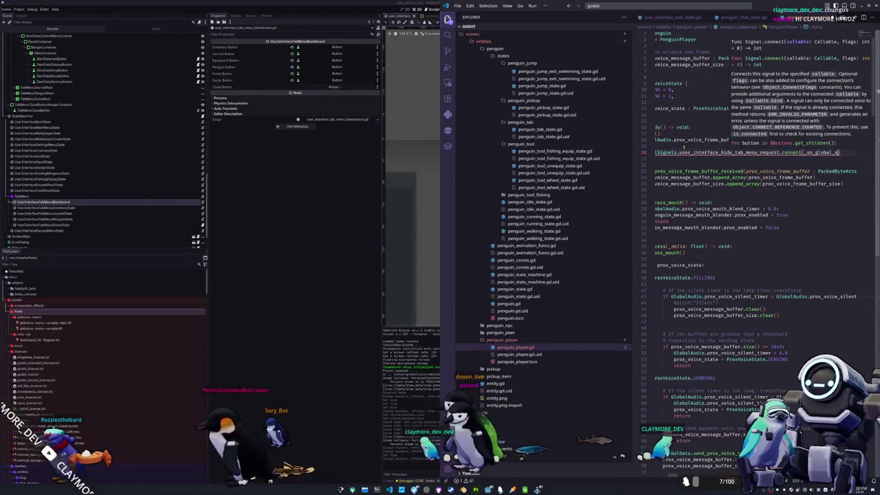
key(BackSpace)
text(user_int)
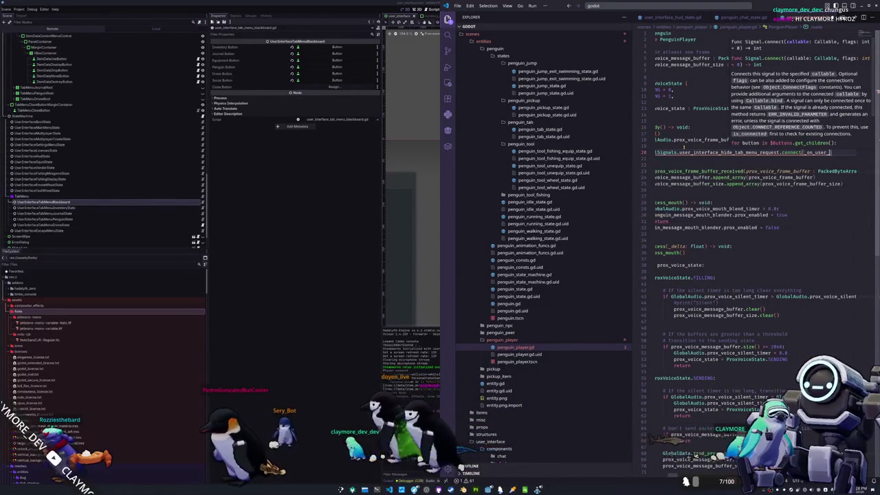
text(erface_hide_tab_menu_request)
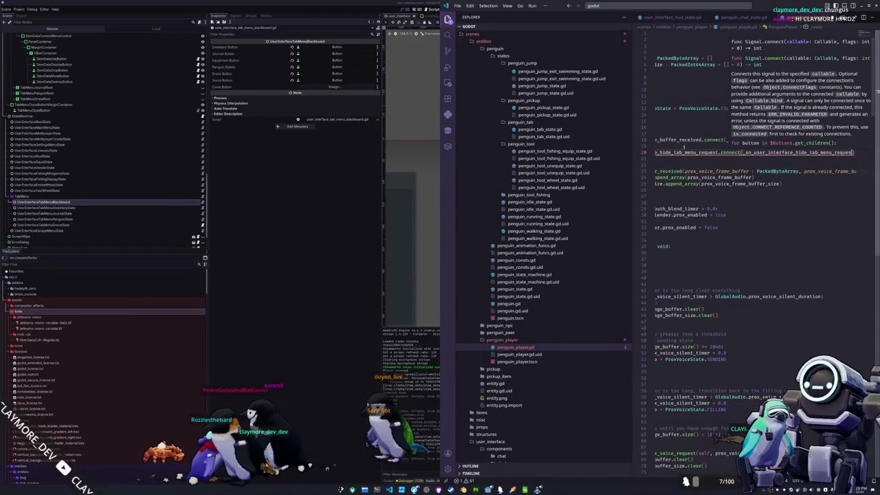
key(Down)
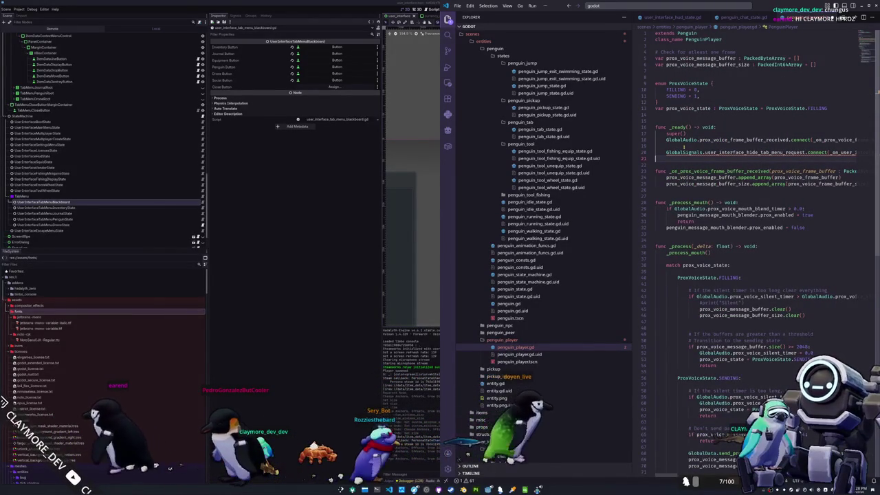
Delete the extra line 20 in penguin_player.gd and open penguin_tab_state.gd.
key(BackSpace)
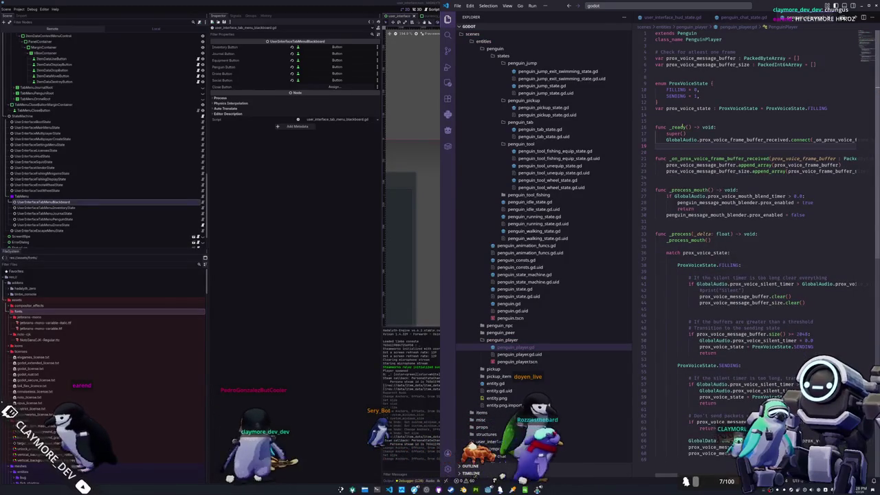
scroll(539, 226, up, 5)
click(540, 244)
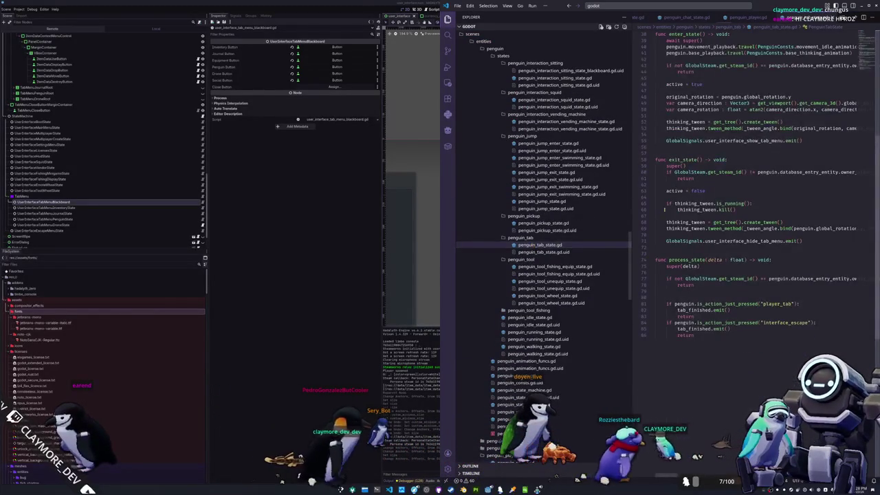
scroll(664, 210, up, 12)
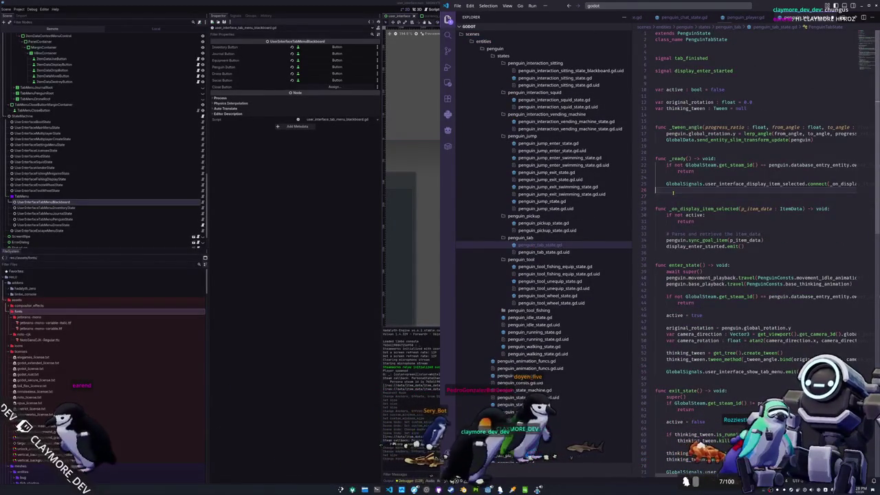
In its _ready, connect GlobalSignals.user_interface_hide_tab_menu_request to _on_user_interface_hide_tab_menu_request via autocomplete.
text(GlobalSignals.use)
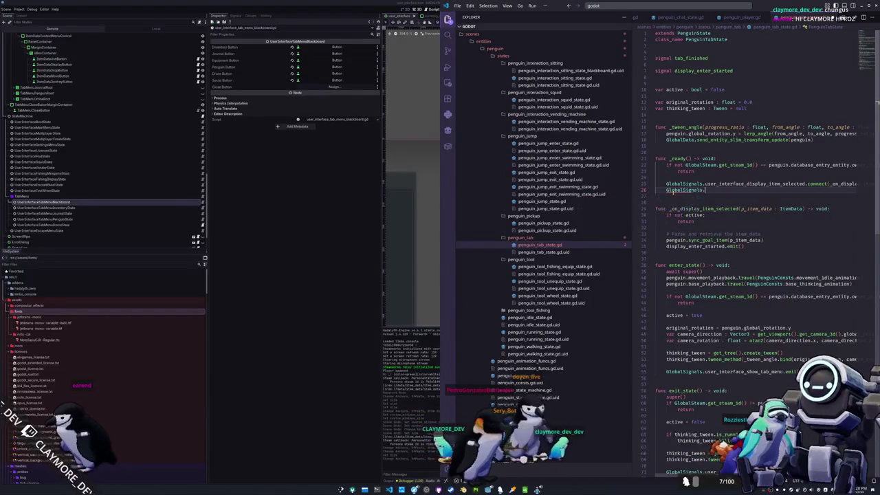
text(r_interface_)
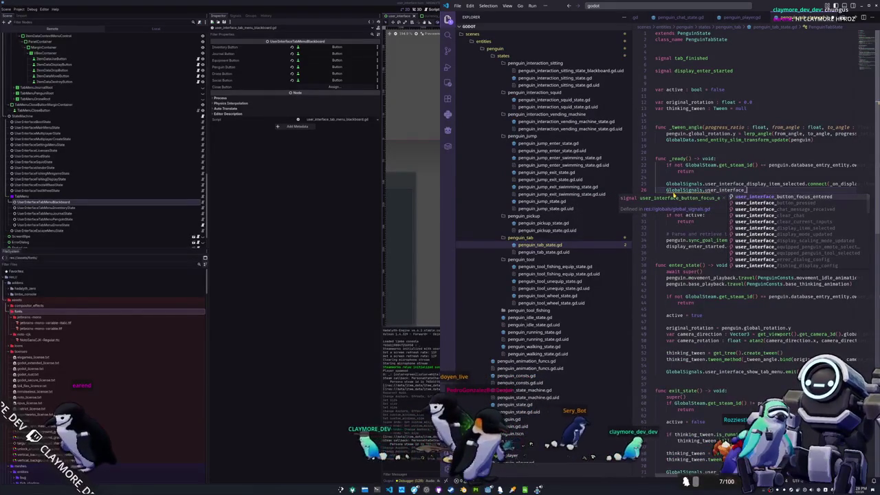
text(tab)
key(Down)
key(Return)
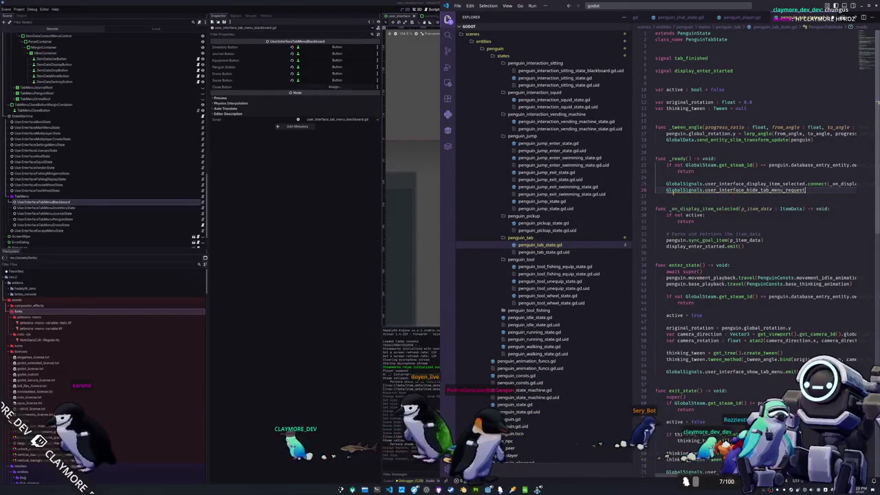
text(.connec)
key(Return)
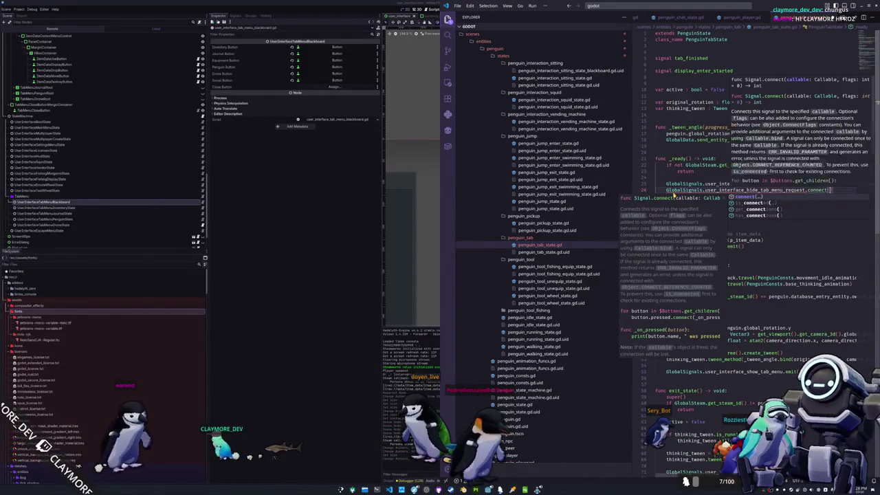
text(_on_use)
text(r_interface_h)
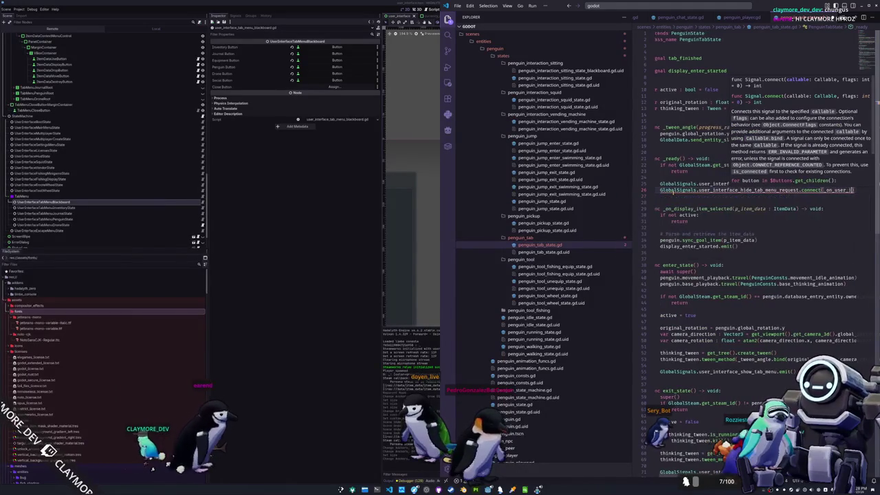
text(ide_tab_menu_reque)
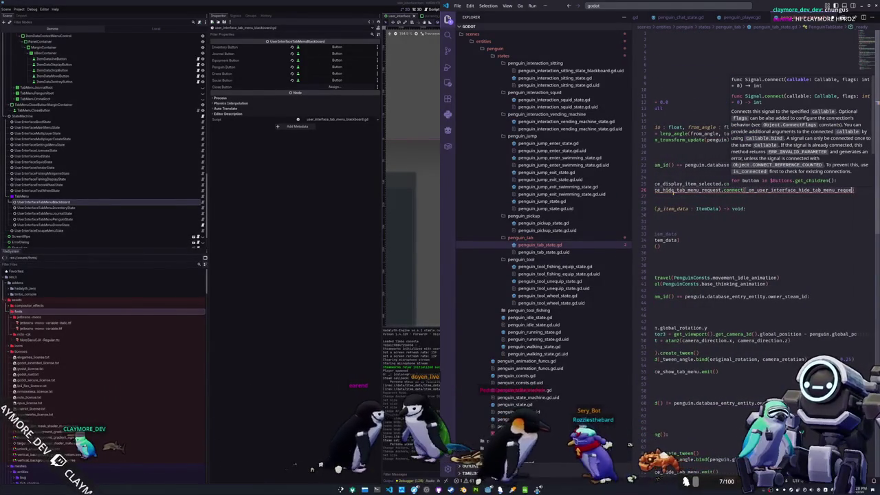
key(Down)
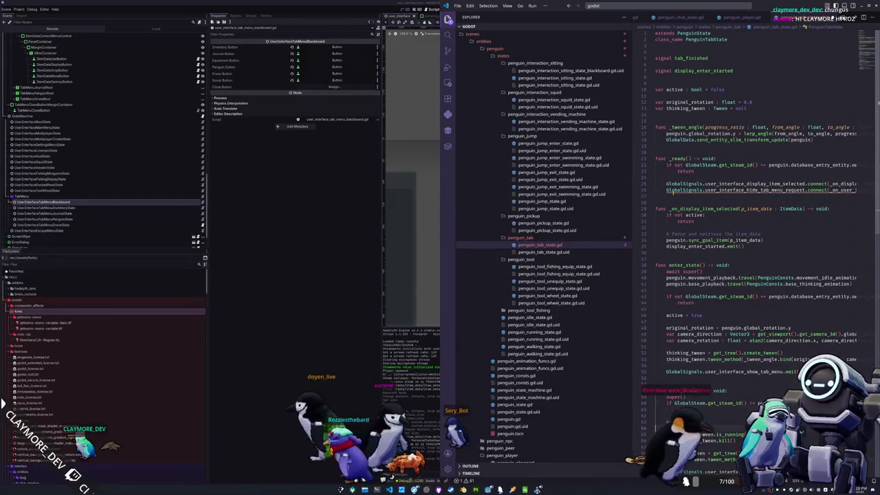
scroll(749, 240, down, 3)
Add func _on_user_interface_hide_tab_menu_request() -> void below _on_display_item_selected.
click(655, 204)
key(Return)
text(nc _on_user_interface_hide_tab_menu_request)
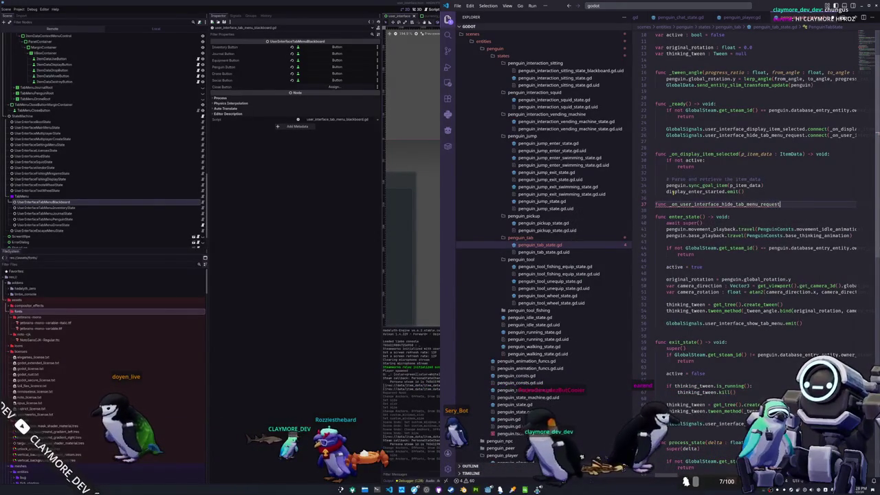
text( -> void:)
key(Return)
text(pass)
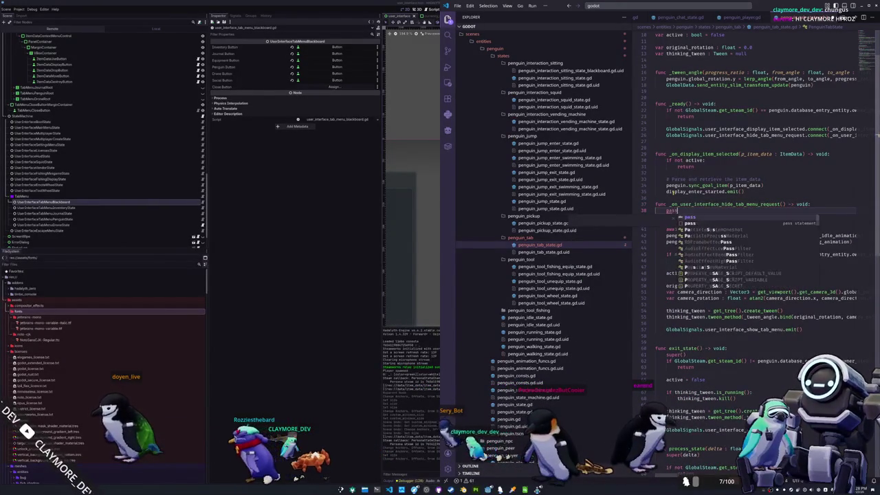
key(Return)
key(Return)
Add guard returns for when the state isn't active and when the Steam owner isn't local.
text(if not active:)
key(Return)
text(return)
key(Return)
text(if Global)
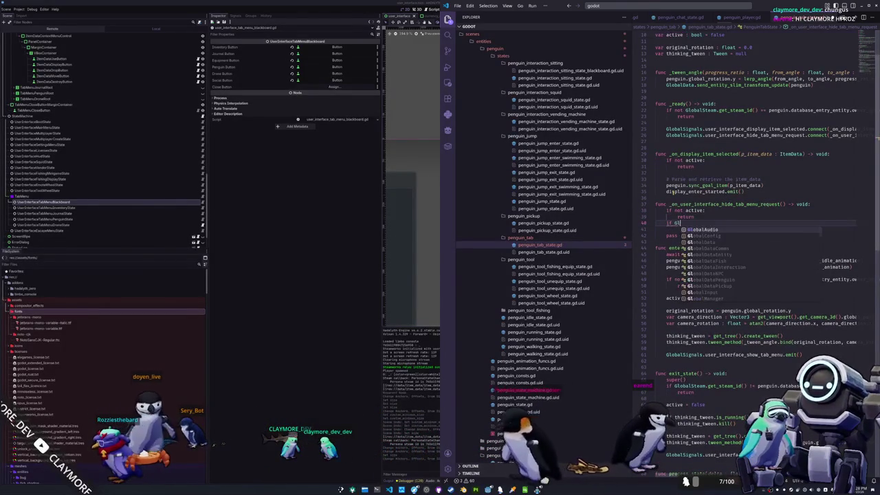
text(Steam.get_steam_id() != penguin.)
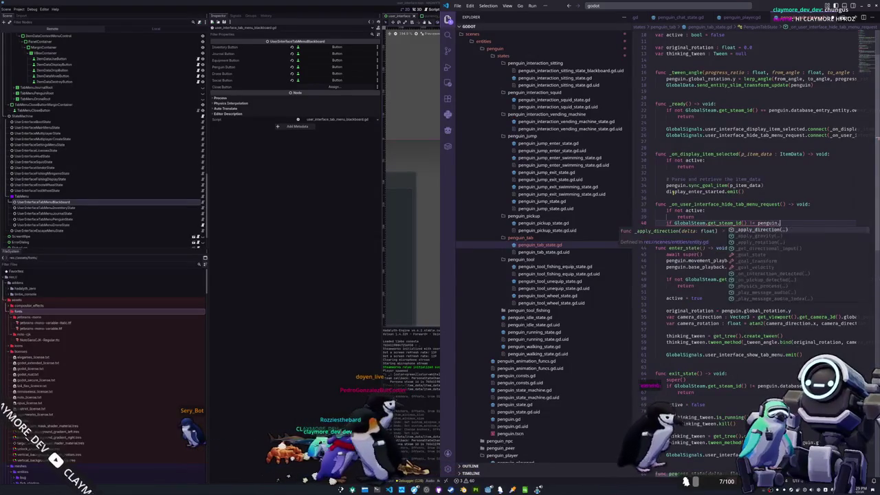
text(owner_steam_id:)
key(Return)
text(retur)
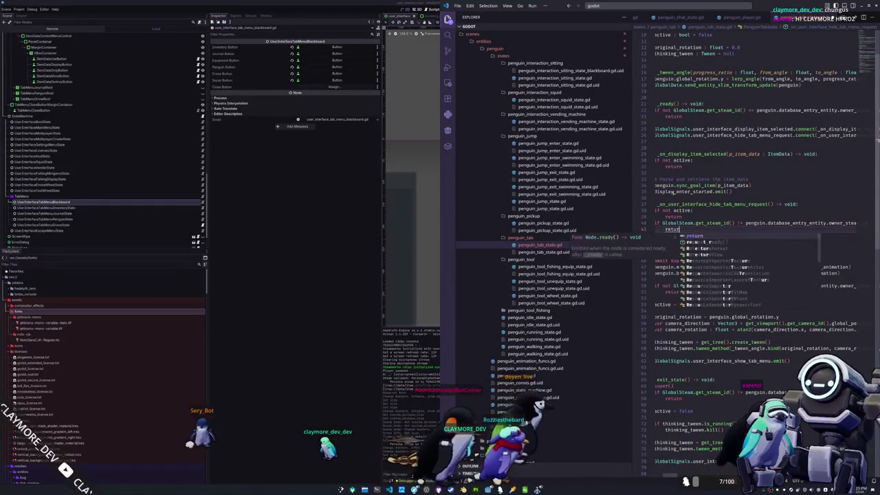
text(n)
Add a guard that returns if penguin is not a PenguinPlayer.
key(Return)
text(if not pengu)
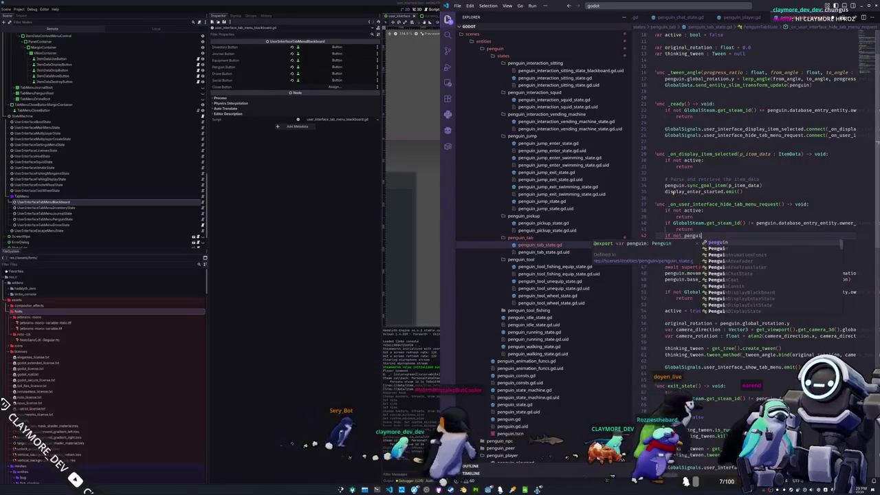
text(in is PenguinPlaye)
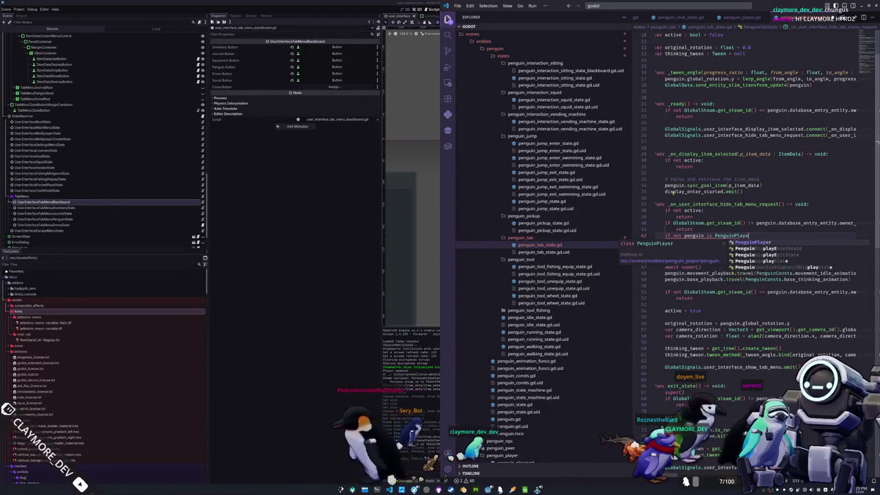
text(r:)
key(Return)
text(return)
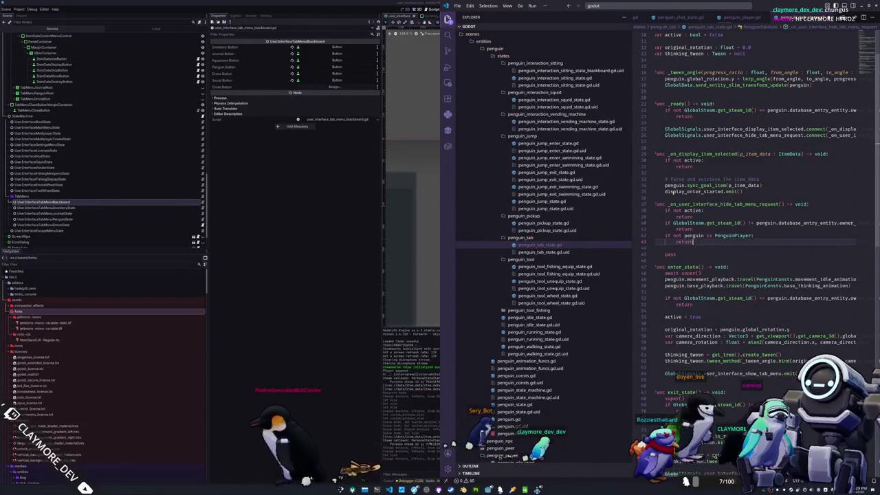
key(Return)
key(Return)
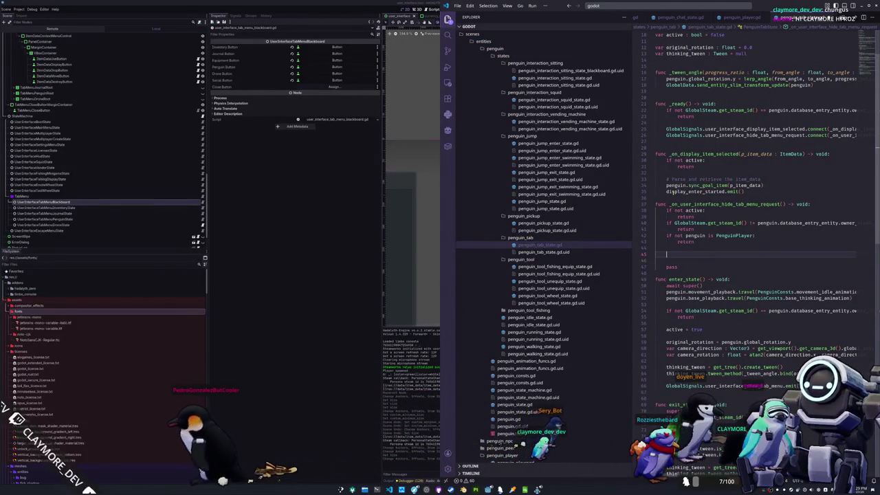
Delete the leftover pass line and add the comment '# Tell the penguin to exit the tab menu state'.
key(Down)
key(Down)
key(ctrl+shift+k)
key(Up)
key(Up)
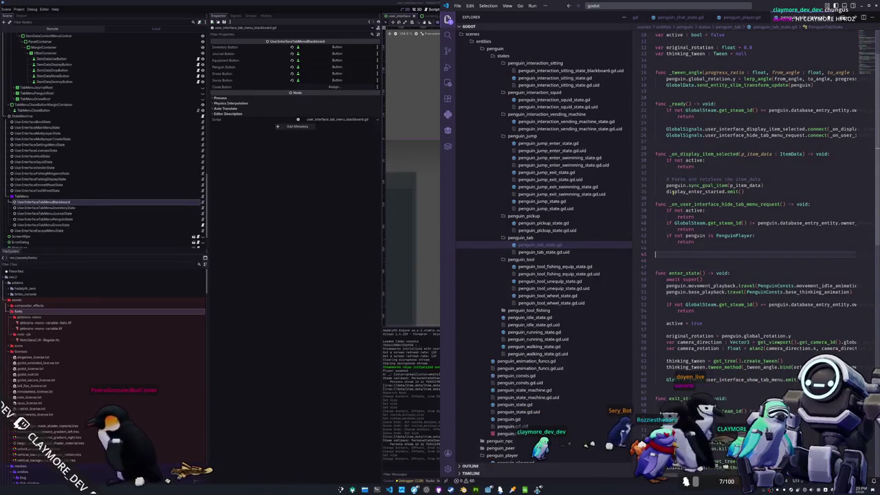
key(Return)
key(Tab)
text(ell the penguin to exit the tab menu state)
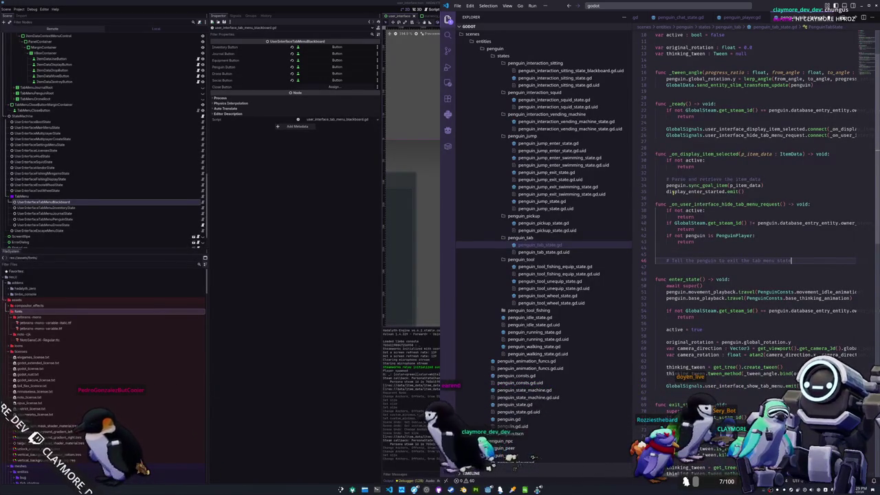
At the end of process_state, add 'if hide_tab_menu_request:' that emits tab_finished and returns.
key(Return)
scroll(674, 309, down, 10)
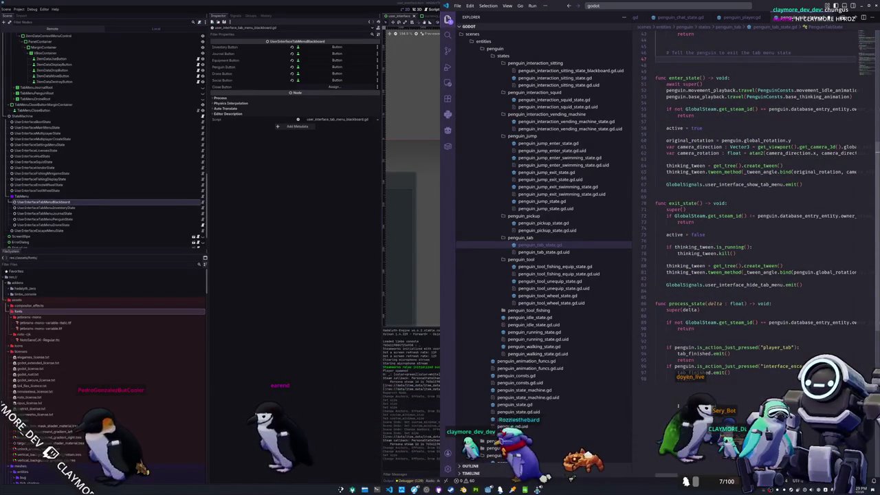
click(660, 378)
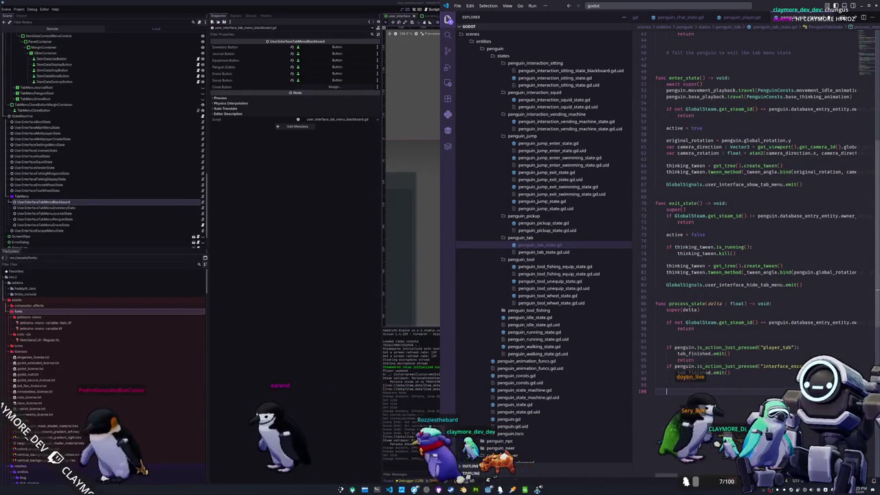
key(Tab)
text(if )
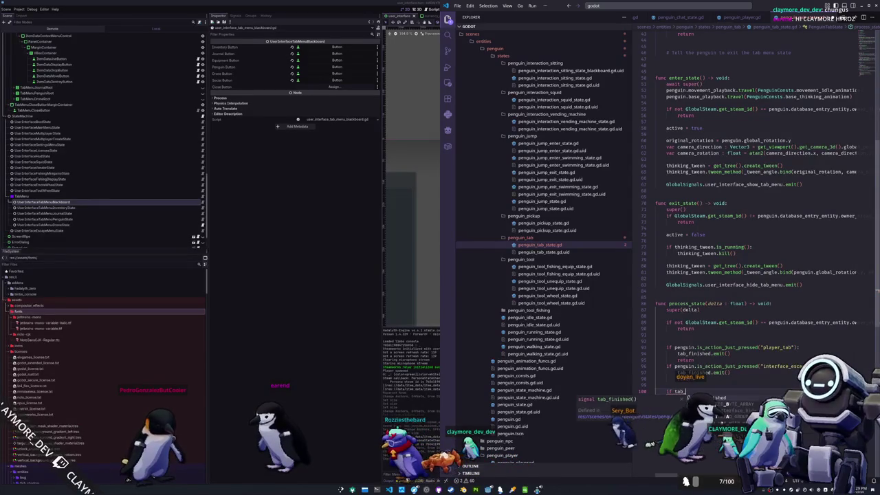
text(_request)
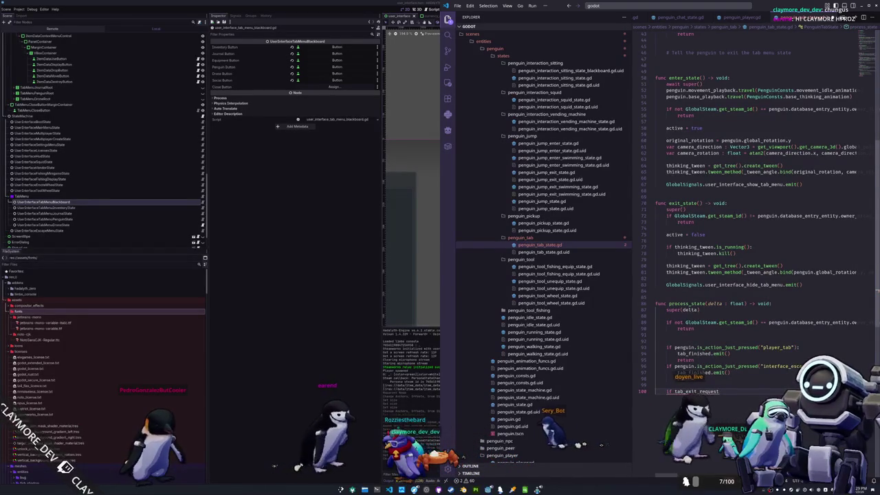
text(e_tab_menu)
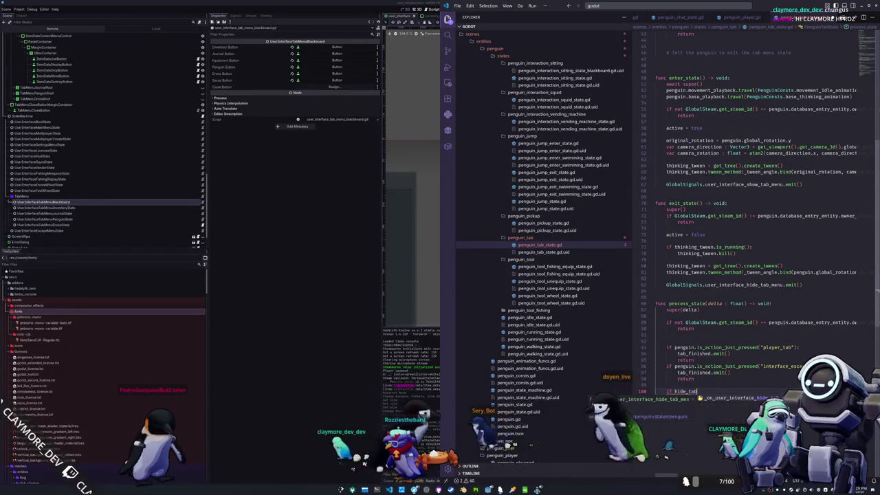
text(_request:)
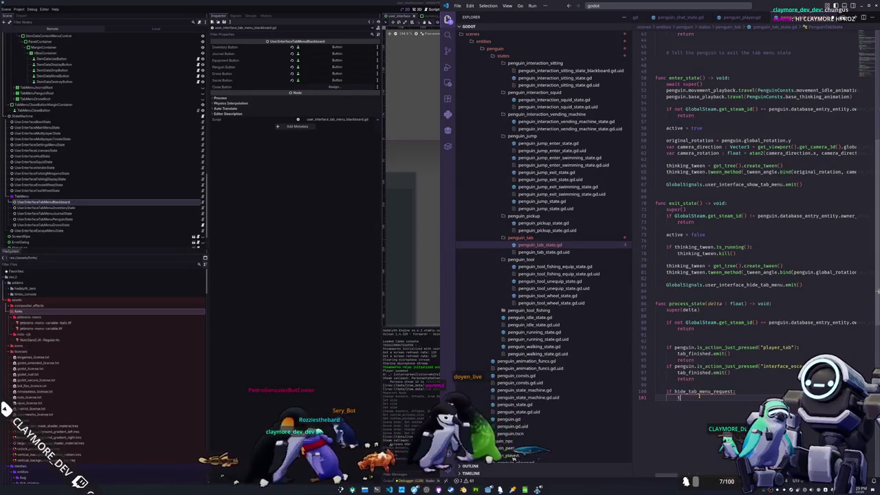
text(.emit()
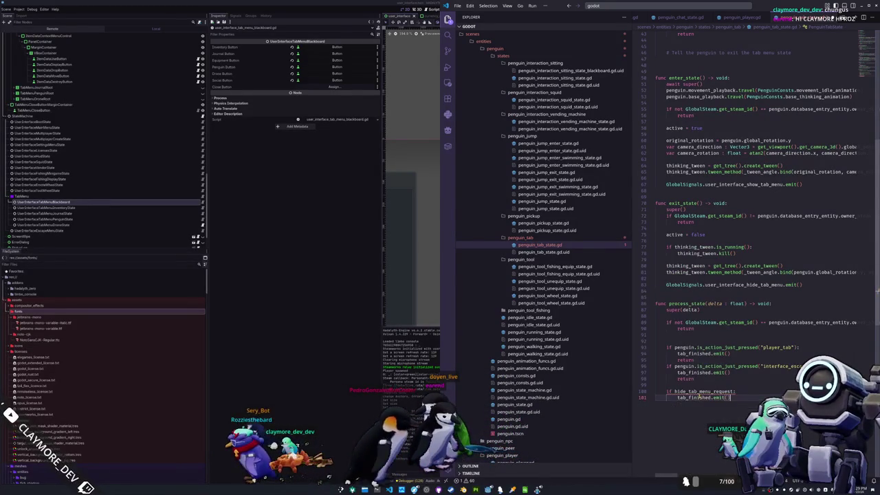
key(Return)
text(return)
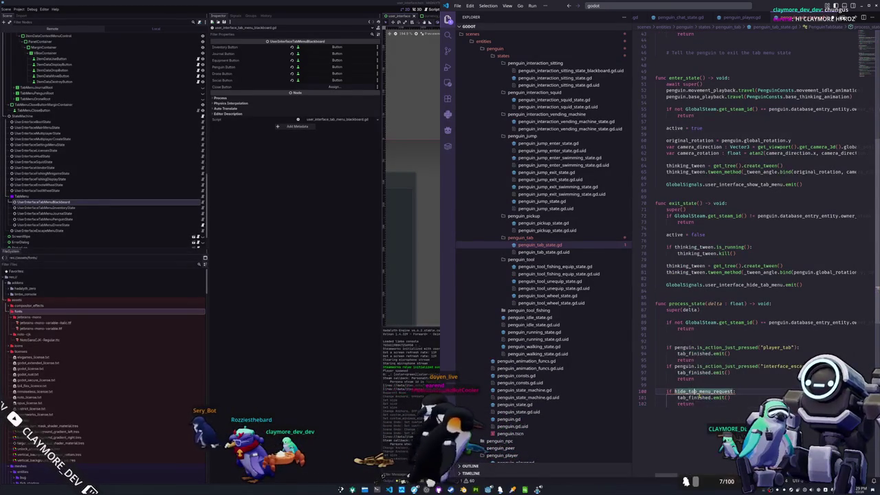
scroll(700, 397, up, 15)
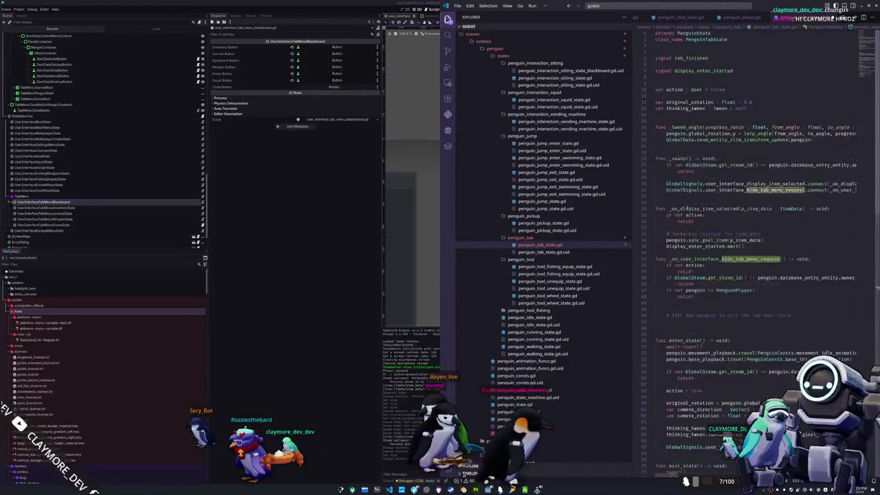
Declare var hide_tab_menu_request : bool = false below the signal declarations.
click(673, 115)
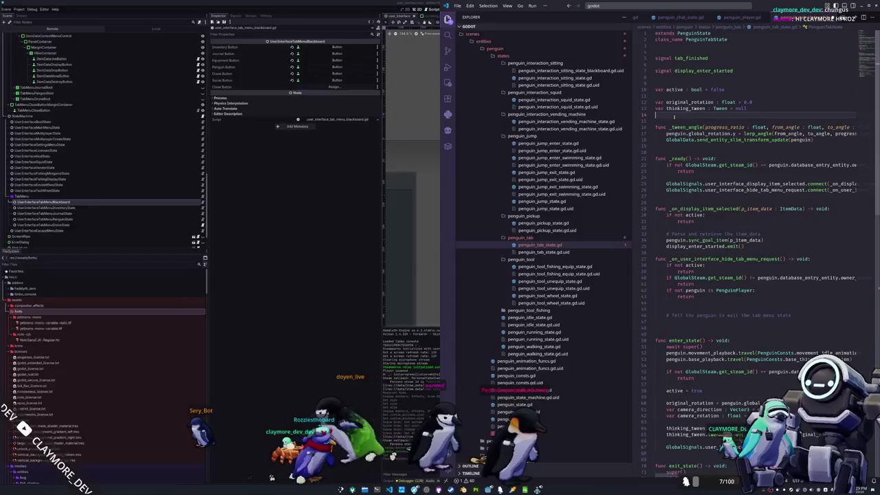
key(Return)
text(var hide_tab_menu_request)
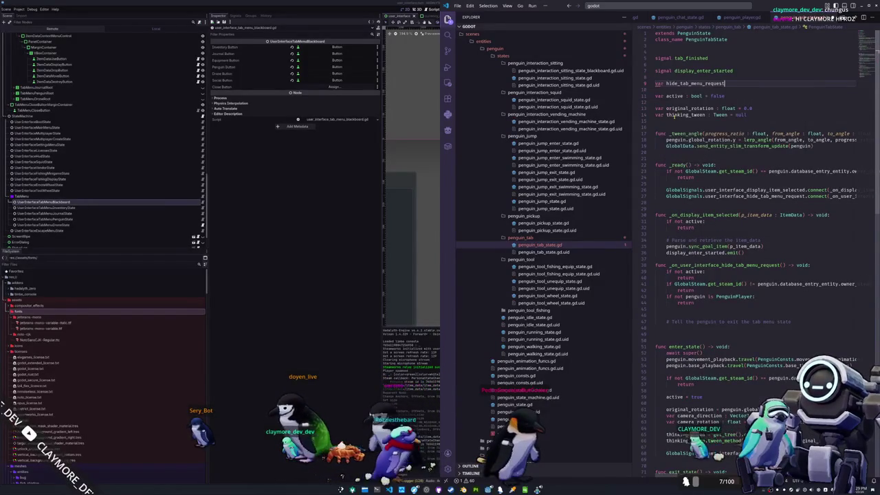
text( : bool = false)
key(Down)
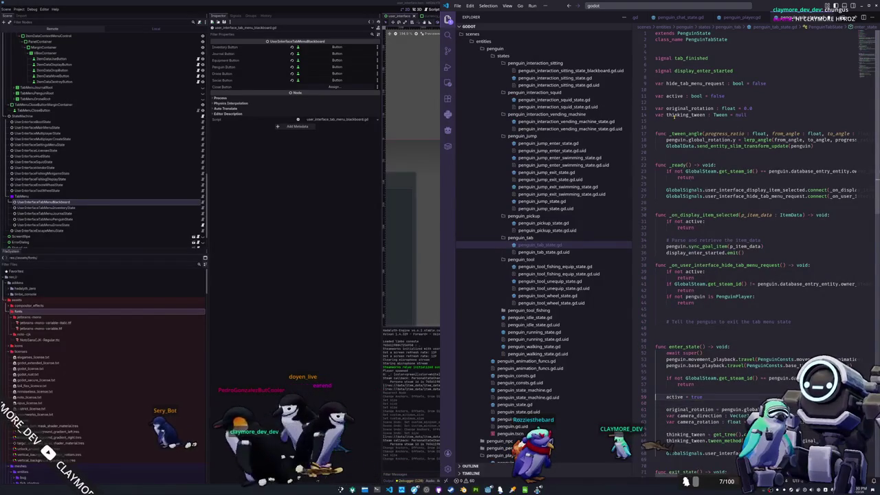
Reset hide_tab_menu_request to false in enter_state and set it true in the hide-request handler.
key(Return)
text(hide_tab_menu_request = false)
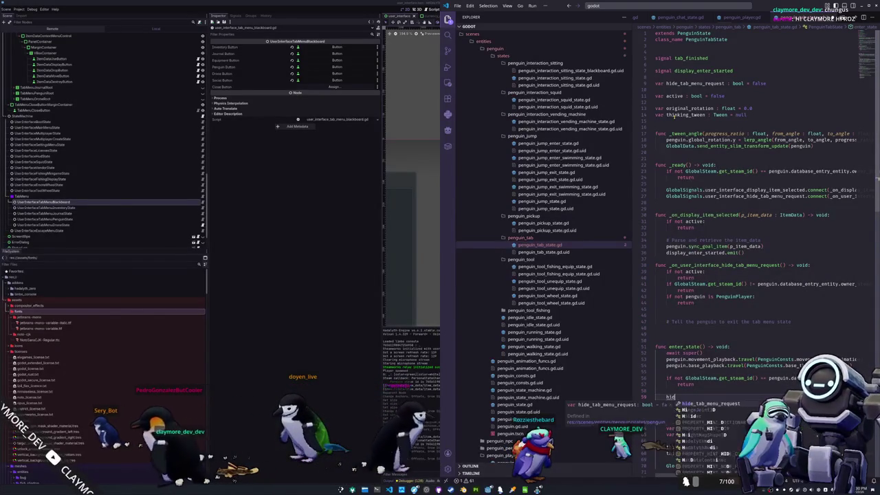
key(Return)
key(Return)
text(active = true)
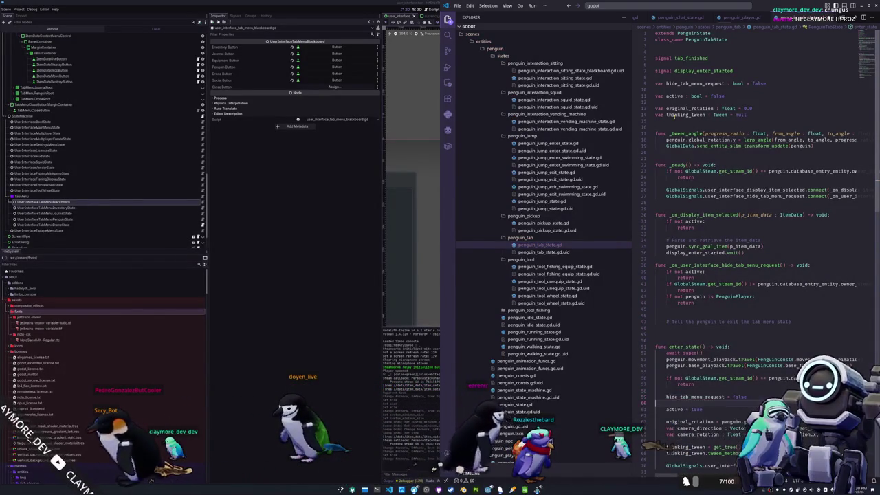
text(hide_tab_menu_request = true)
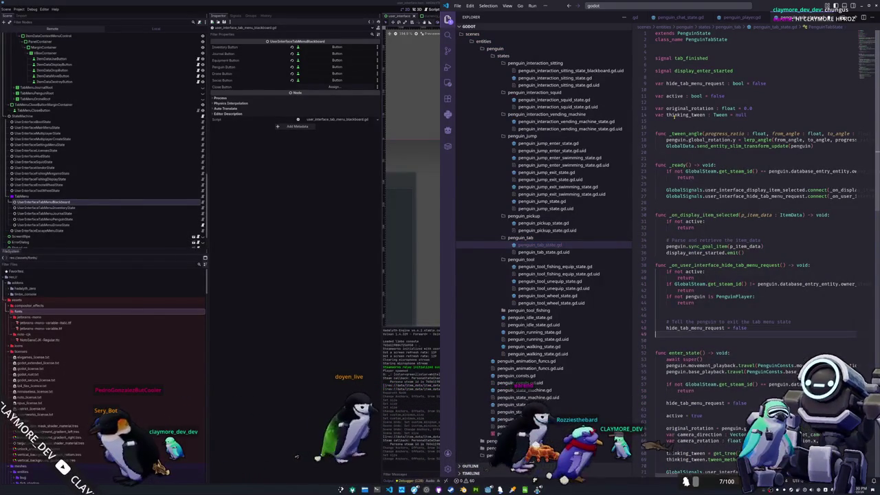
key(ctrl+z)
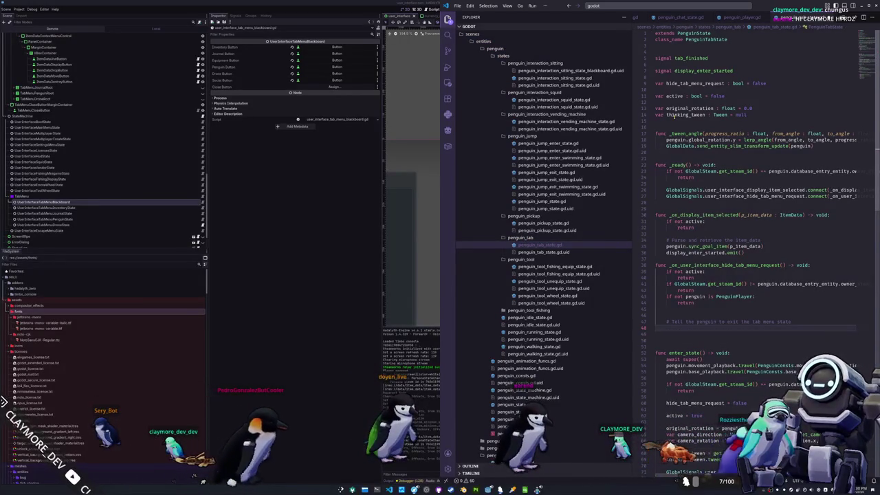
key(ctrl+shift+z)
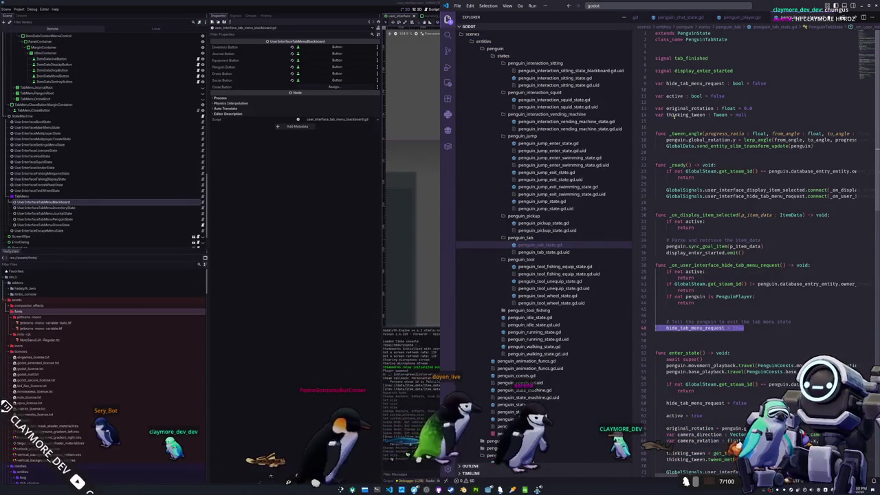
Paste the hide_tab_menu_request reset into exit_state and remove the extra blank line in enter_state.
scroll(674, 117, down, 8)
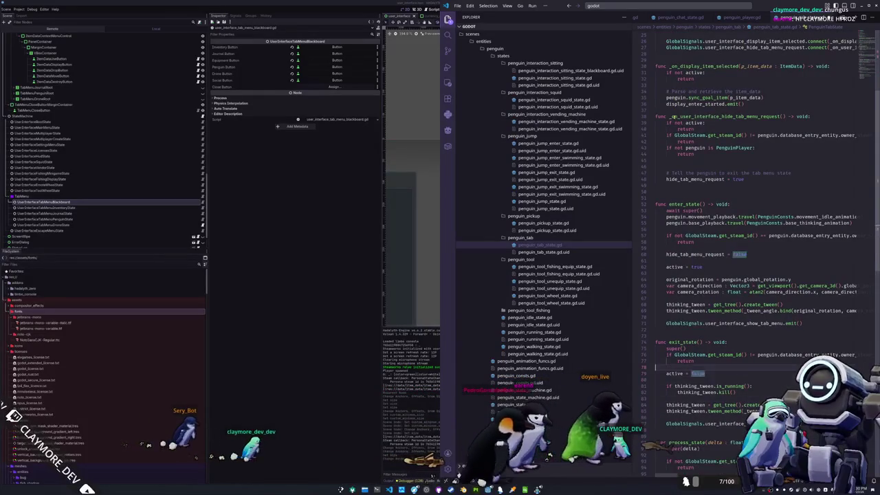
key(ctrl+v)
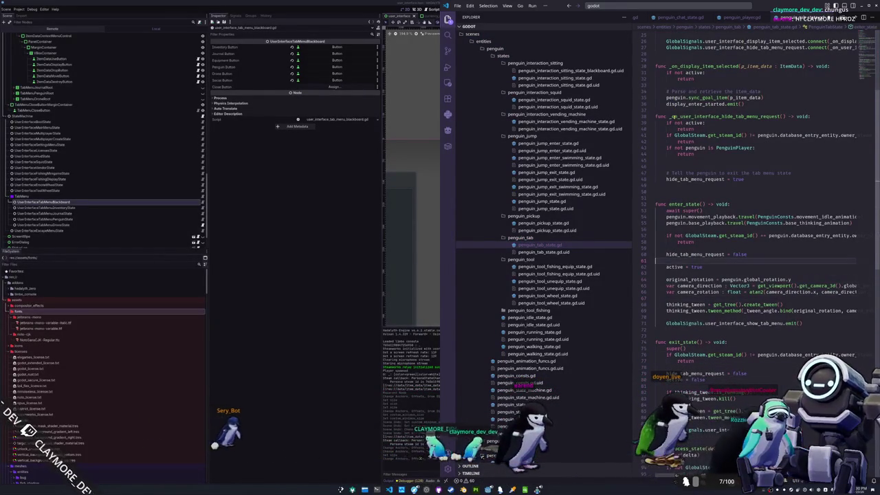
key(BackSpace)
key(Down)
key(Down)
key(Down)
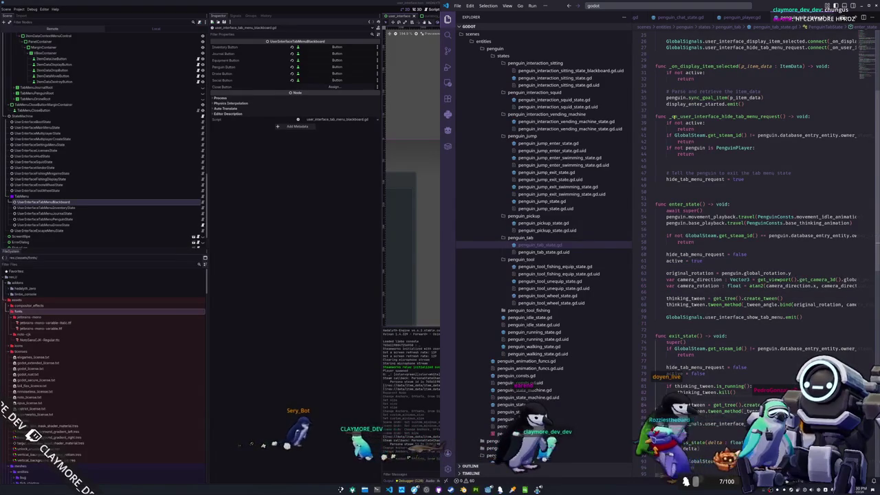
scroll(675, 117, down, 5)
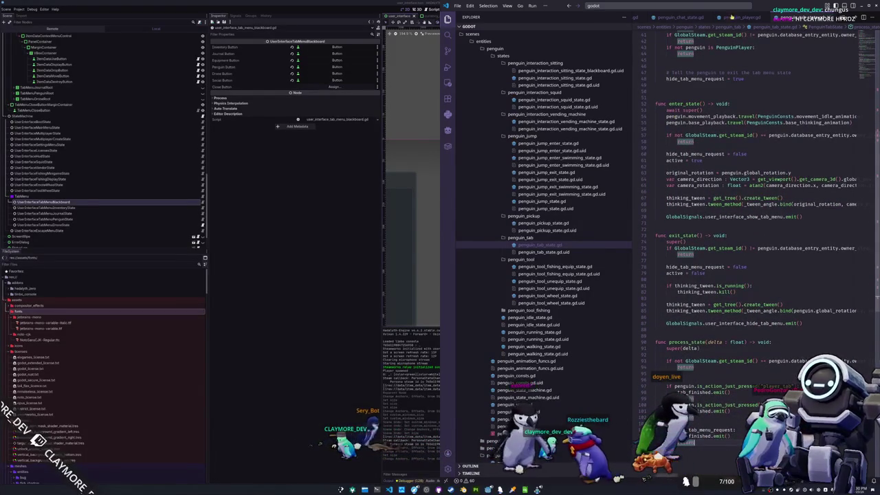
click(695, 5)
In user_interface_tab_menu_blackboard.gd, connect close_button.pressed to GlobalSignals.user_interface_hide_tab_menu_request.emit.
text(tab_menu)
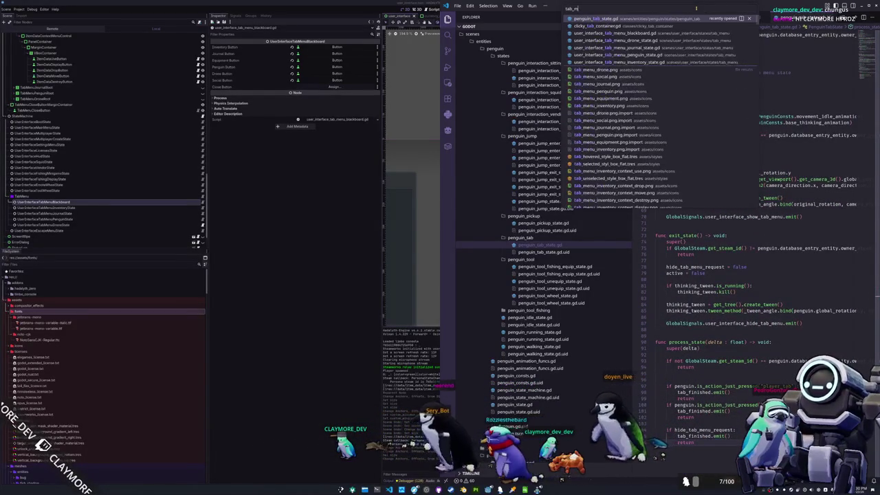
key(Return)
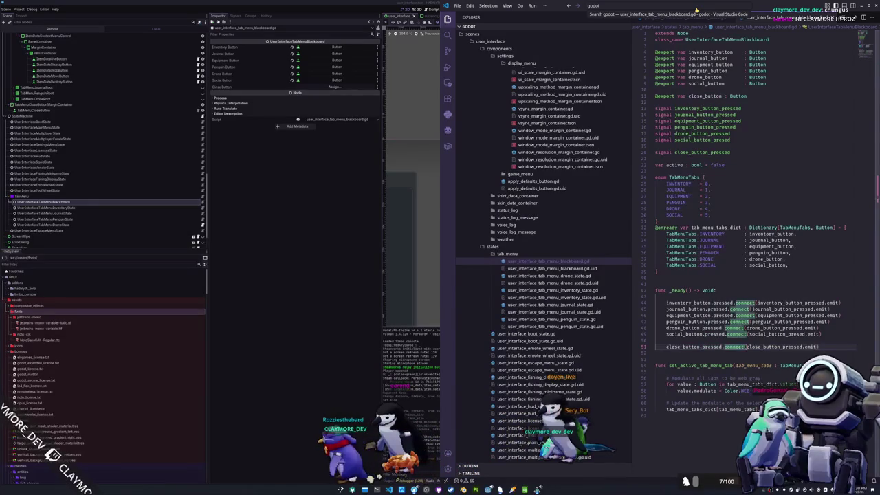
key(ctrl+Right)
key(ctrl+shift+Right)
text(GlobalSignals.)
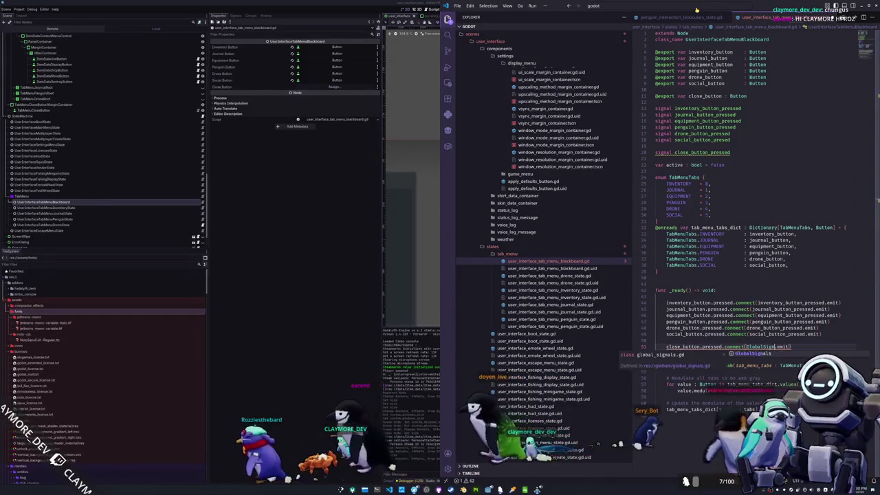
text(tab_menu.emit)
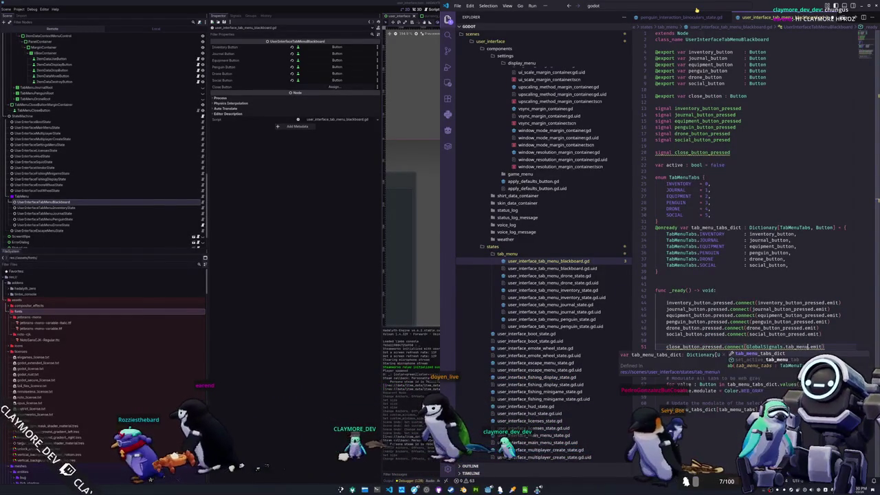
key(BackSpace)
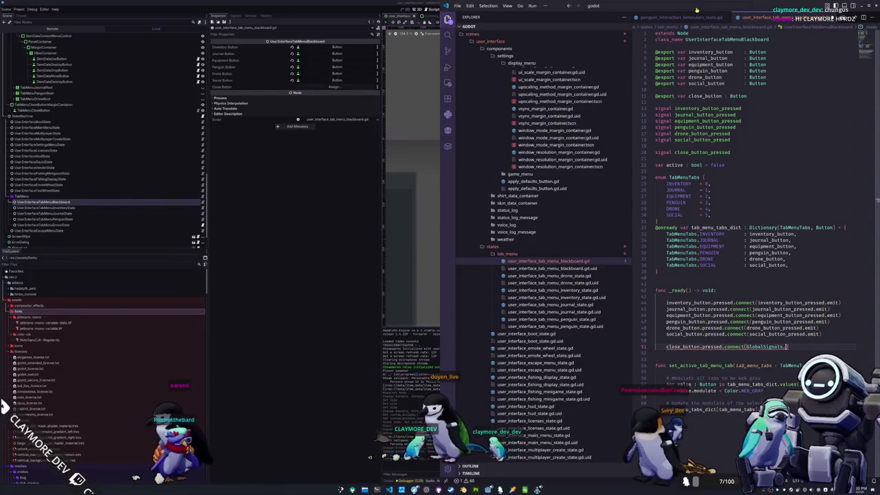
text(u)
text(ser_interface_)
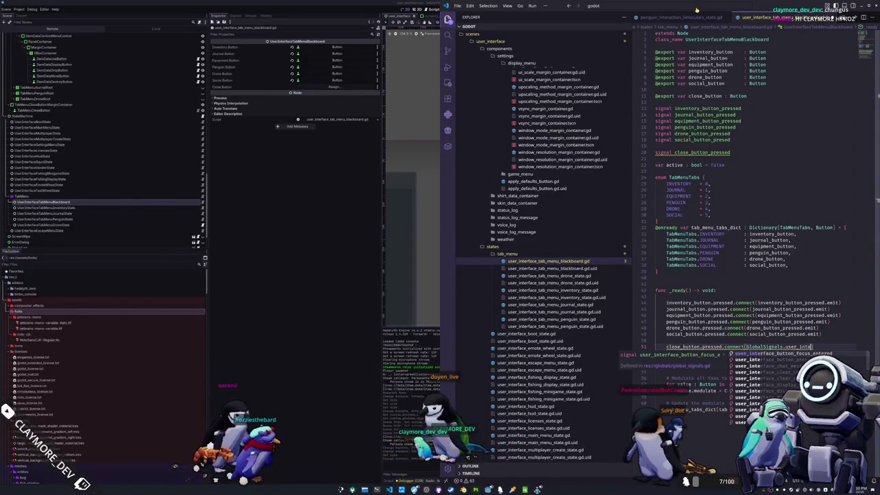
text(hide_tab_menu_request.e)
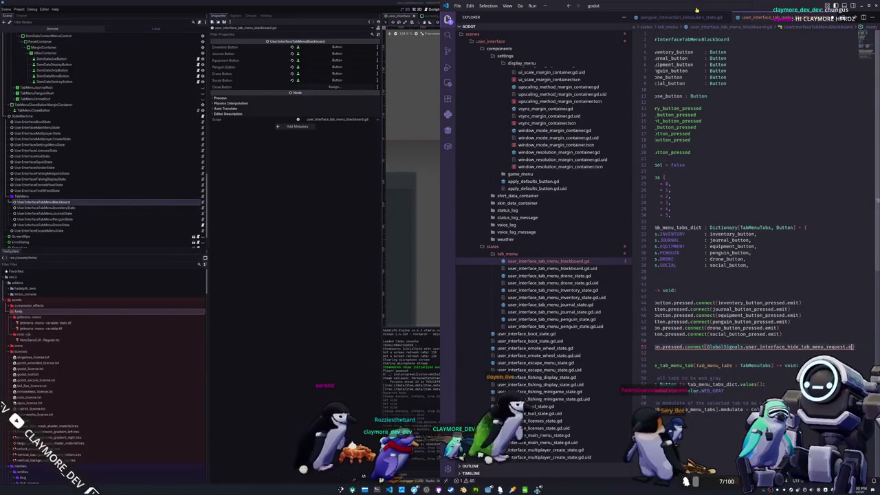
key(Return)
text(.emit)
key(Down)
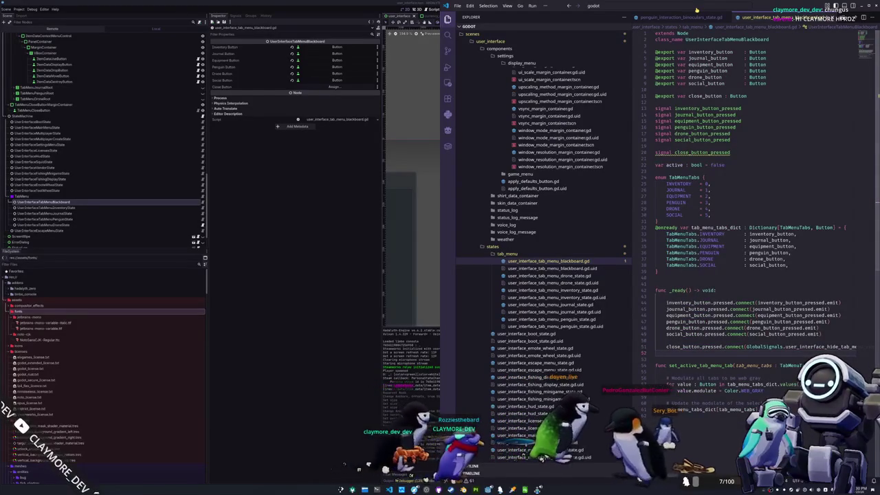
click(284, 173)
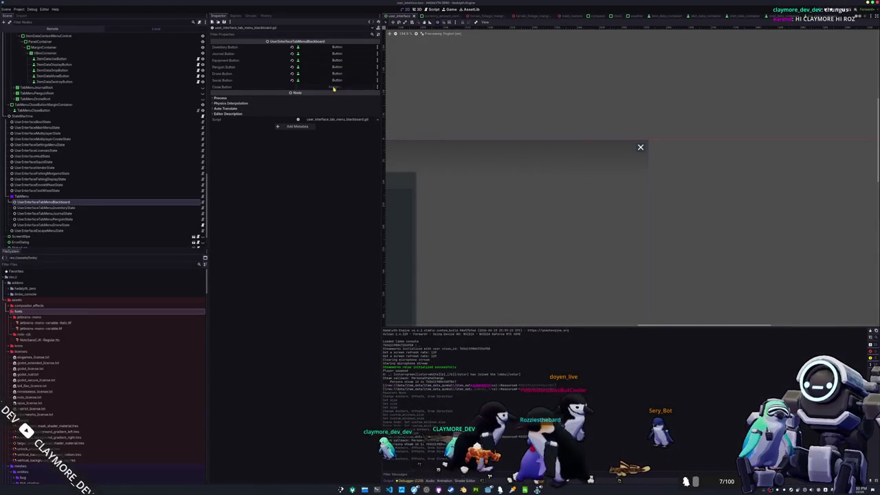
Assign TabMenuCloseButton as the blackboard's Close Button, save the scene, and stop the running game.
text(tab)
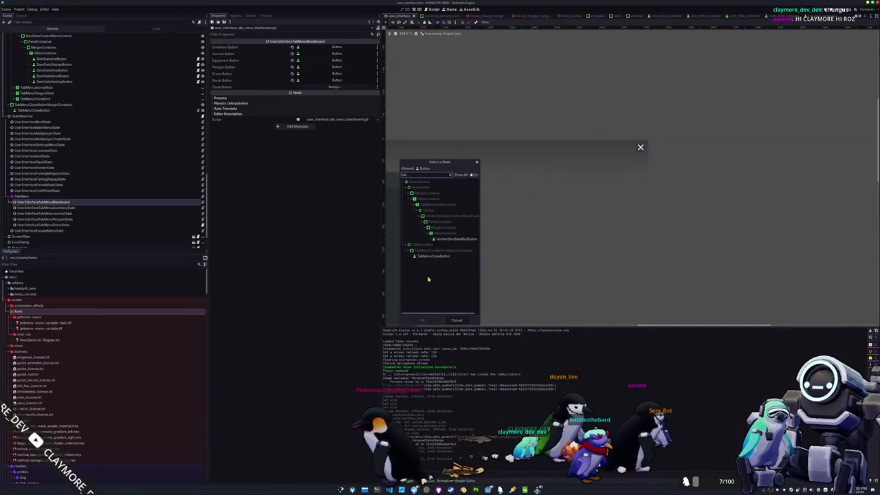
double_click(417, 256)
key(ctrl+s)
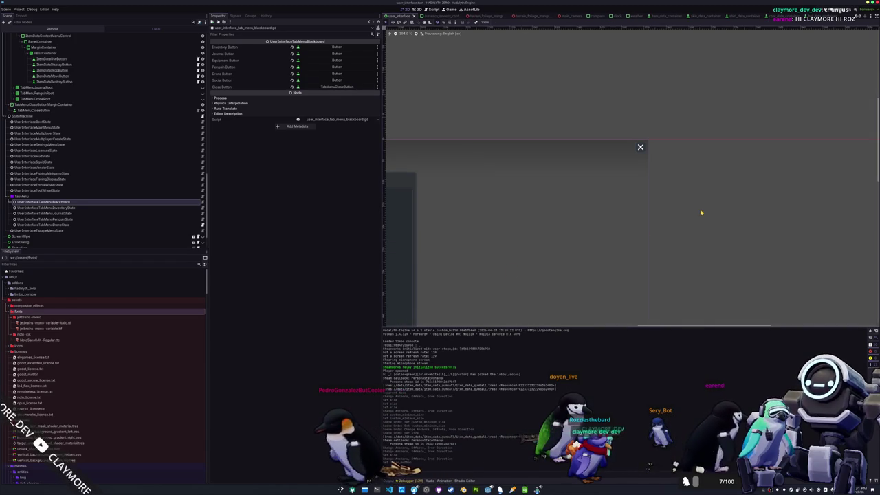
key(F8)
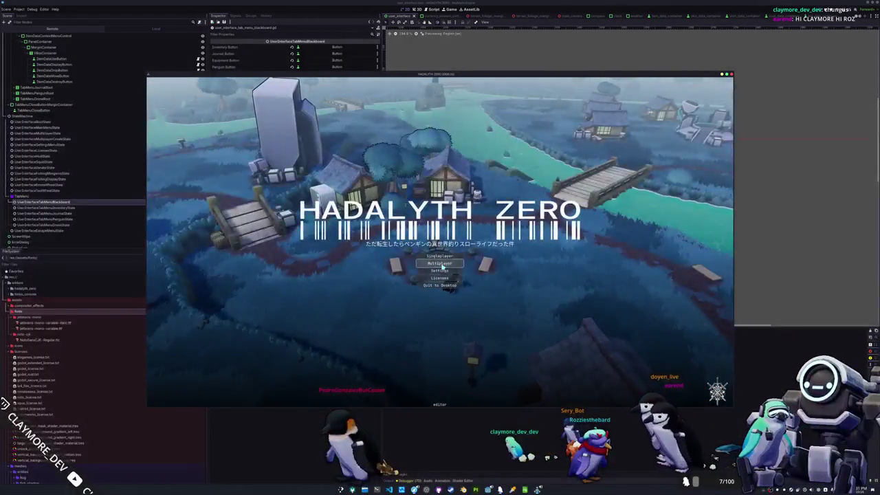
Enter the game world and toggle the inventory tab menu open and closed several times.
click(440, 258)
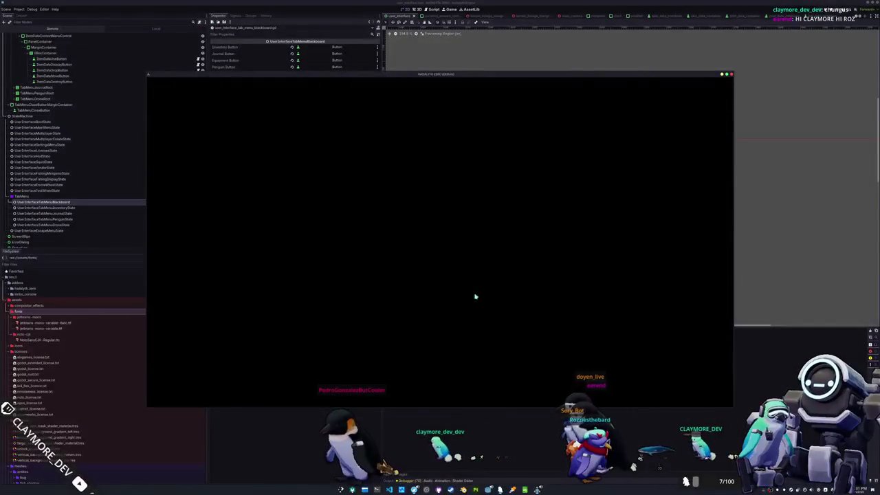
key(Tab)
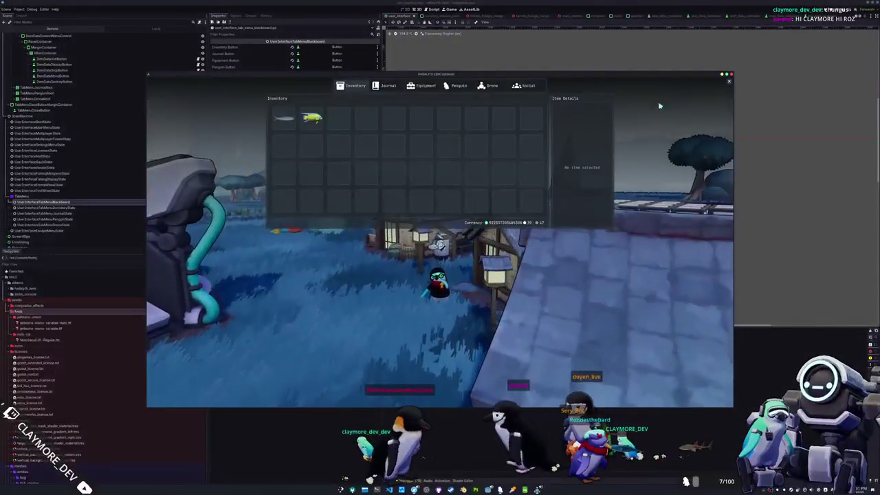
key(Tab)
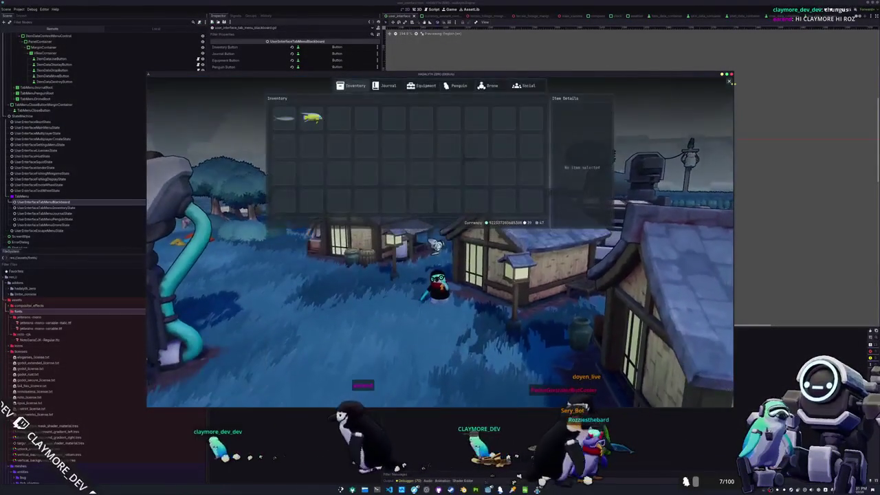
key(Tab)
key(Tab)
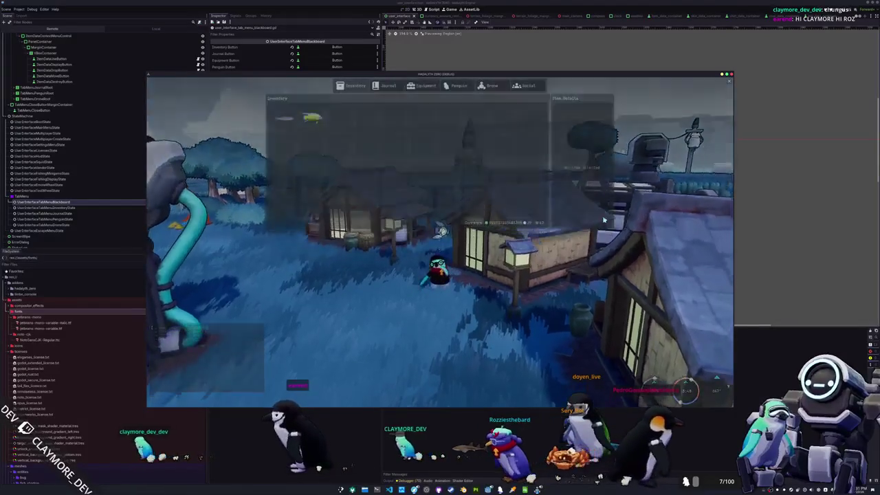
key(Tab)
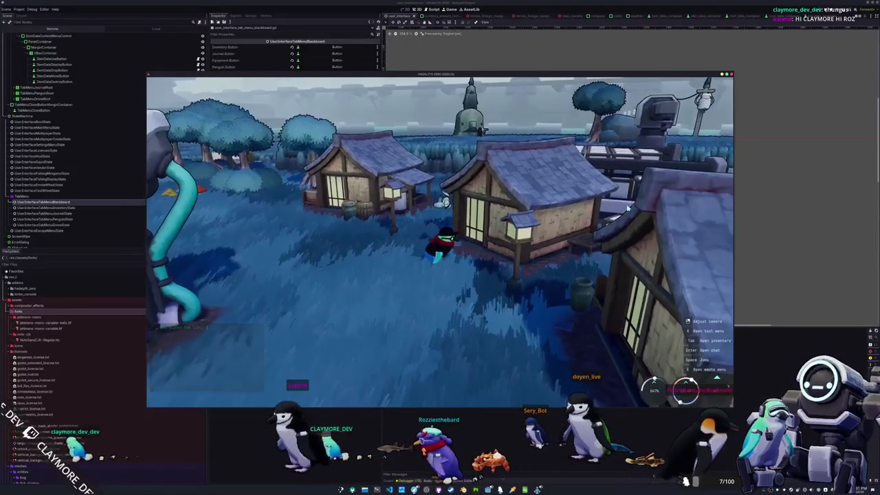
key(Tab)
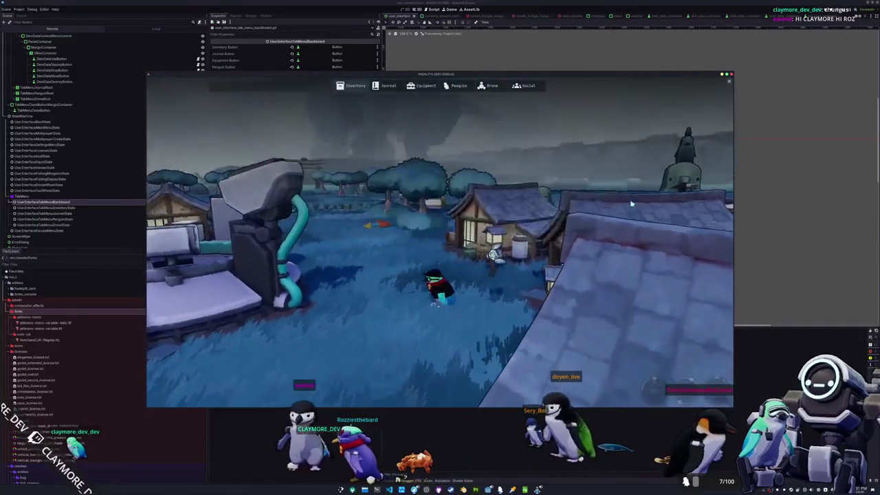
key(Tab)
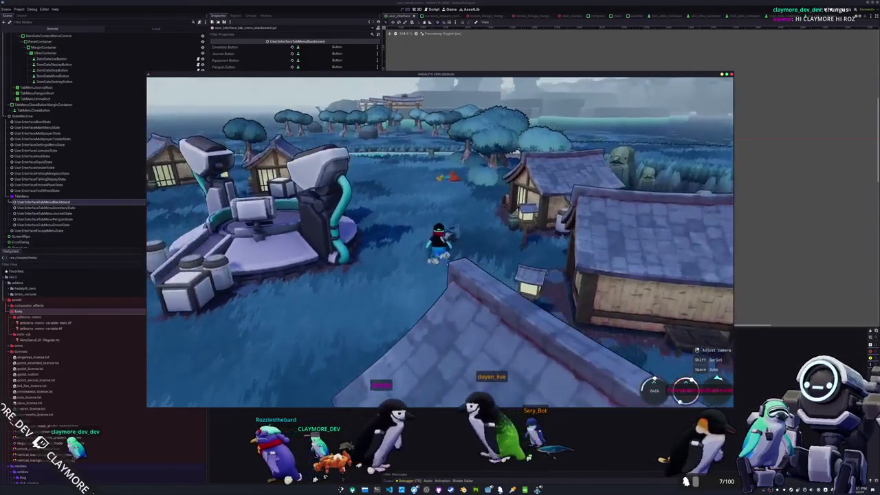
key(Tab)
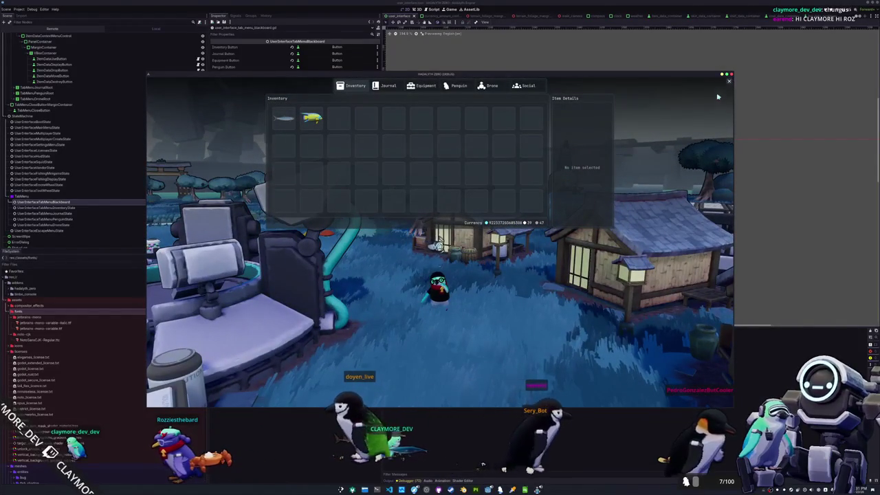
key(Tab)
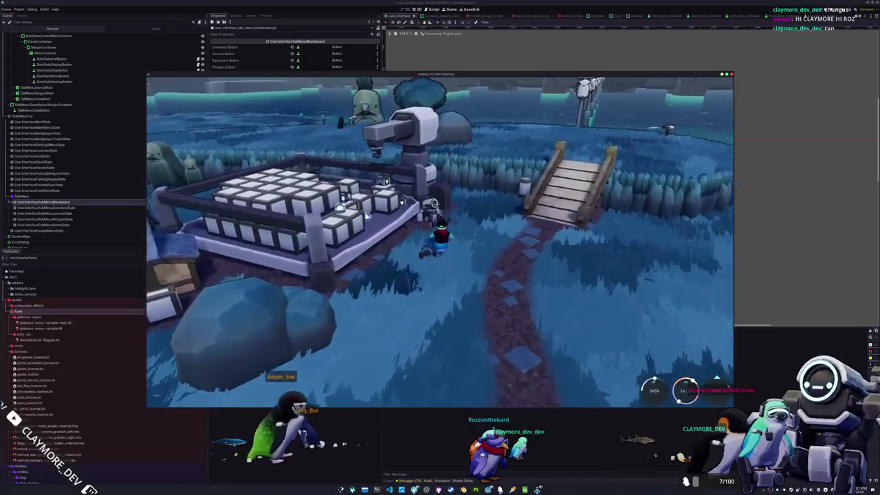
Sell the Angel Fish and Tarpon from the store inventory, then close it.
key(e)
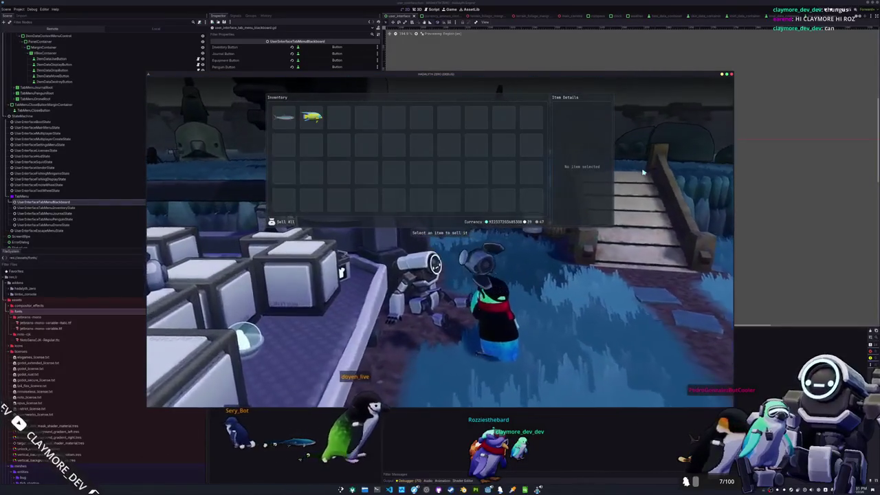
click(309, 120)
click(314, 209)
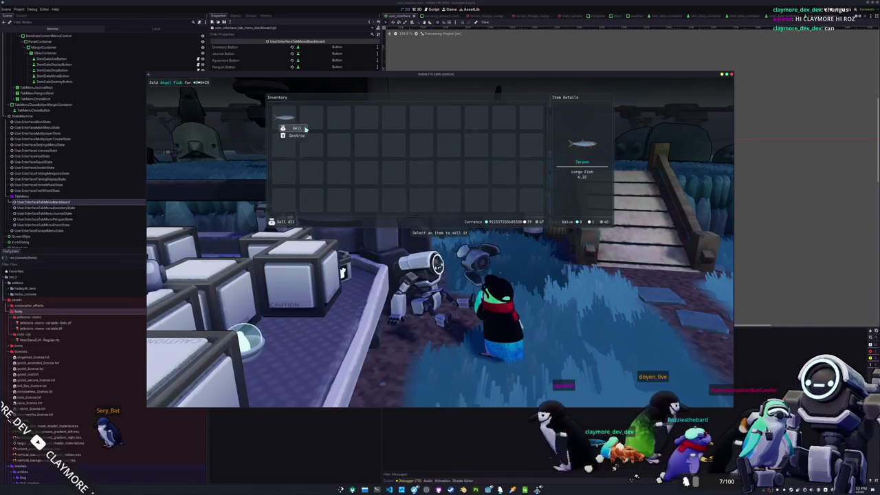
key(Tab)
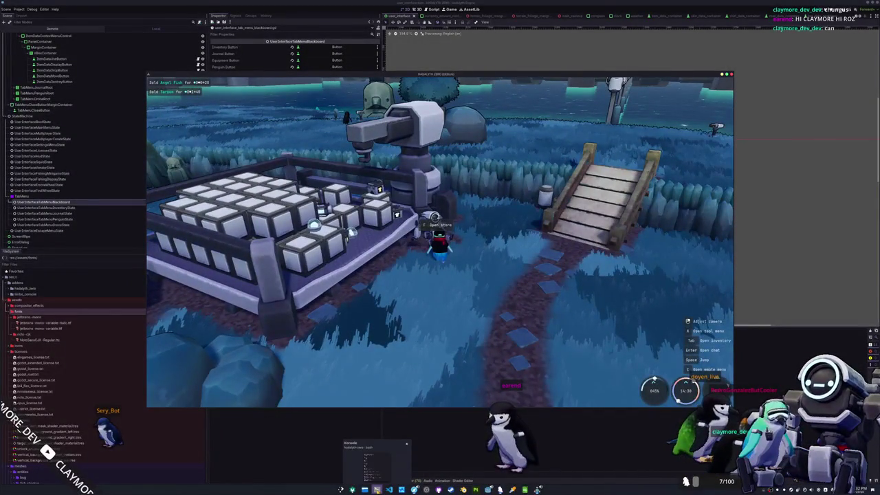
click(377, 489)
text(git status)
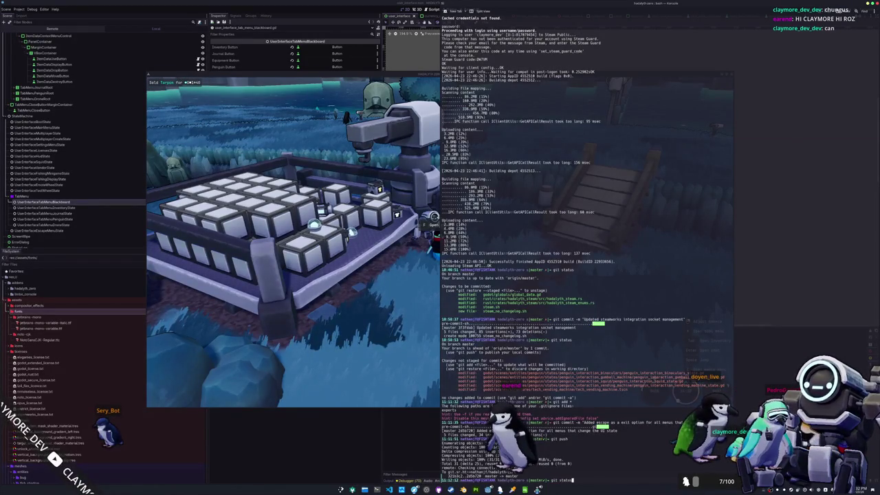
Check git status, stage everything with git add *, and start a commit message beginning 'Added'.
key(Return)
text(git add *)
key(Return)
text(git commit -m "Added)
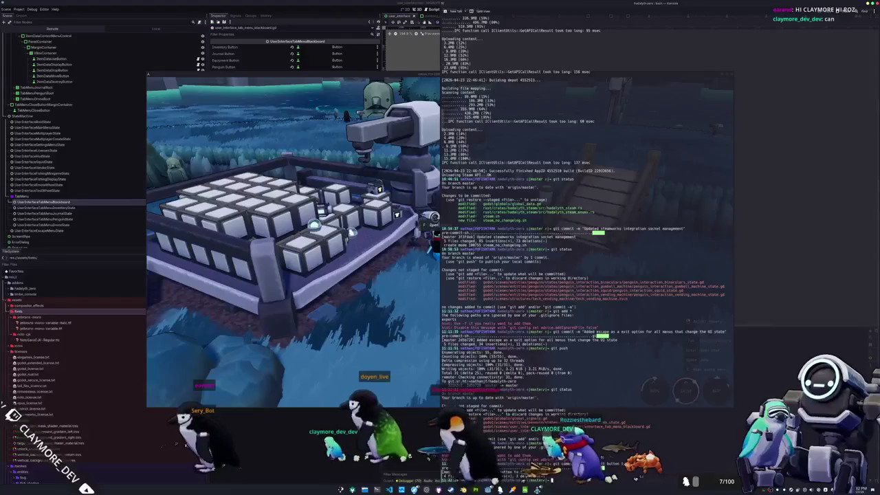
key(alt+Tab)
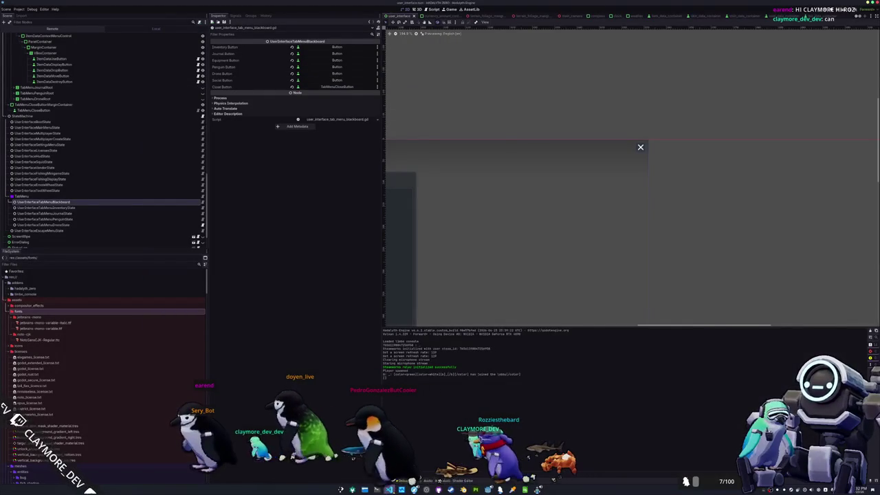
Open item_data_gumball.gd and change the get_item_value amount from 1000 to 100.
key(alt+Tab)
key(super+Up)
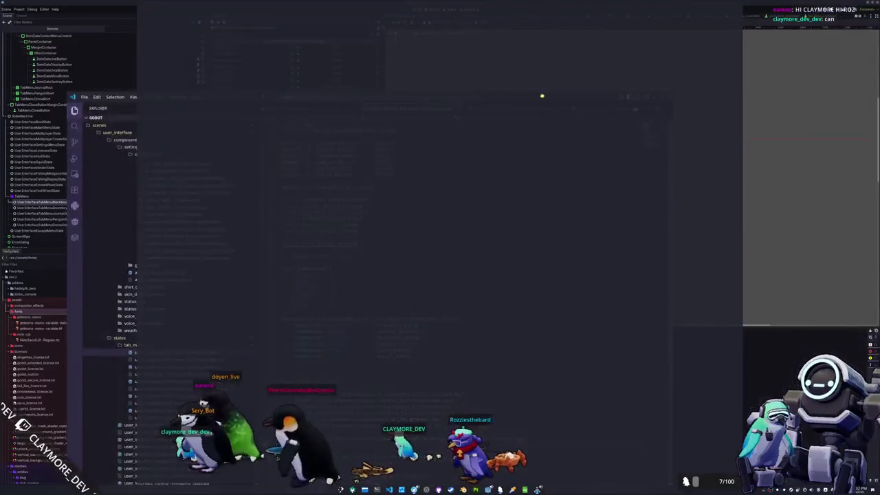
click(539, 122)
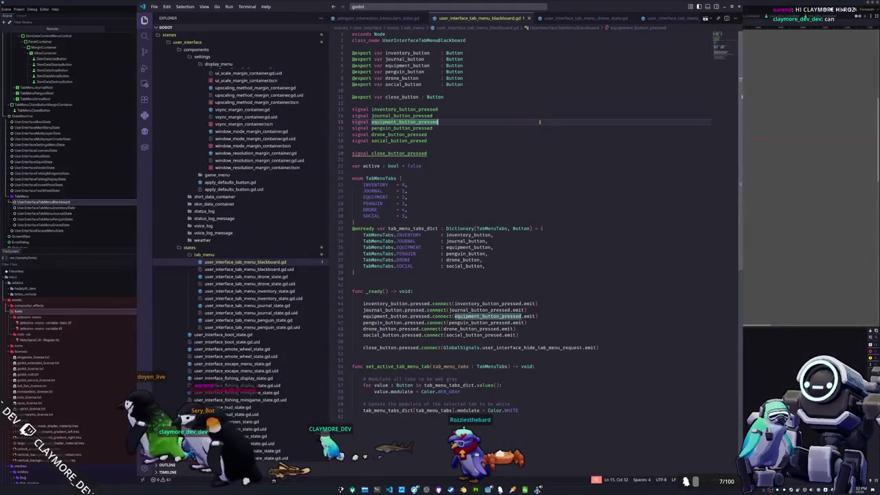
key(ctrl+p)
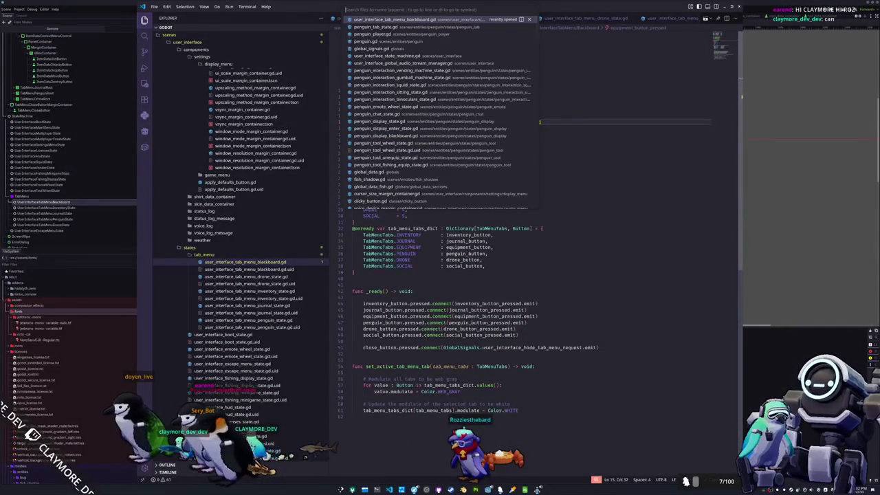
text(gumball)
key(Return)
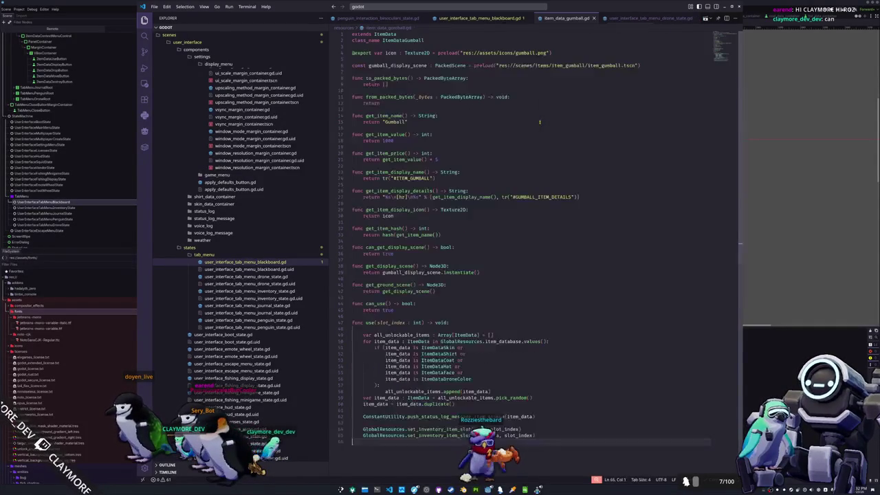
double_click(388, 140)
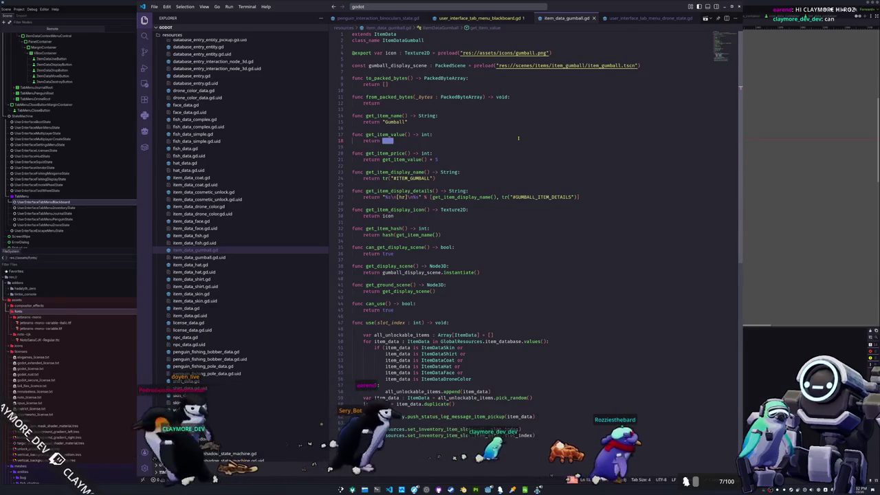
text(100)
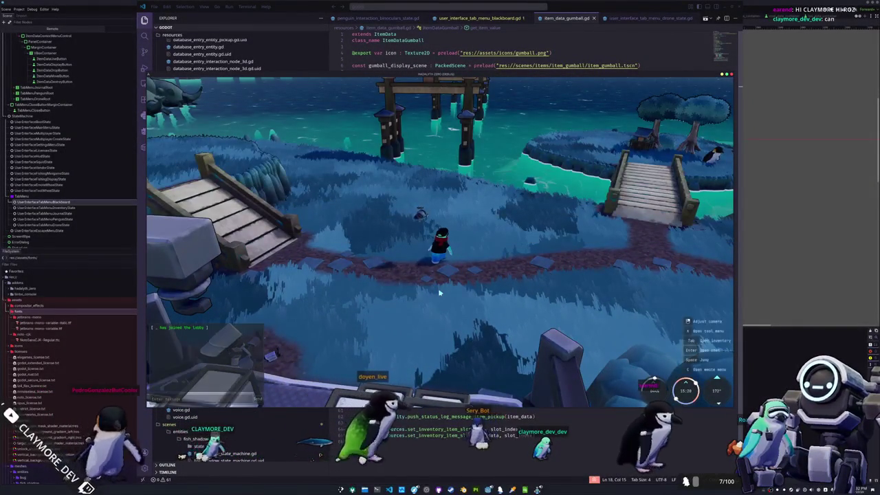
Inspect the Sei Whale in the game inventory, then save the gumball item script.
key(Tab)
click(284, 118)
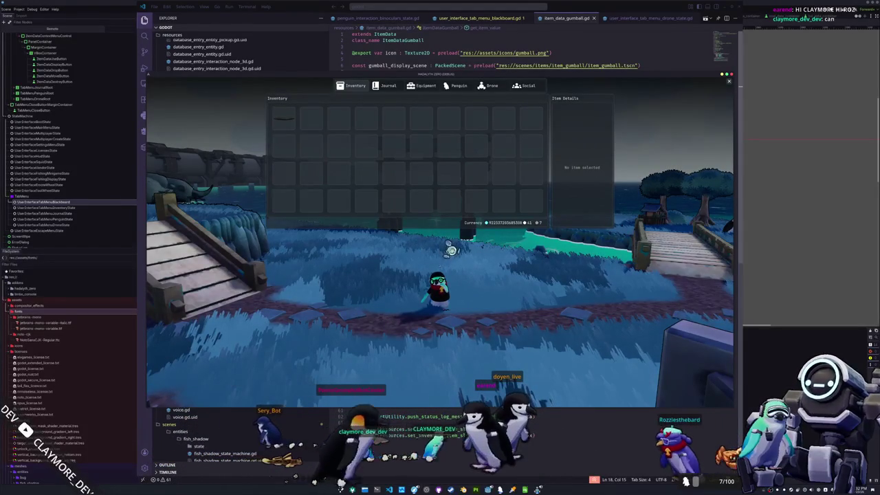
key(alt+F4)
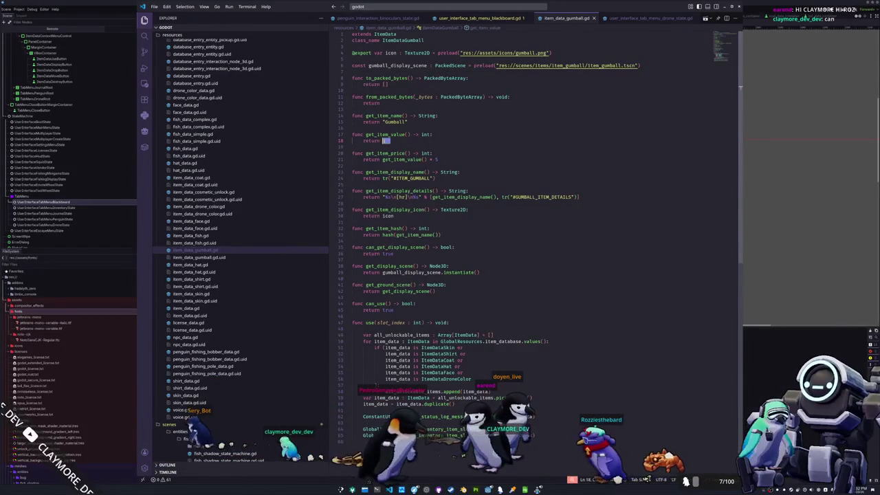
text(500)
key(ctrl+s)
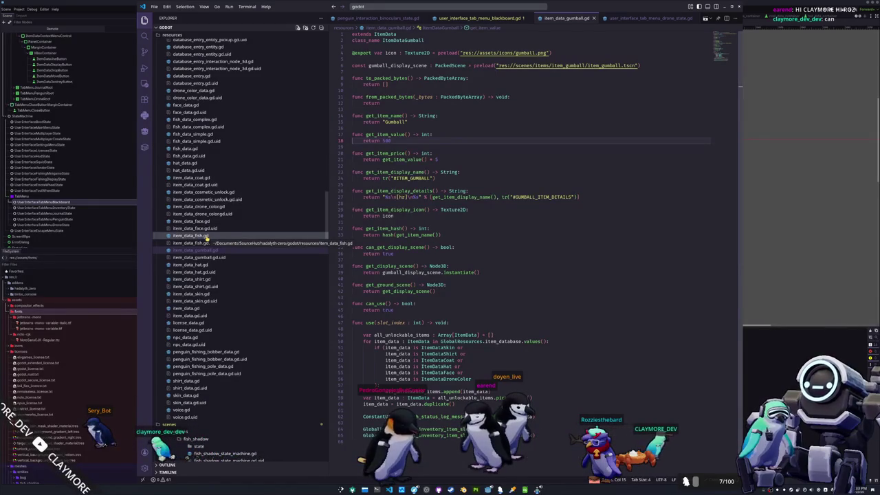
Open item_data_skin.gd, item_data.gd and license_data.gd, then close the game inventory.
click(205, 294)
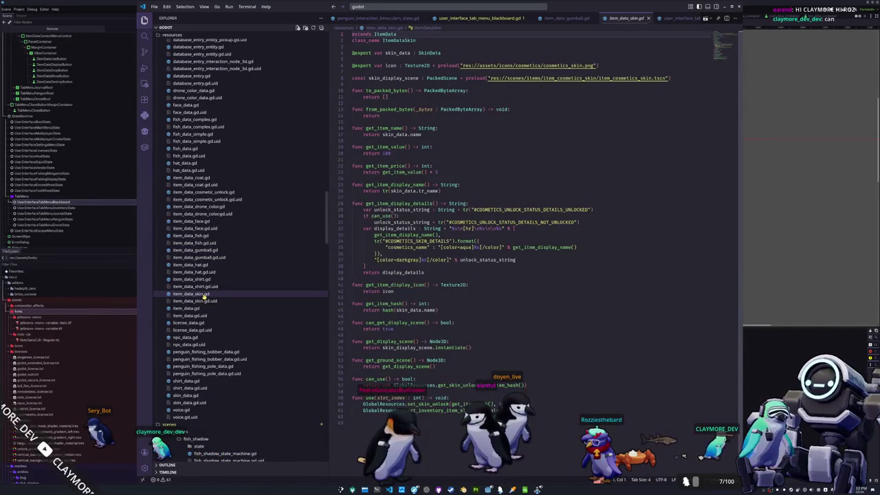
click(197, 309)
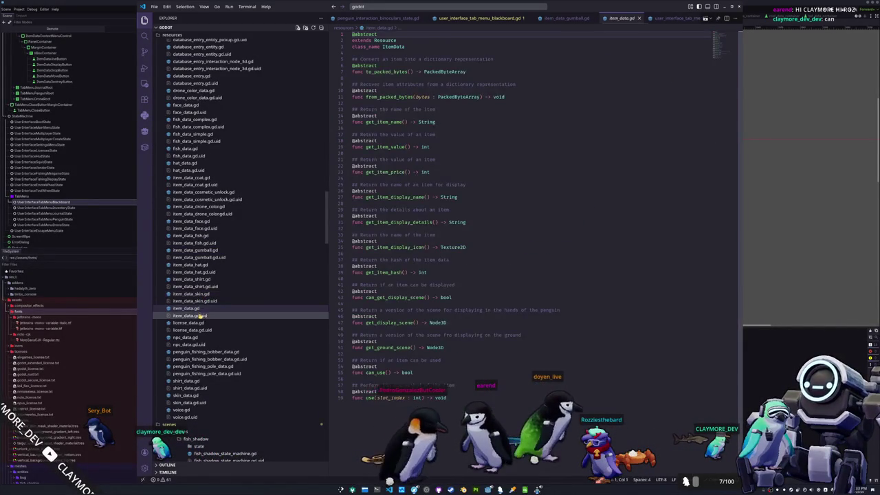
click(198, 322)
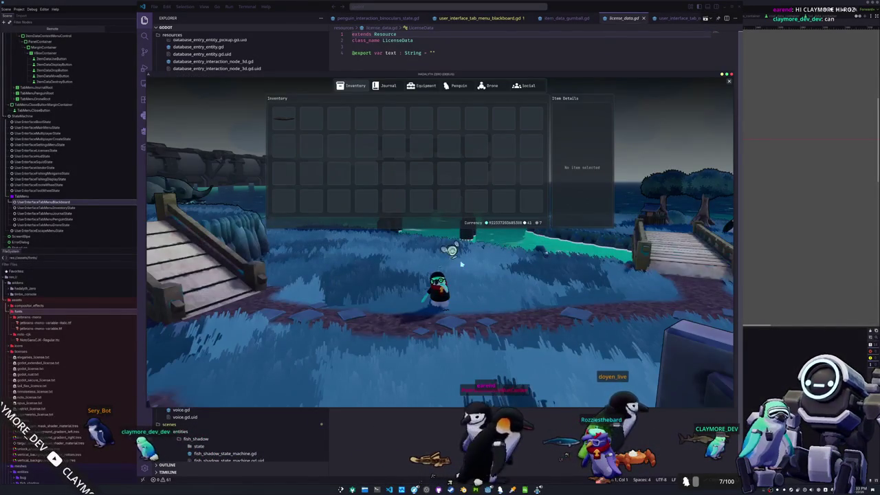
key(Escape)
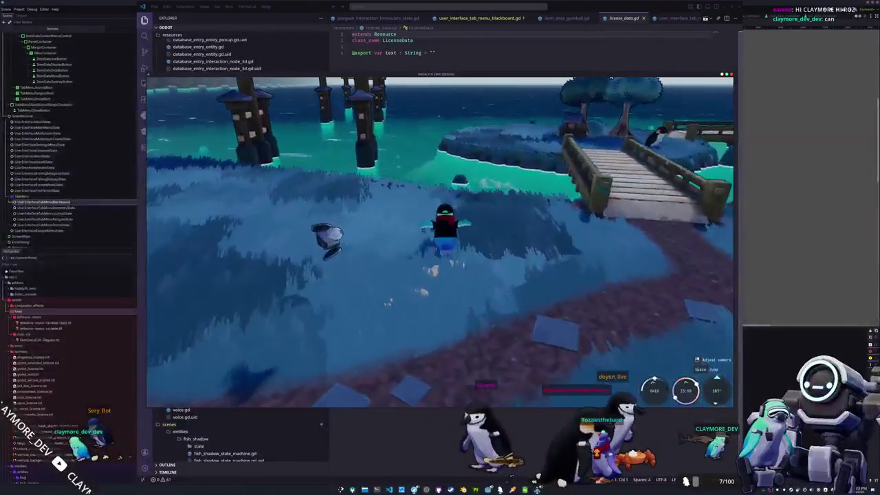
key(w)
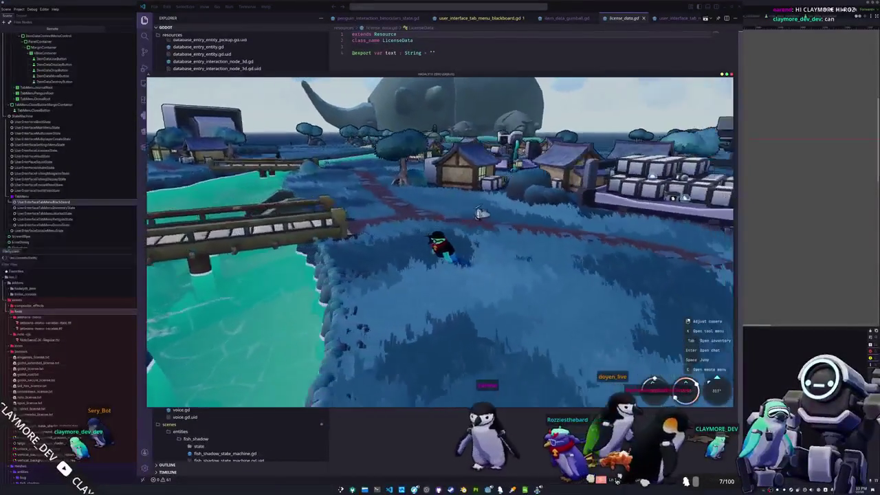
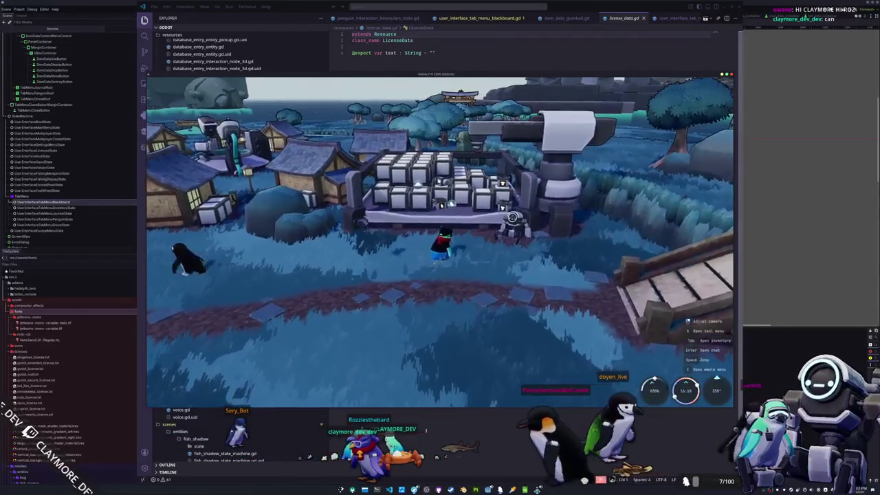
Close the running game build and bring the git-history terminal to the front.
key(alt+F4)
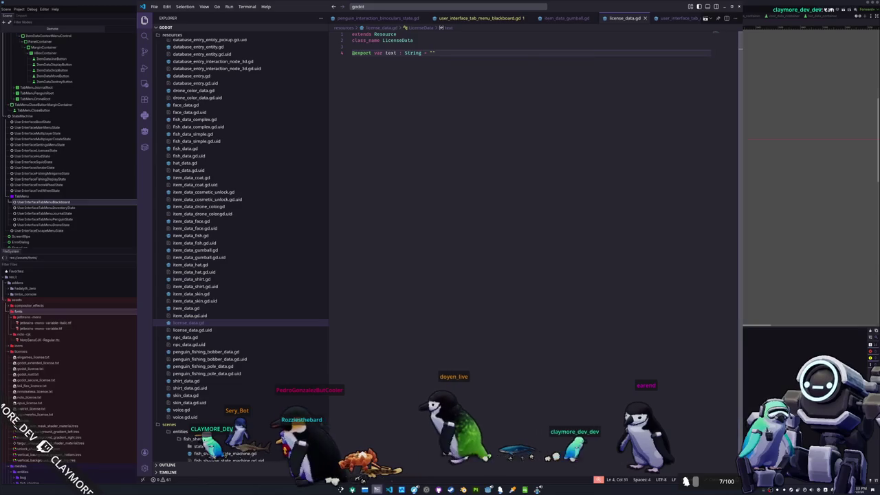
key(alt+Tab)
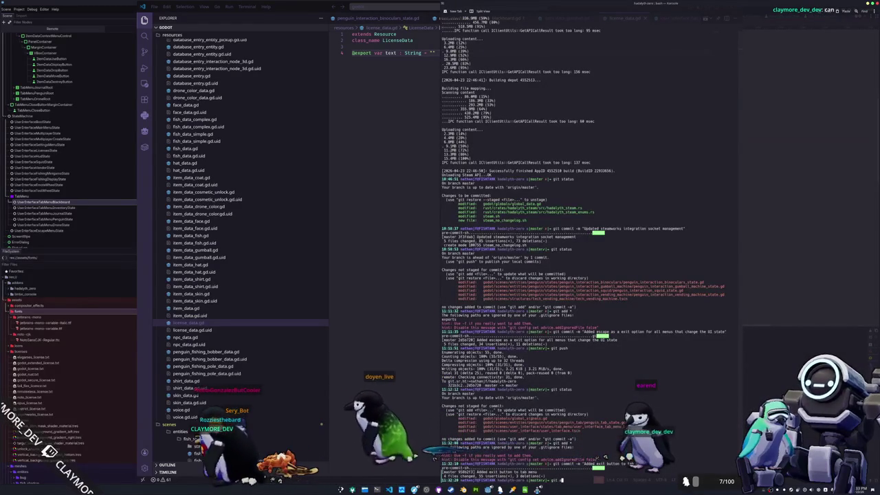
Stage all changes with git add * and check git status.
text(*)
key(Return)
text(git status)
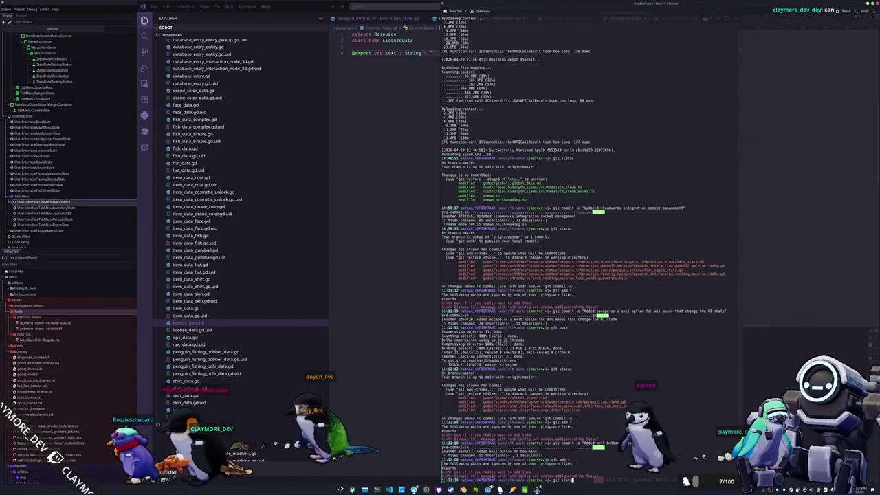
key(Return)
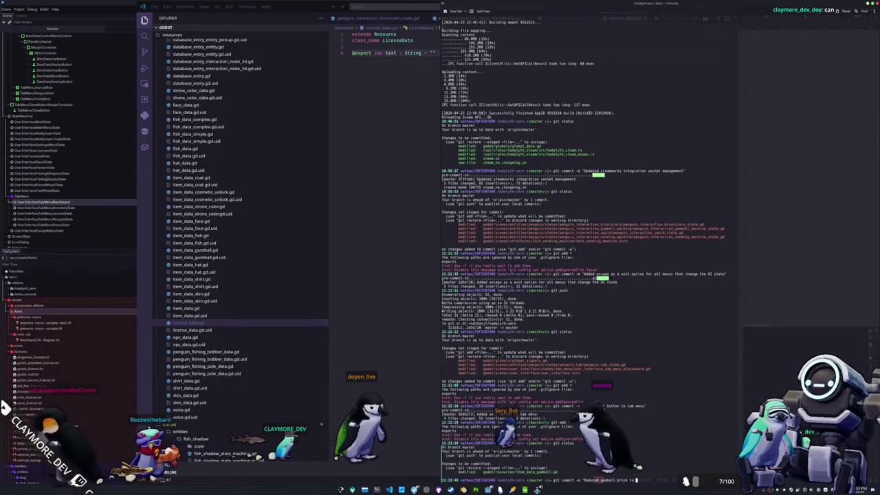
Commit as "Reduced gumball price to 500", hide the terminal and return to Godot.
text(50)
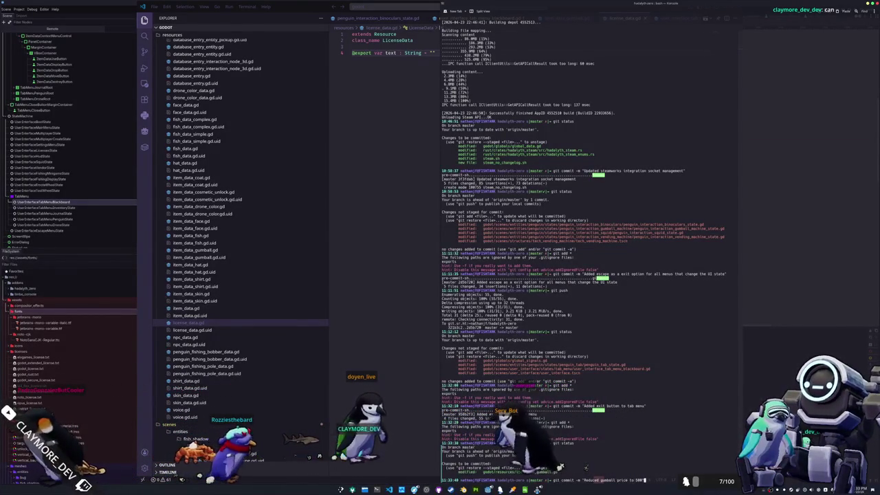
text(0")
key(Return)
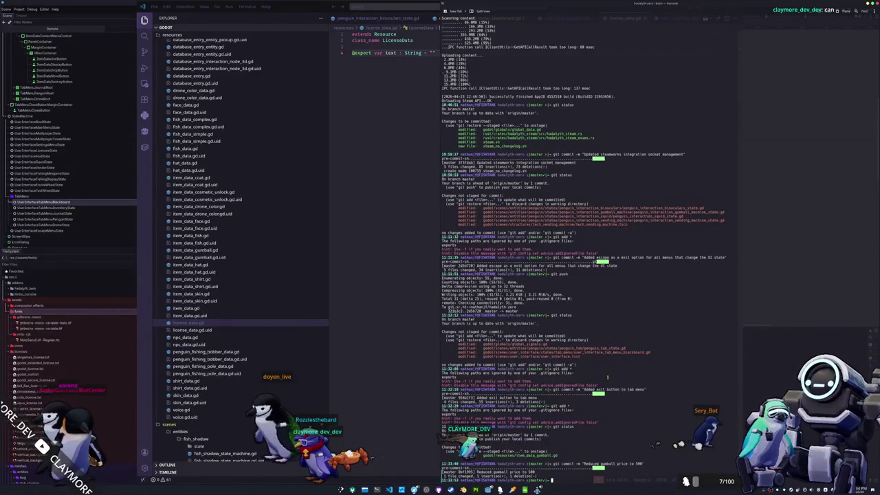
key(F12)
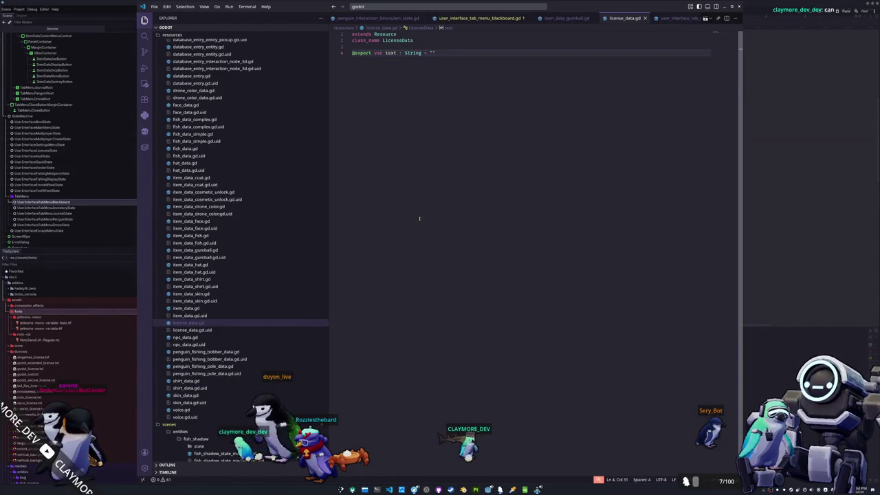
key(alt+Tab)
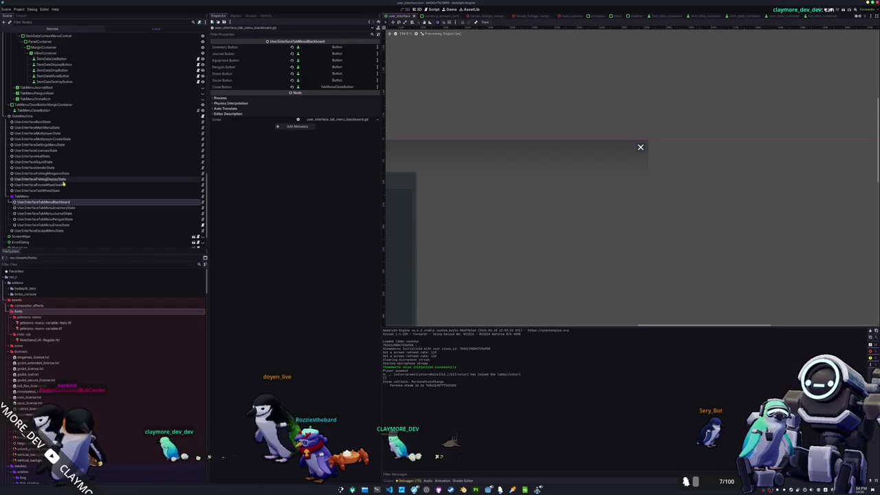
Select TabMenuCloseButtonMarginContainer, then collapse the TabMenuInventoryRoot and TabMenuRoot branches.
click(39, 105)
scroll(39, 104, up, 5)
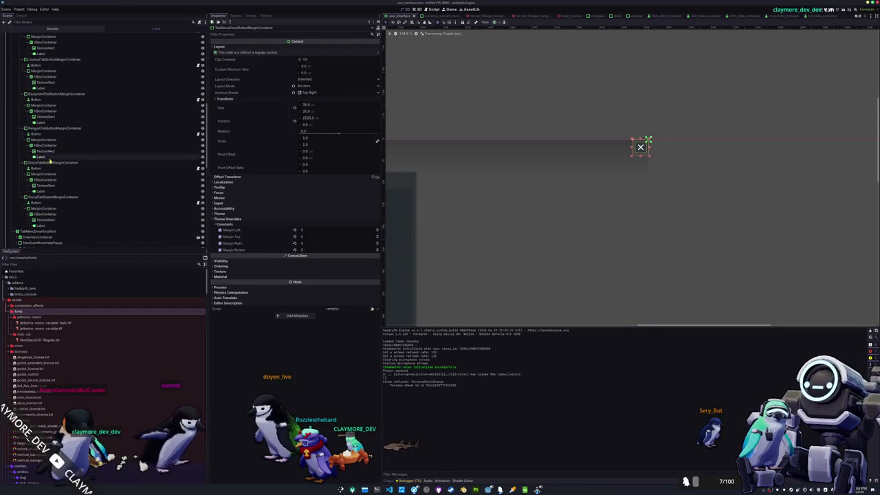
click(17, 150)
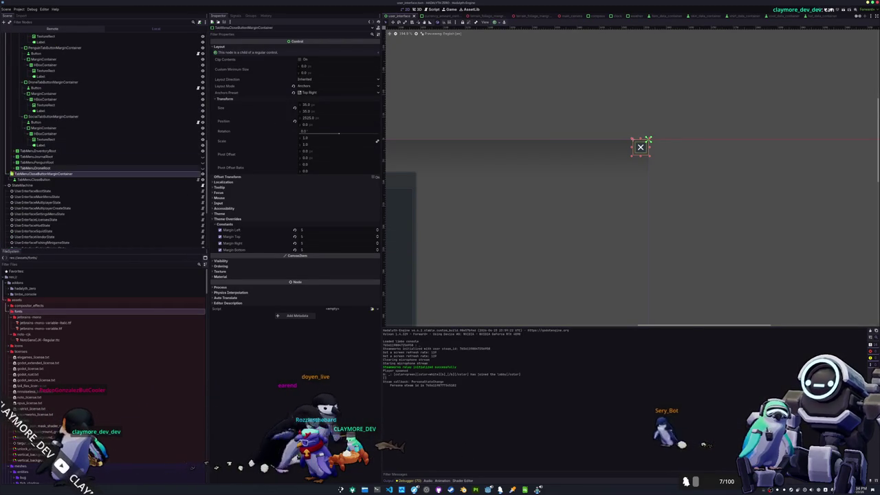
scroll(6, 174, up, 10)
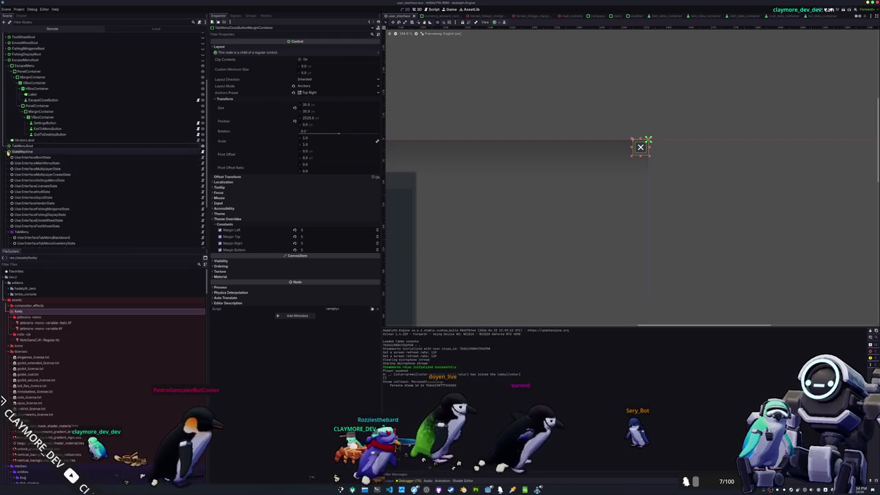
scroll(9, 178, down, 10)
scroll(10, 178, up, 5)
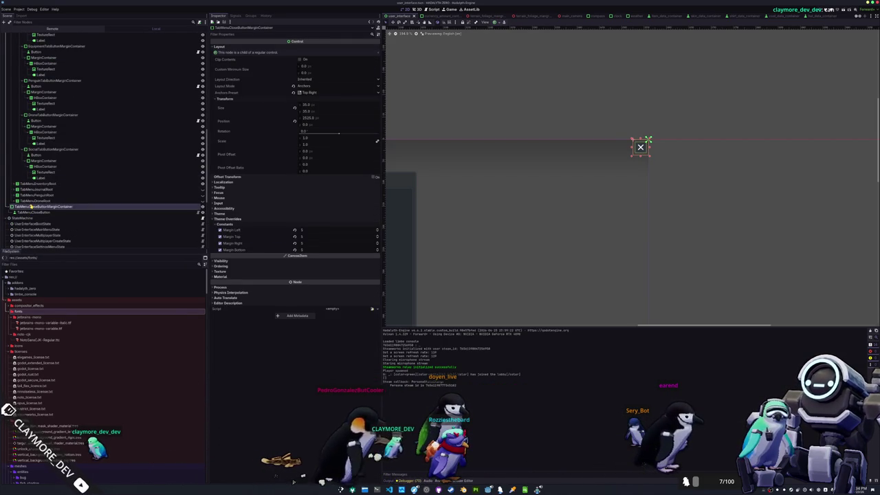
scroll(30, 207, up, 10)
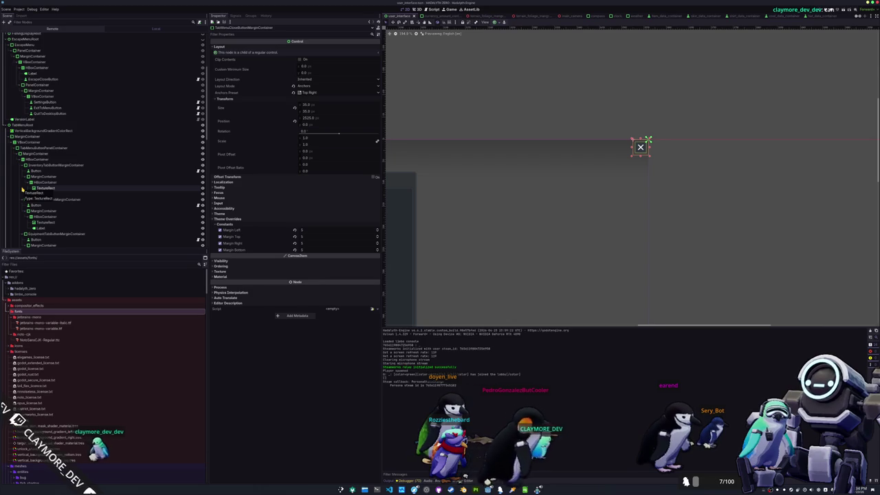
scroll(23, 188, up, 2)
click(6, 151)
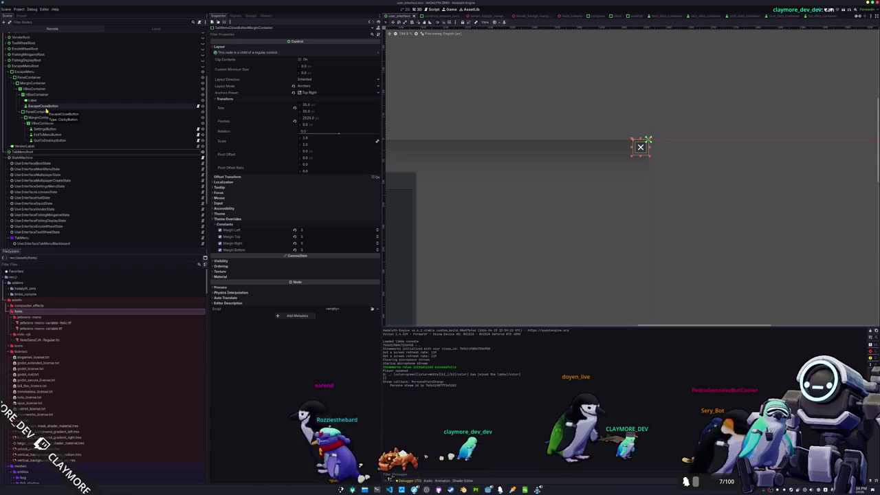
Hide EscapeMenuRoot from the 2D view and collapse its branch.
scroll(45, 110, up, 3)
click(22, 119)
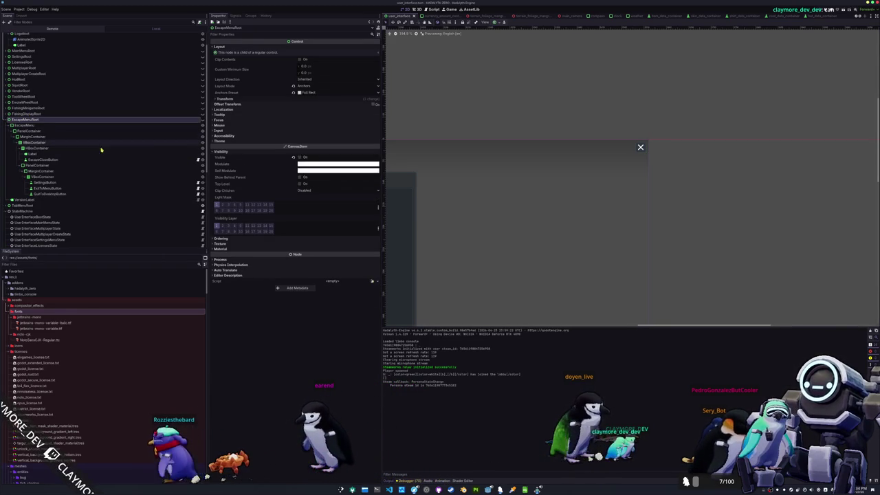
click(202, 206)
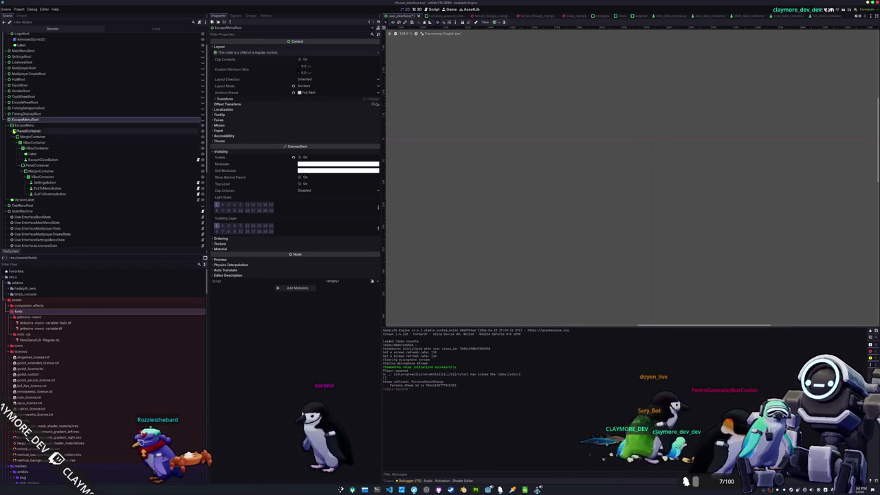
click(4, 119)
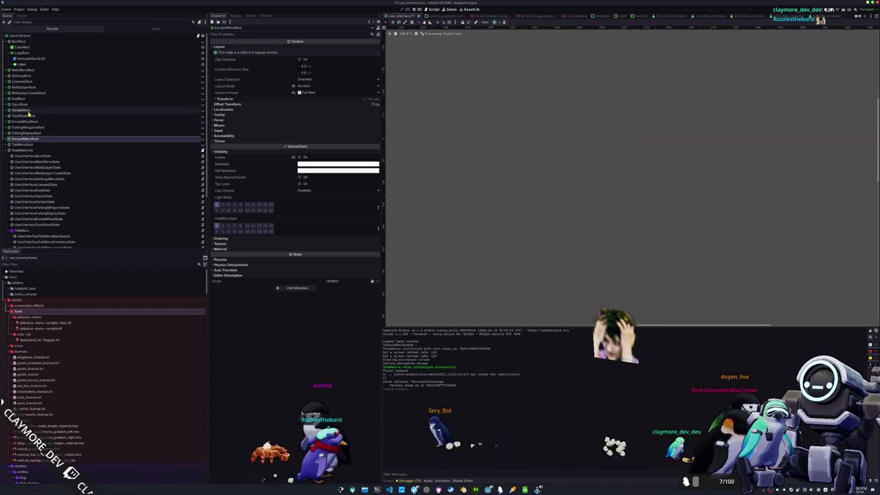
Set up VendorCloseButtonMarginContainer with VendorCloseButton under VendorRoot, then select UserInterfaceVendorState.
click(20, 110)
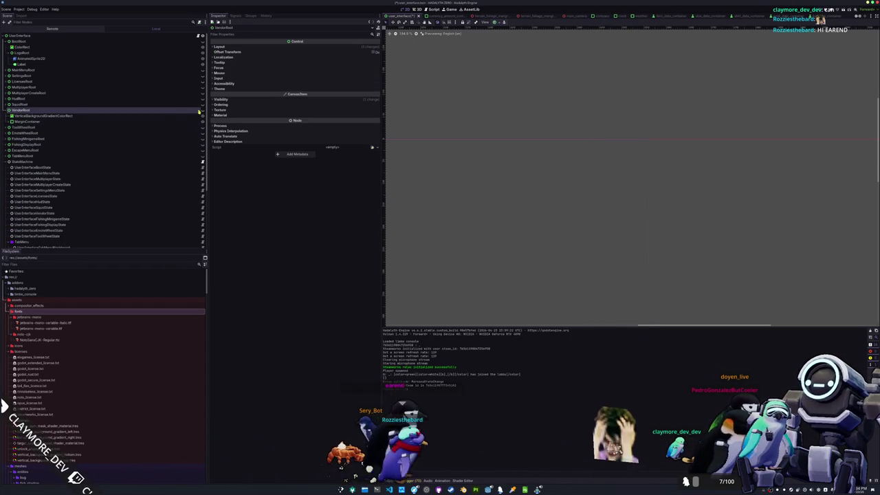
click(5, 110)
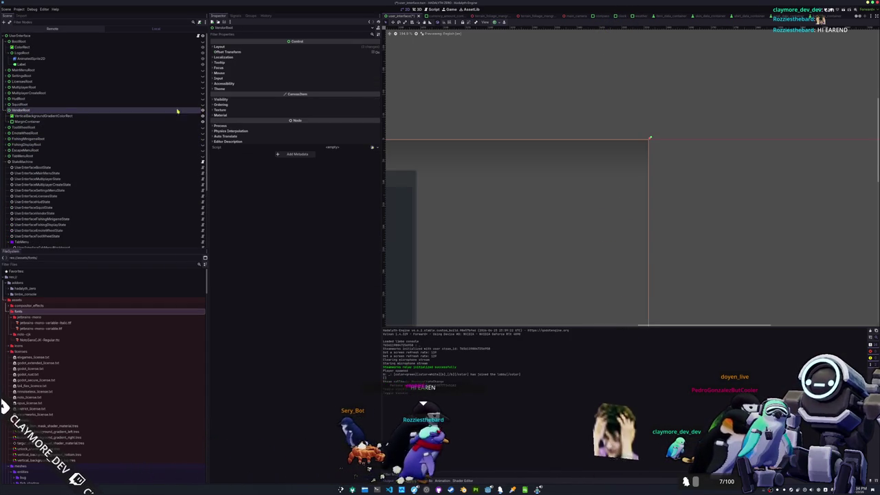
click(64, 128)
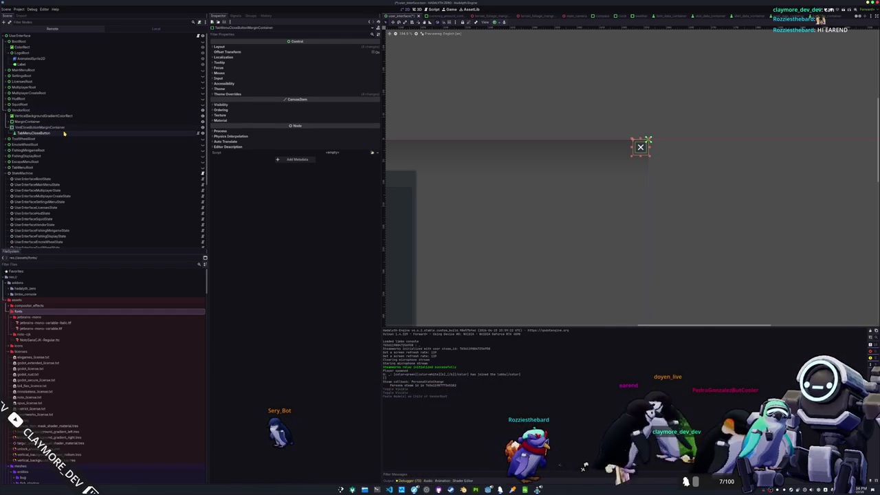
click(64, 134)
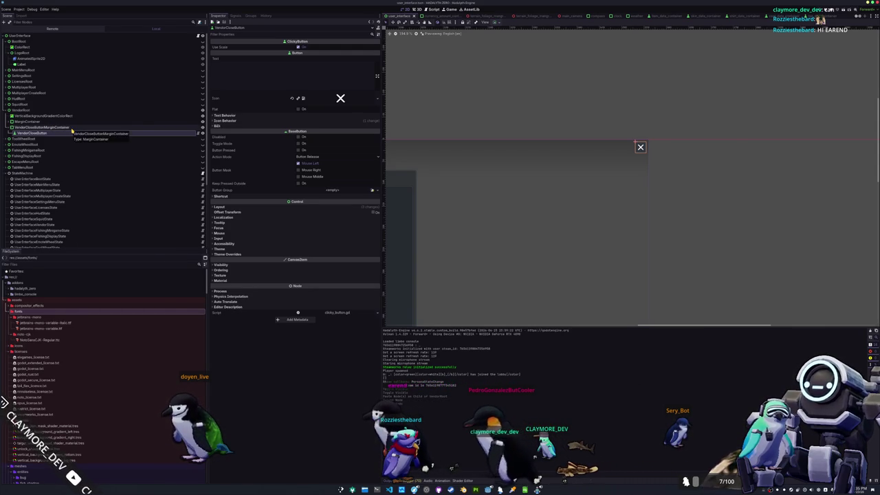
scroll(73, 131, down, 5)
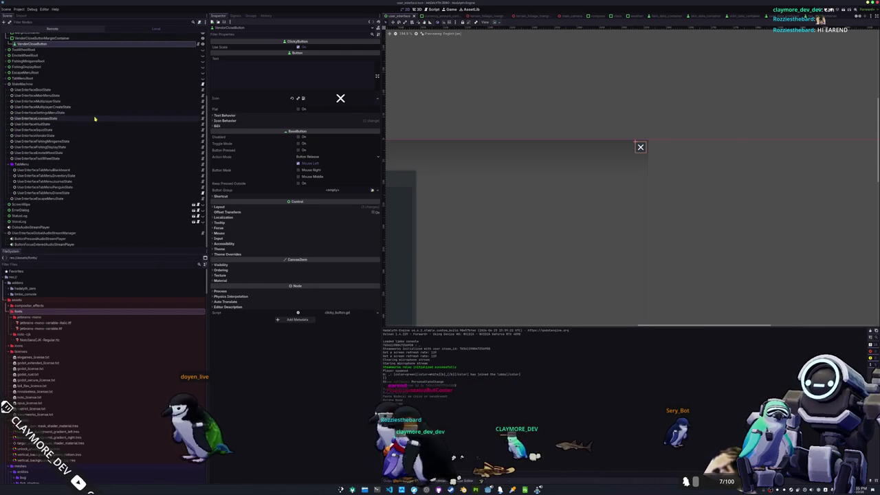
click(83, 135)
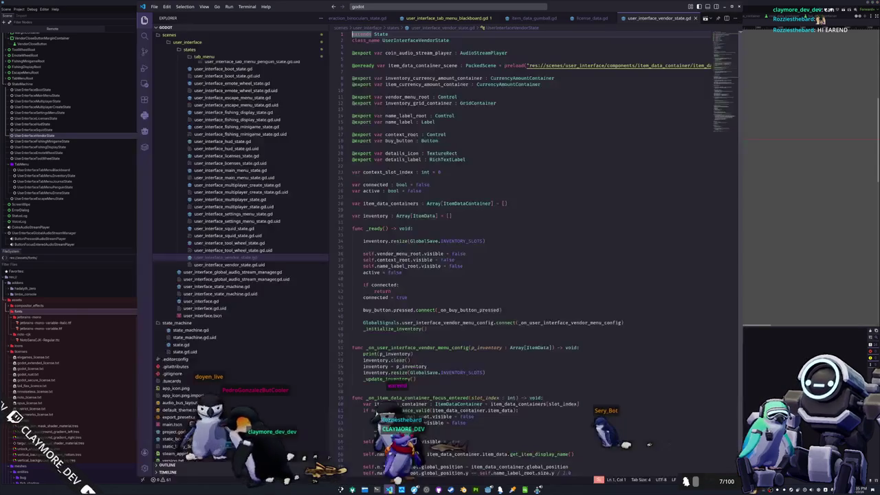
Shrink the editor text size and open global_signals.gd.
scroll(522, 275, down, 10)
scroll(375, 226, down, 2)
scroll(361, 235, up, 13)
scroll(587, 22, right, 5)
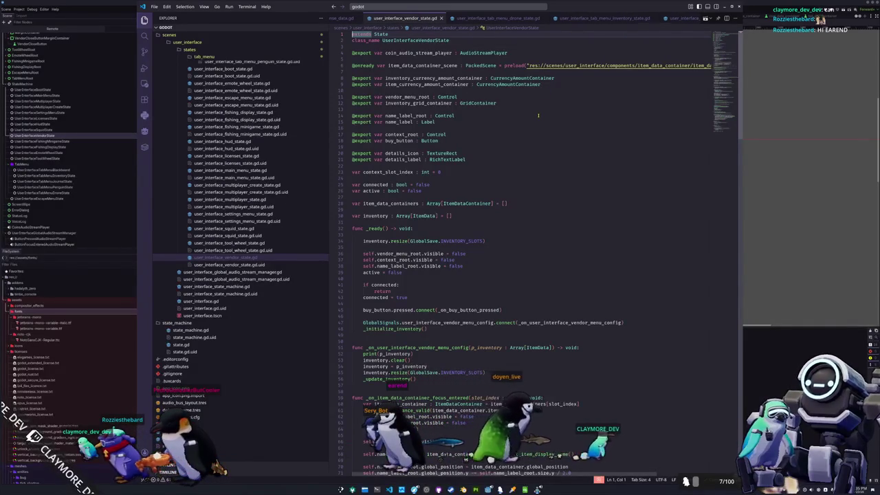
key(ctrl+minus)
key(ctrl+p)
text(globa)
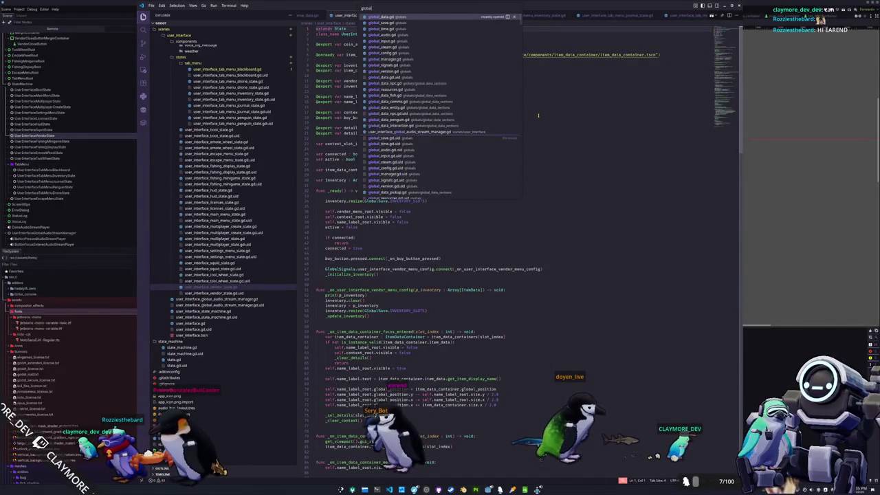
text(ls)
key(Return)
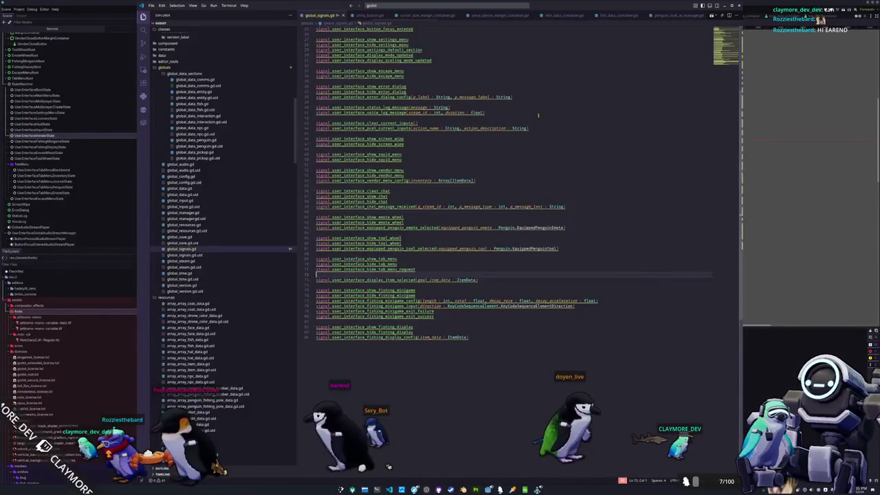
Add 'signal user_interface_hide_vendor_menu_request' and move it up among the vendor menu signals.
key(Up)
key(Up)
key(Up)
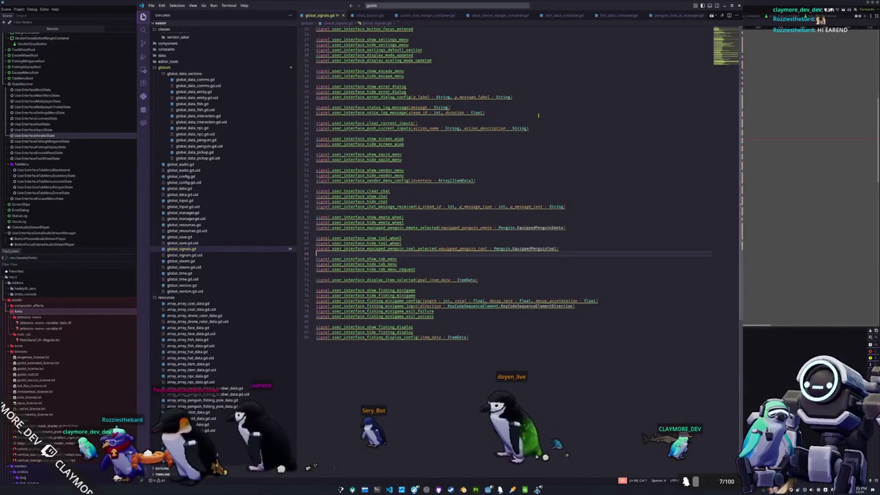
key(Up)
key(Up)
key(Up)
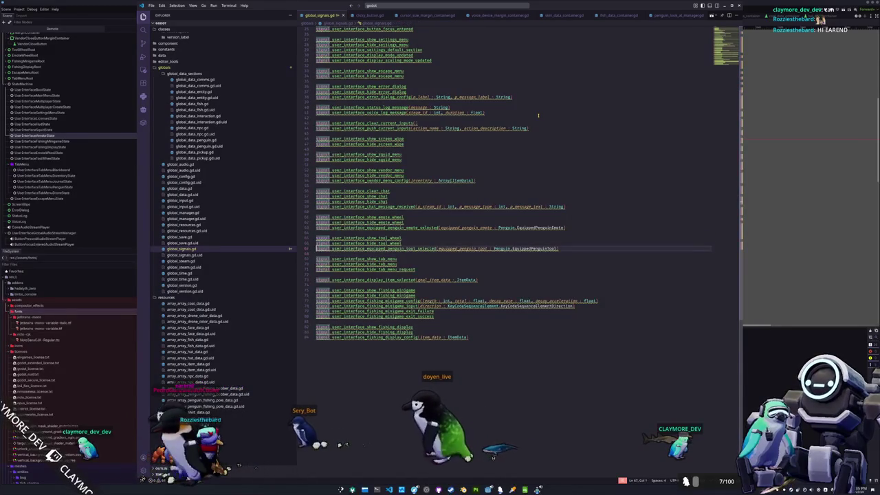
key(Up)
key(Up)
key(Up)
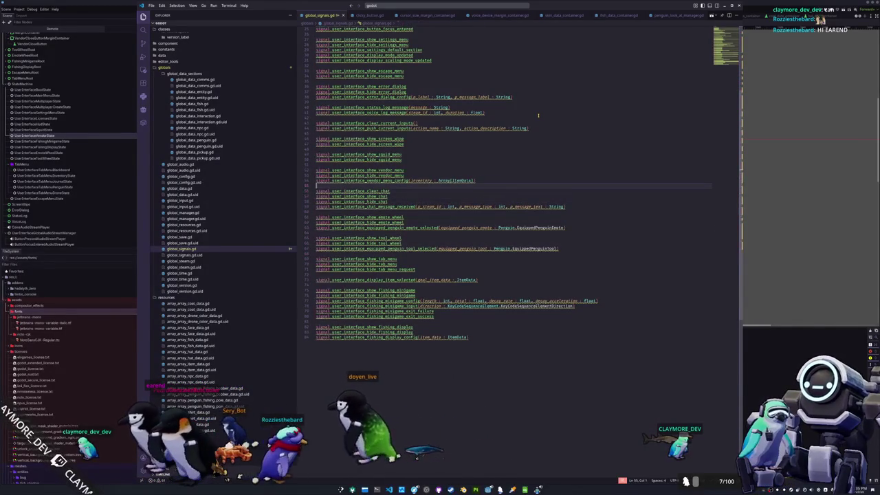
key(Up)
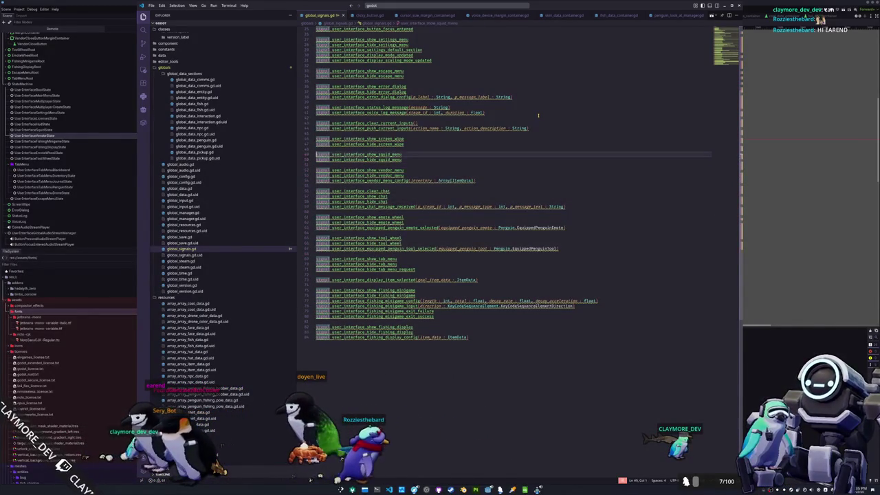
key(Down)
key(Down)
key(Down)
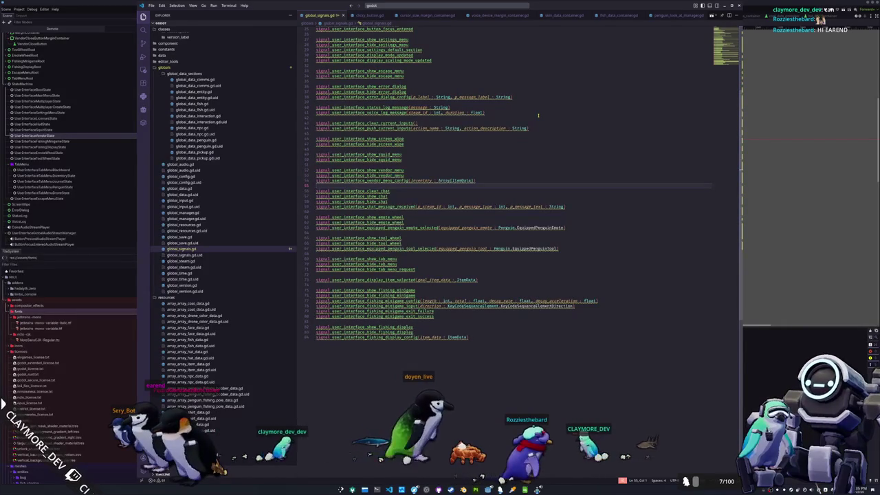
key(Return)
text(signal user_interface)
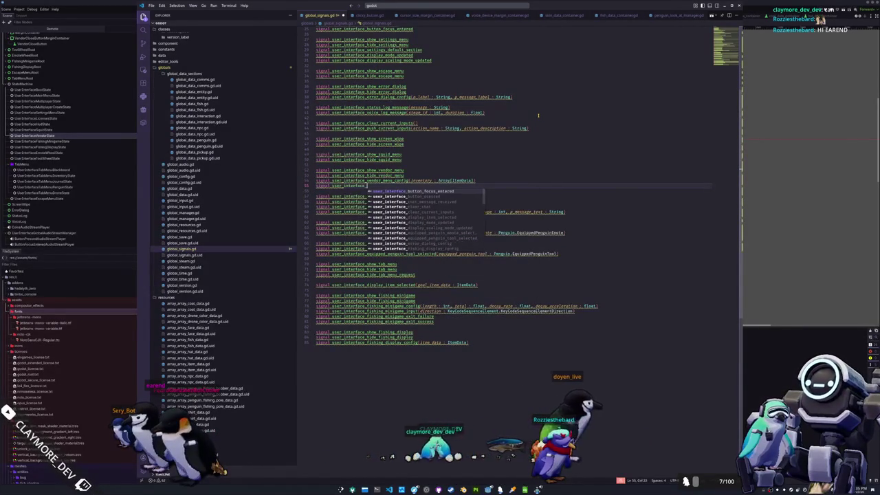
text(_hide_)
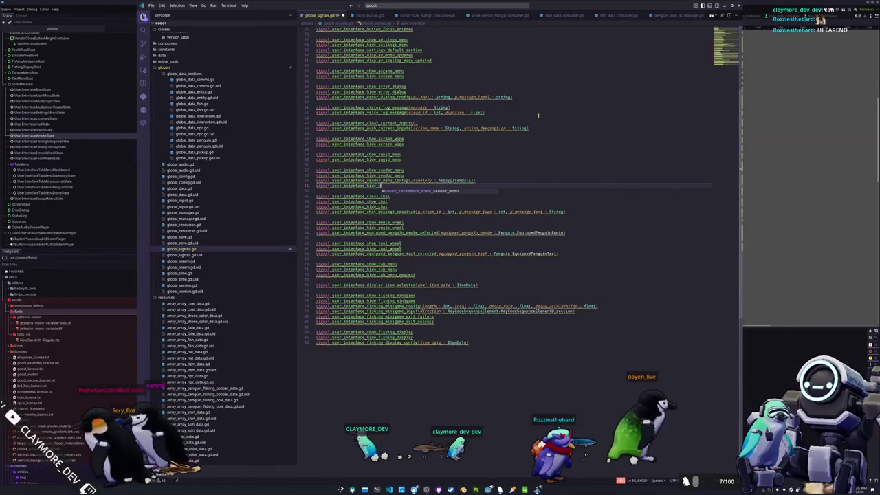
text(vendor_menu_request)
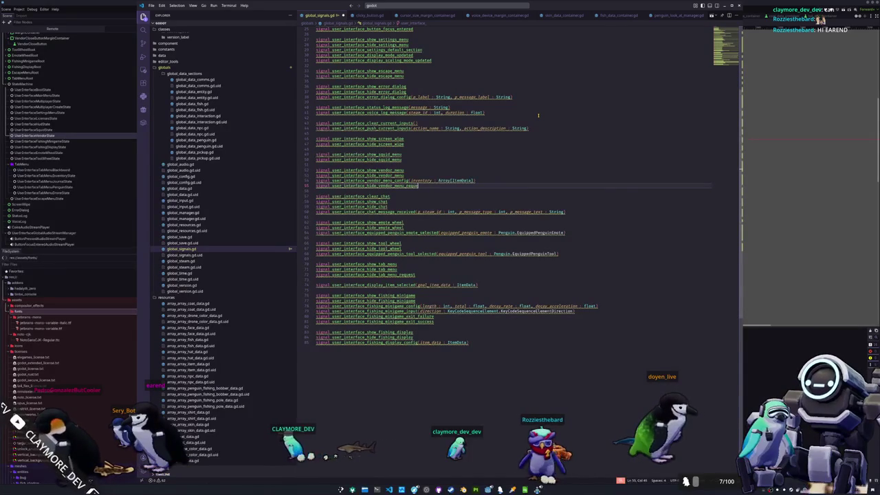
key(shift+Up)
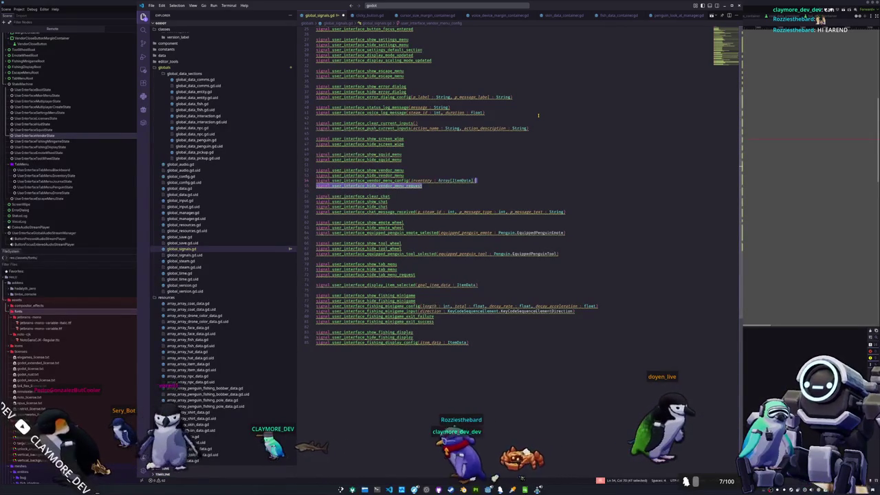
key(alt+Up)
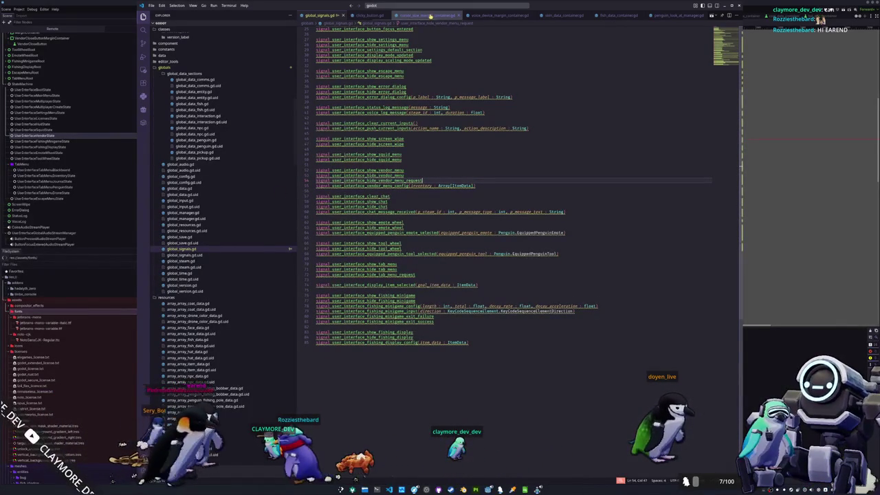
key(ctrl+p)
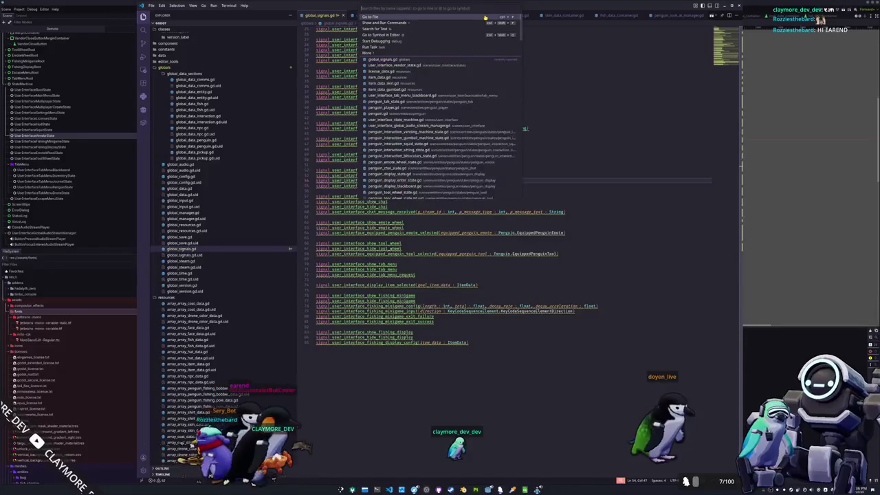
Find and open user_interface_vendor_state.gd through the quick file search.
text(vendor_menu)
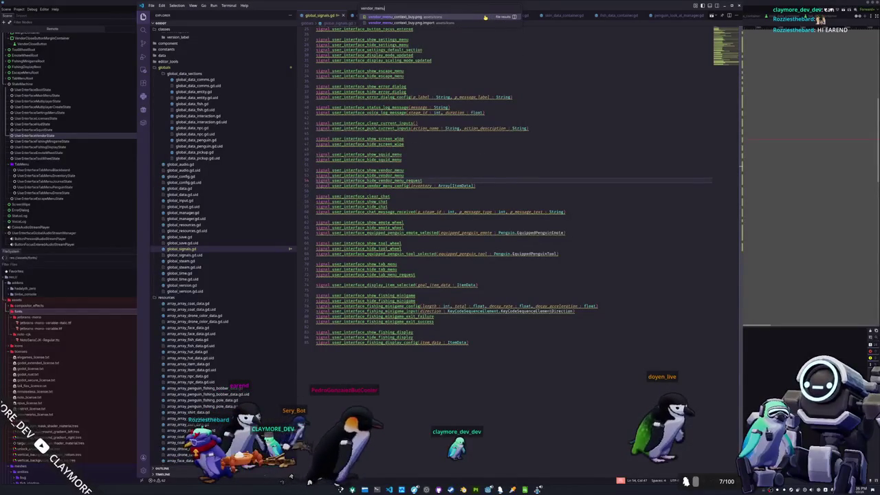
key(ctrl+BackSpace)
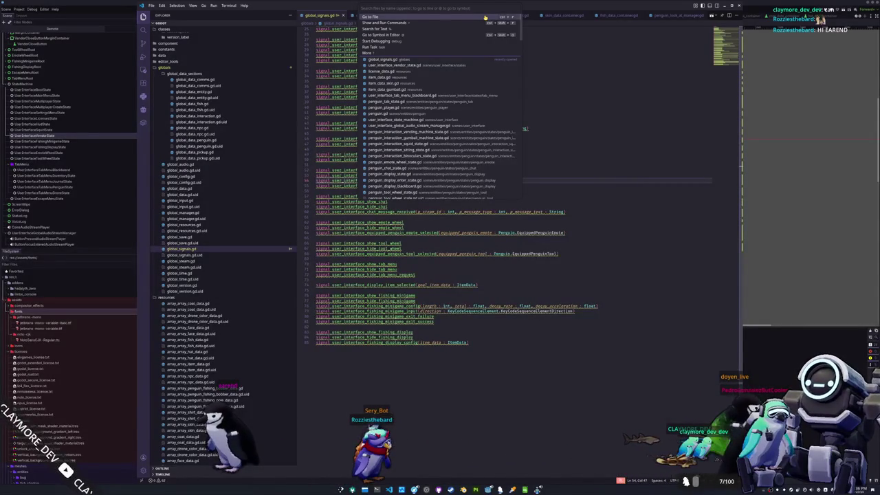
text(cwbse)
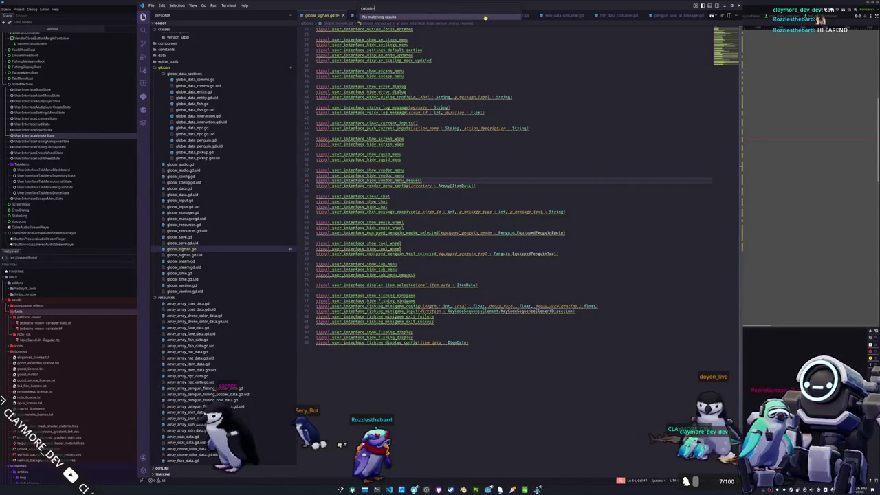
key(BackSpace)
key(BackSpace)
key(BackSpace)
text(vendor)
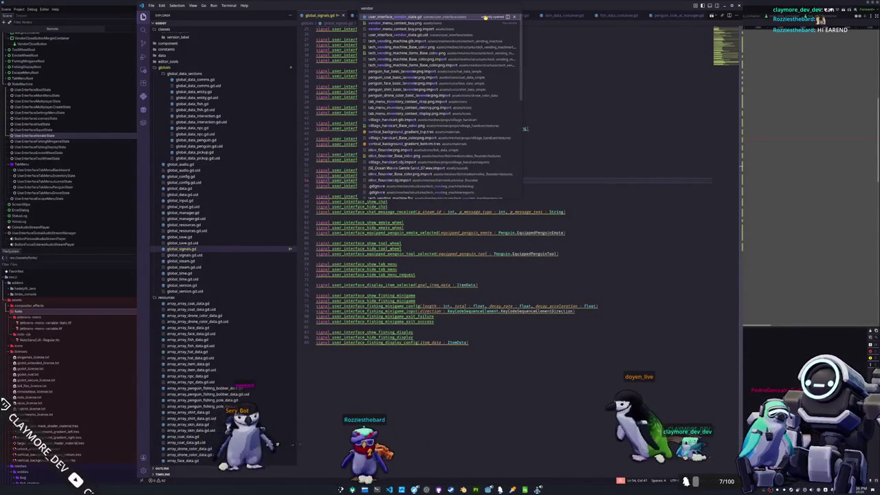
key(BackSpace)
key(BackSpace)
key(BackSpace)
text(penguin.)
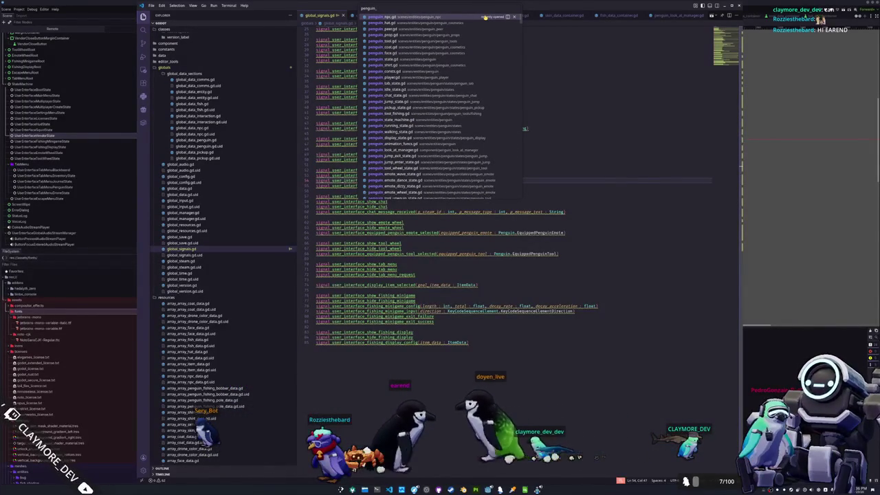
key(BackSpace)
key(BackSpace)
key(BackSpace)
text(versi)
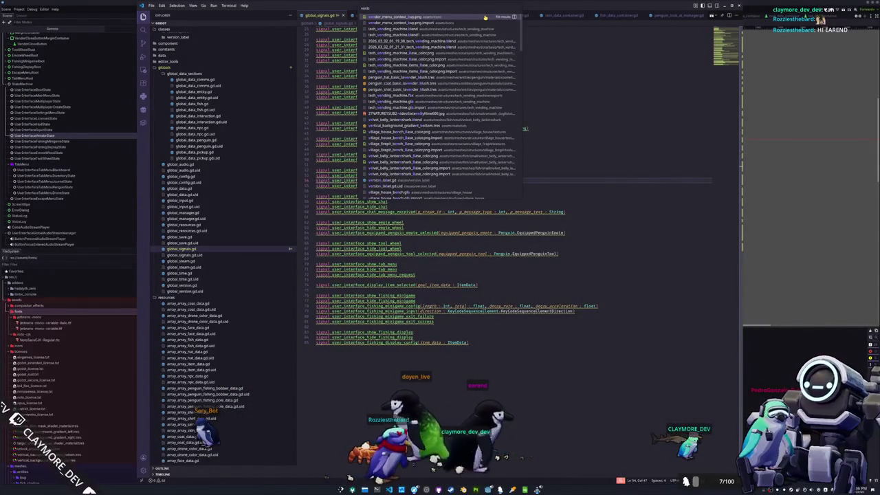
text(ndor)
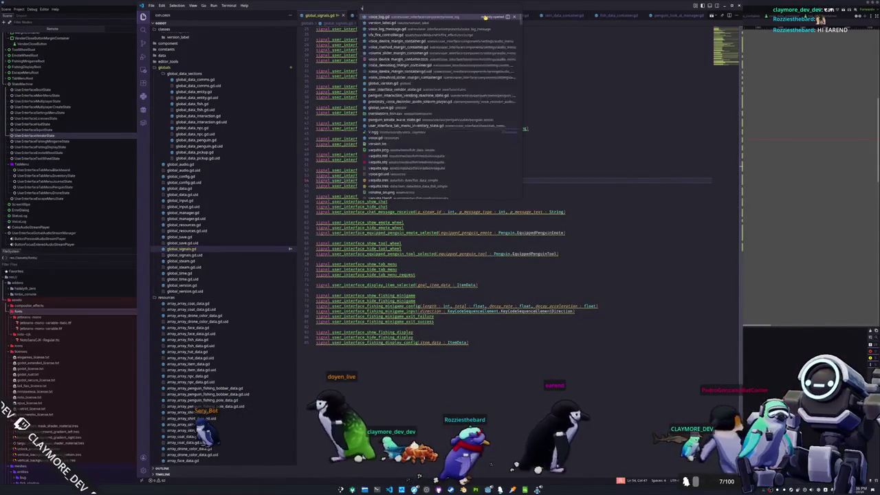
key(Return)
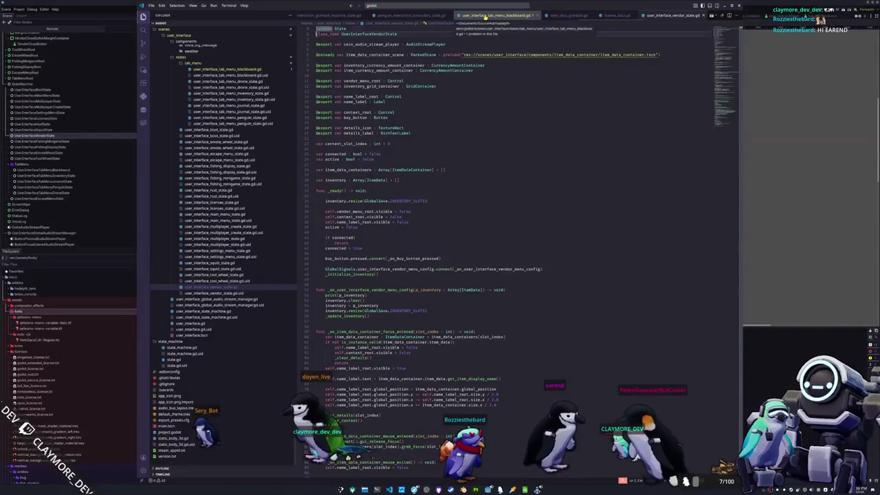
Export a Button close_button and connect its pressed signal to GlobalSignals.user_interface_hide_vendor_menu_request.emit in _ready.
key(Down)
key(Down)
key(Down)
key(Return)
key(Return)
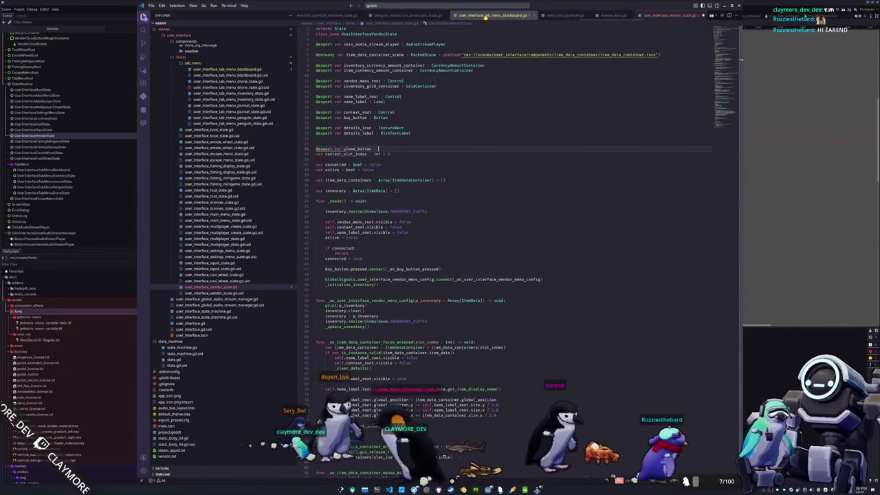
key(Return)
text(Button)
key(Return)
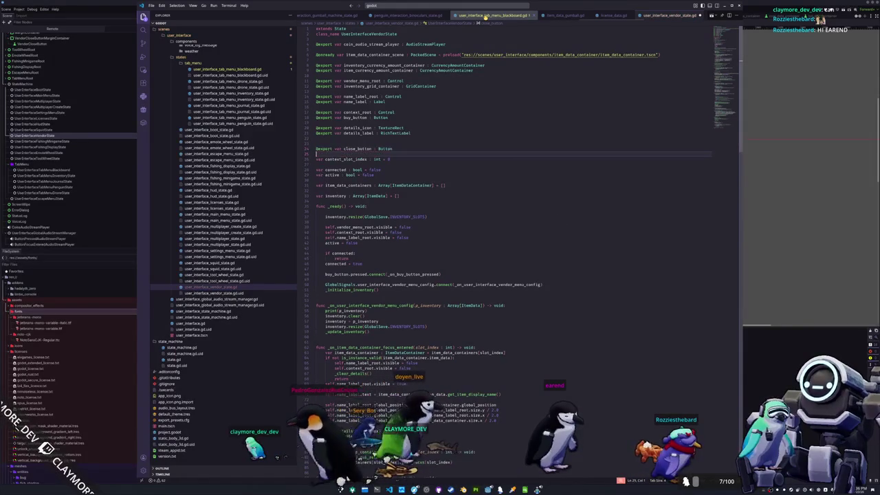
key(Down)
key(Down)
key(Down)
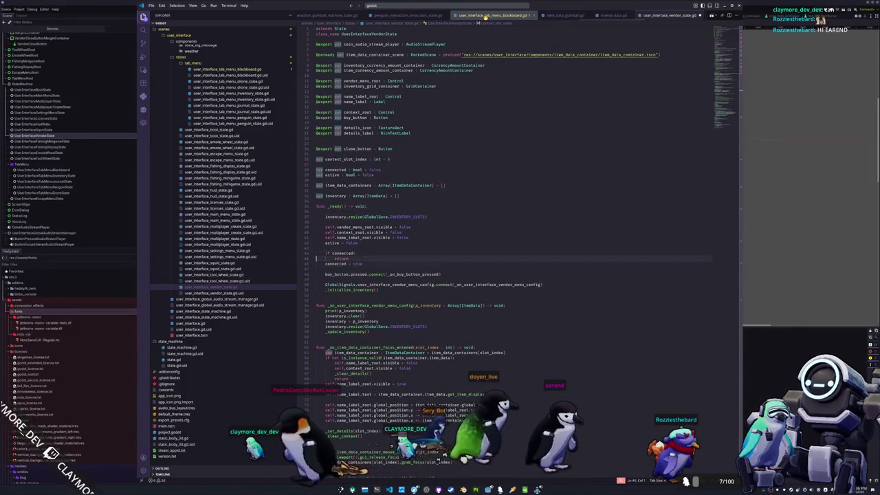
key(Return)
key(Return)
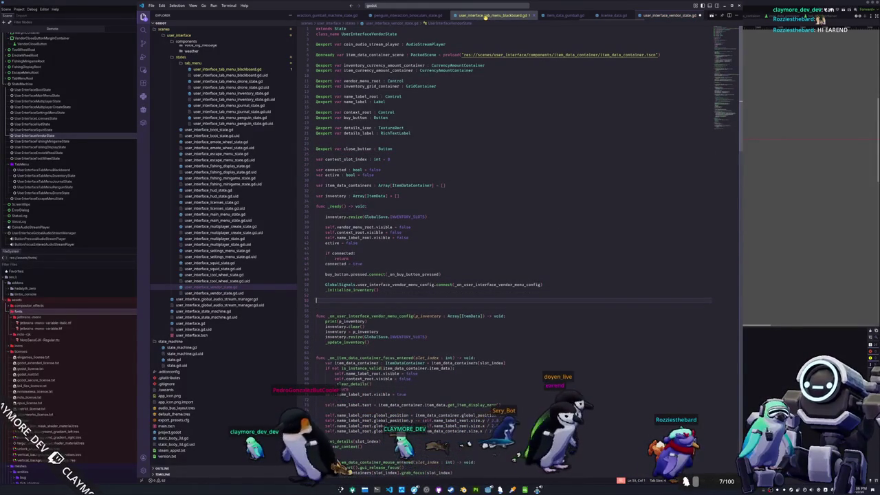
text(GlobalSignals.)
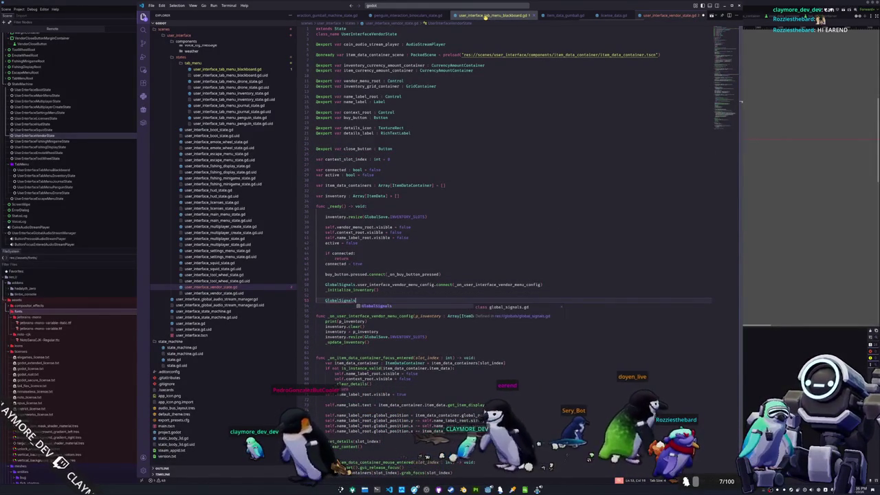
text(close)
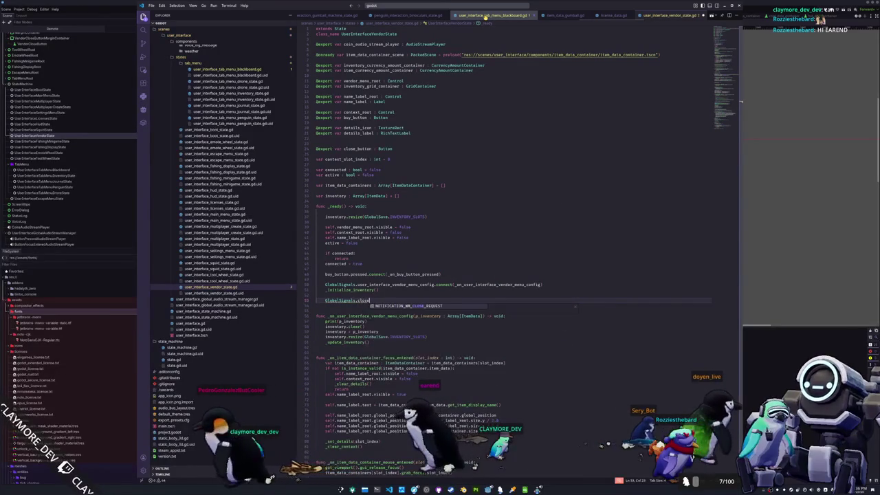
key(shift+Home)
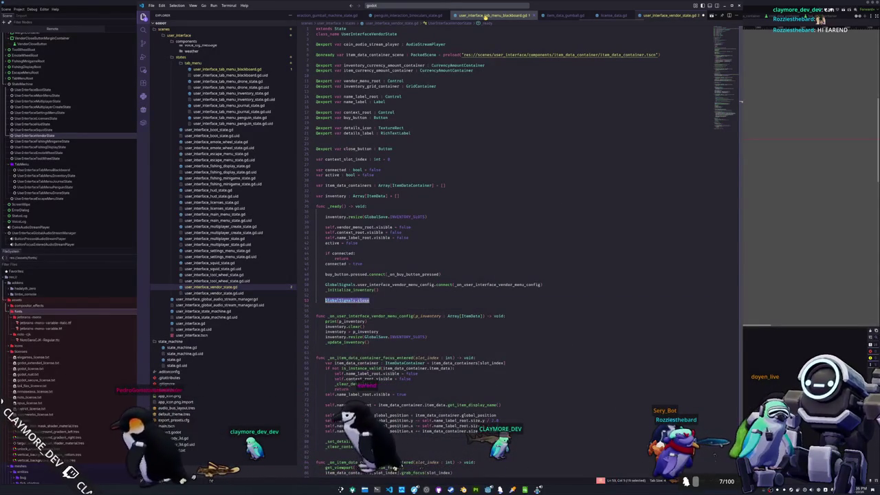
text(close_button.pre)
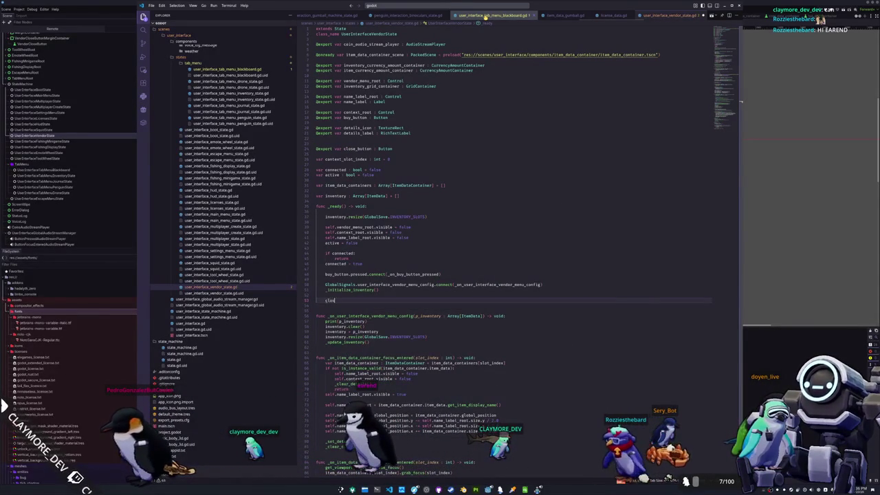
text(ssed.conne)
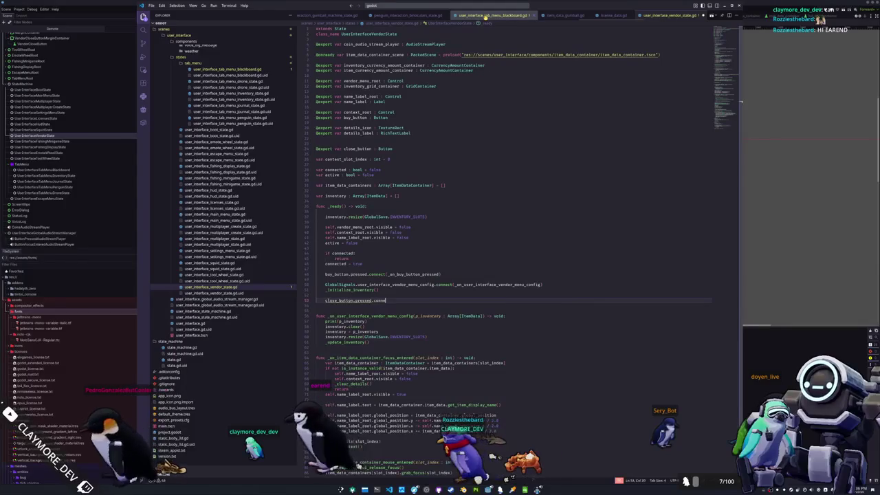
text(ct()
text(GlobalSignals.)
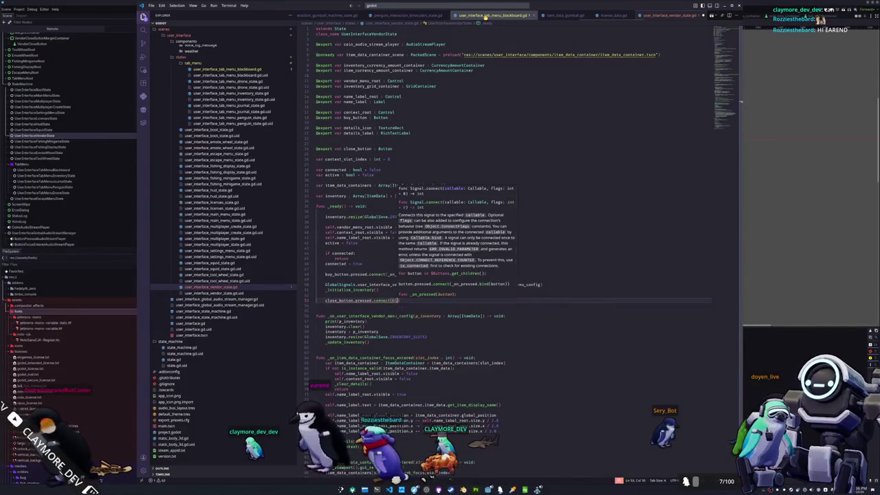
text(user_interface_)
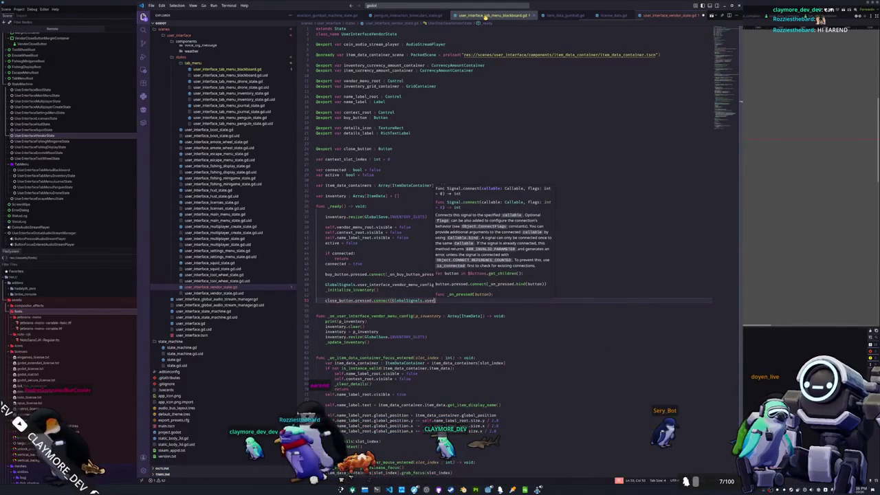
text(hide_vendor_menu_request)
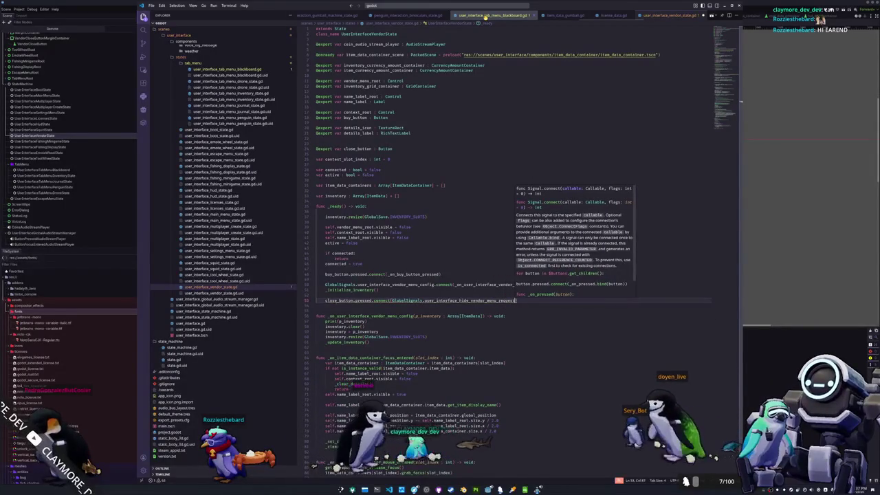
key(Escape)
text(.emit)
key(Return)
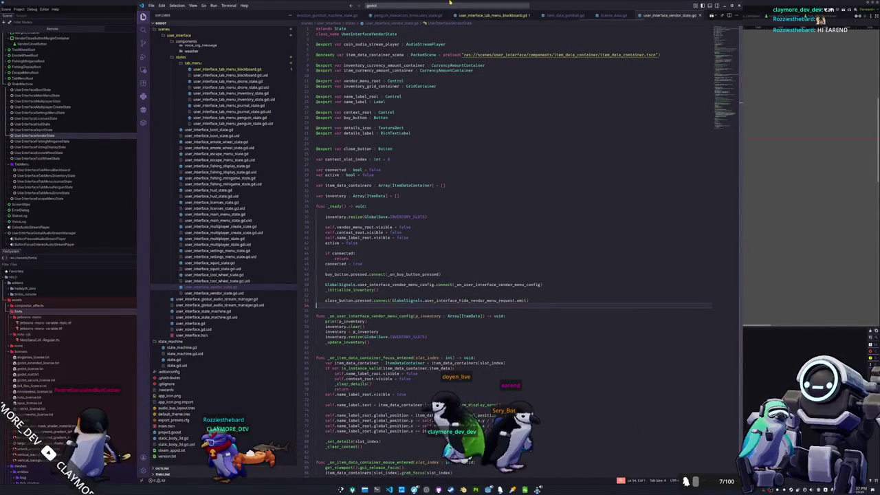
Open penguin_interaction_vending_machine_state.gd from the penguin_interaction_vending_machine folder in the Explorer.
click(404, 180)
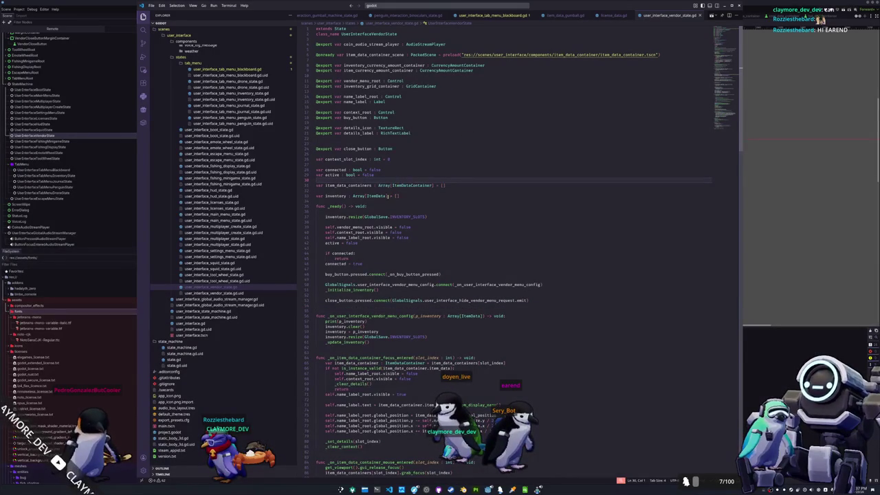
scroll(227, 233, up, 5)
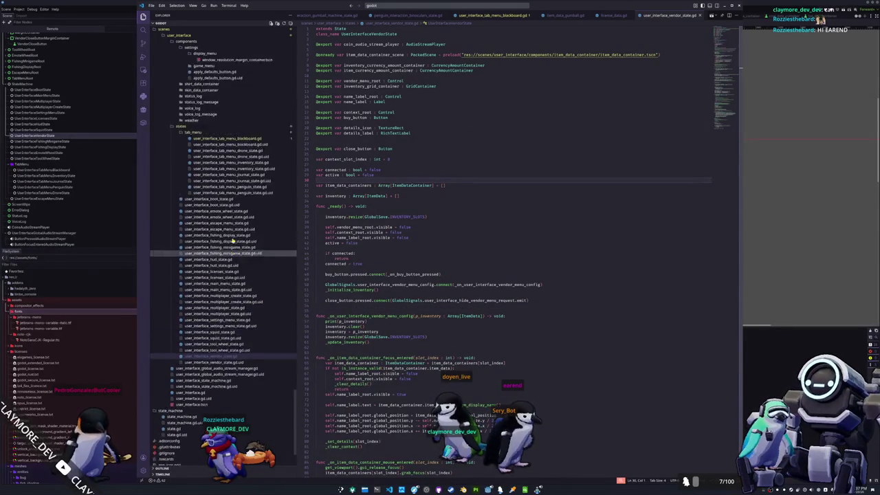
scroll(215, 203, up, 7)
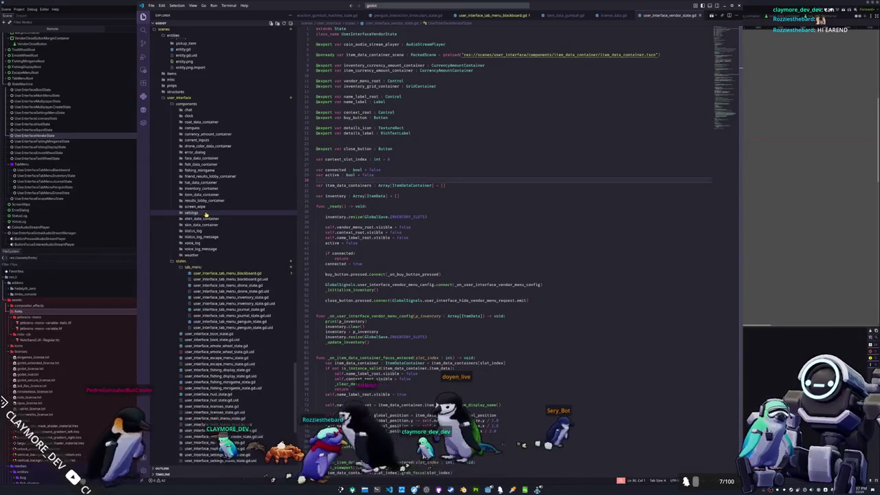
scroll(210, 210, up, 6)
scroll(207, 207, up, 7)
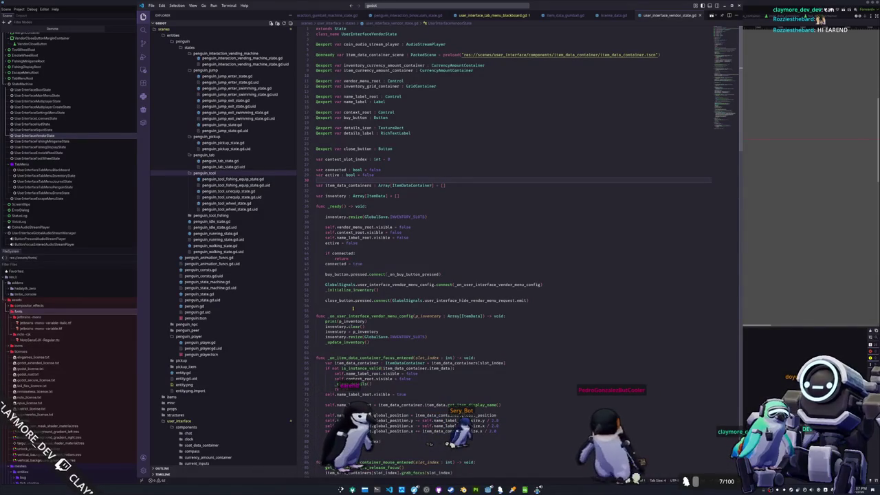
scroll(219, 211, up, 8)
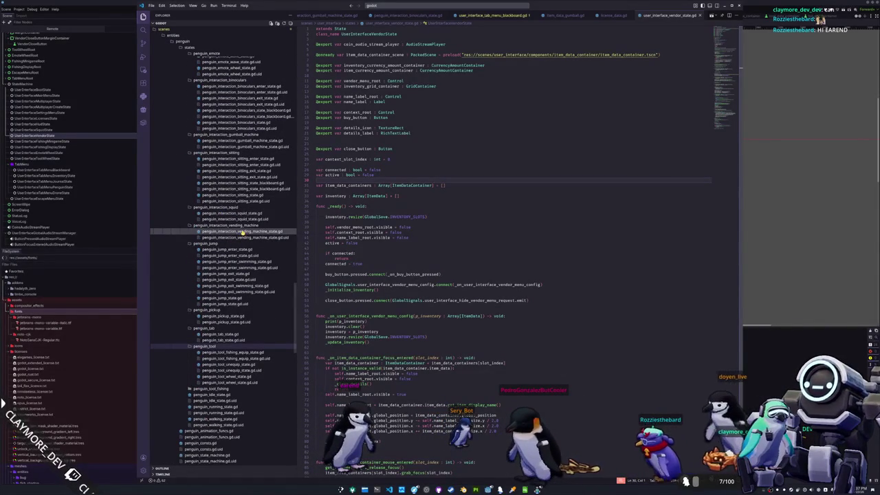
click(242, 232)
scroll(351, 232, down, 5)
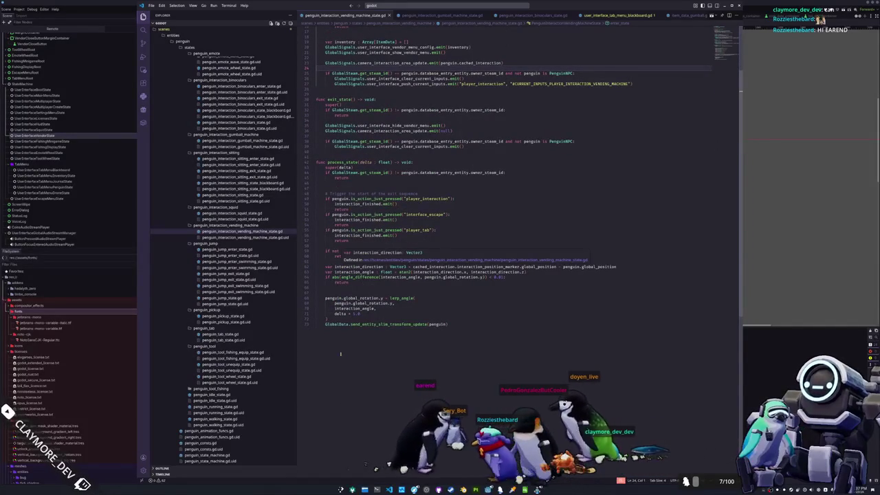
In process_state, emit interaction_finished when penguin.is_user_interface_vendor_menu_hide_request() is true.
key(ctrl+End)
scroll(344, 292, up, 2)
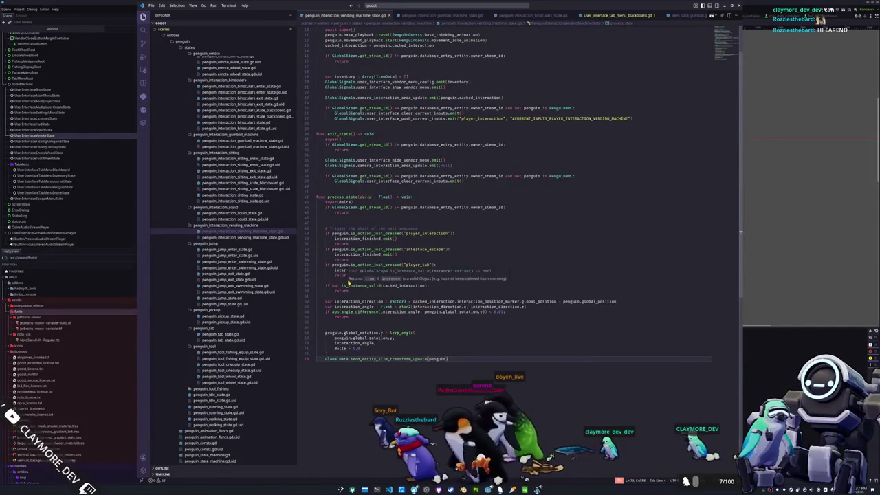
click(336, 281)
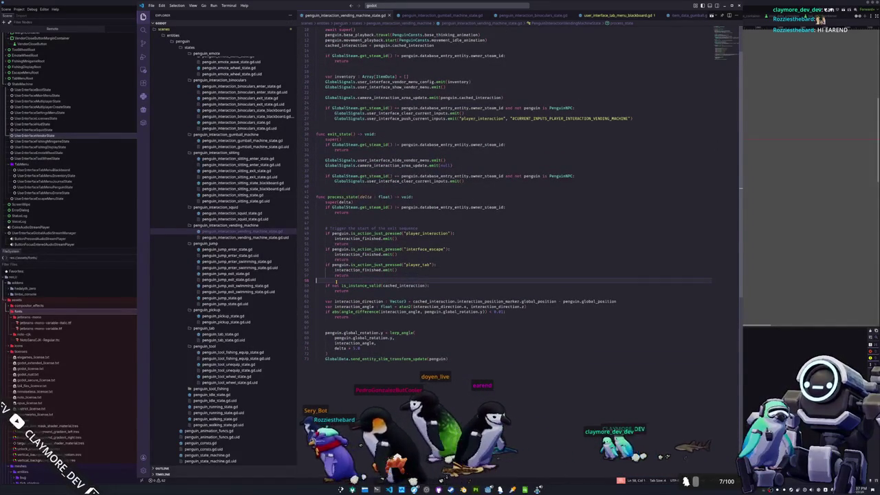
key(Return)
key(Return)
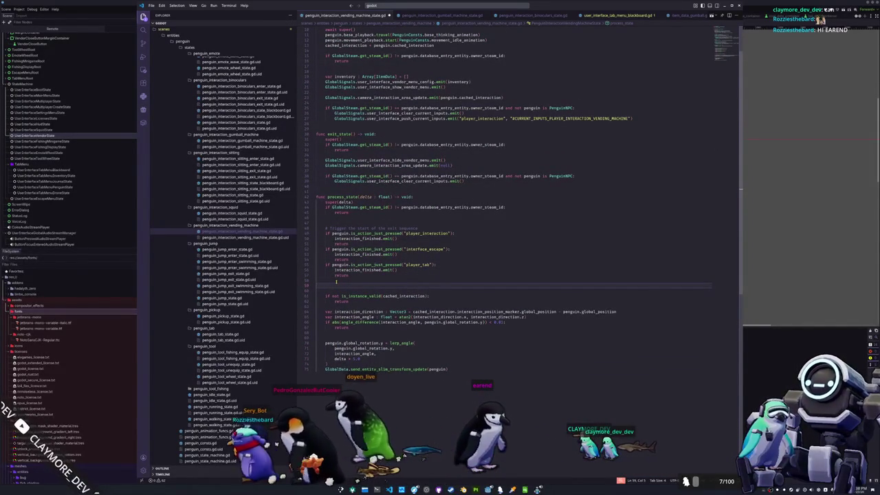
text(if penguin.is_)
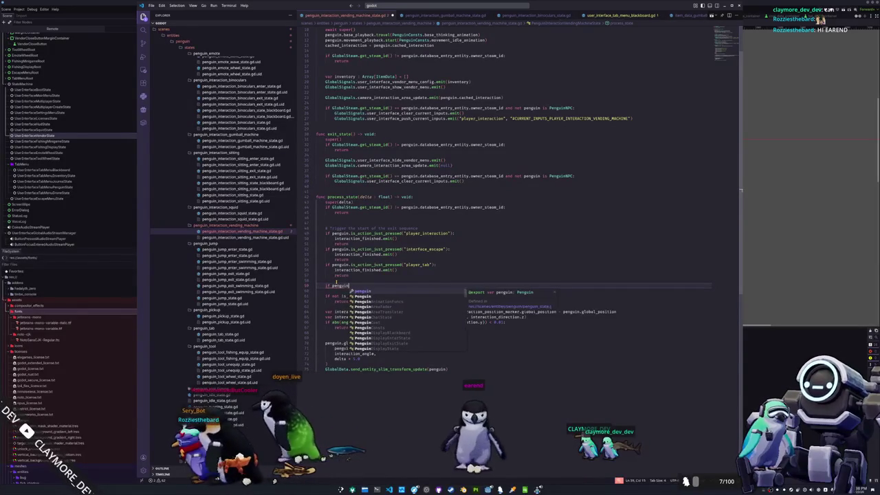
text(vendor_)
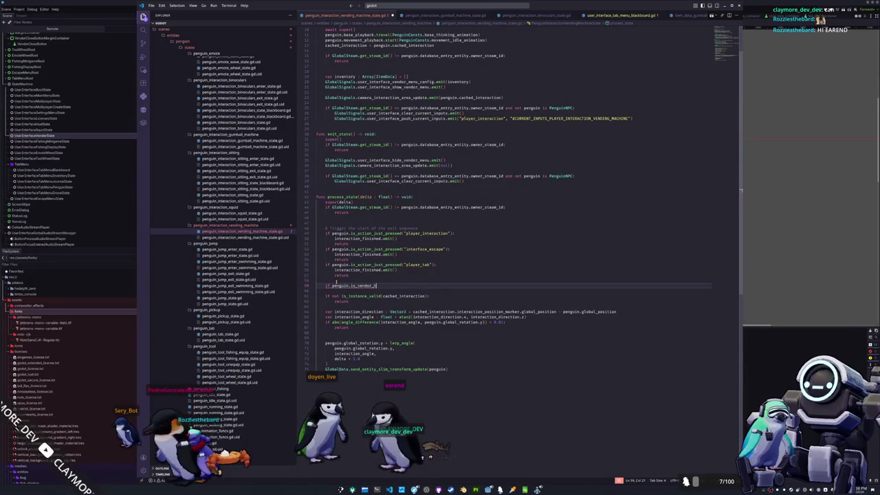
key(BackSpace)
text(user_interface_)
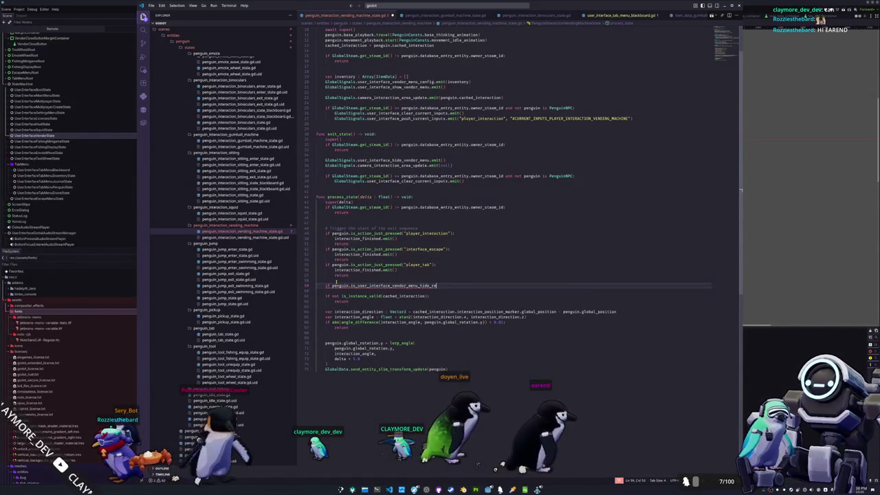
text(est()
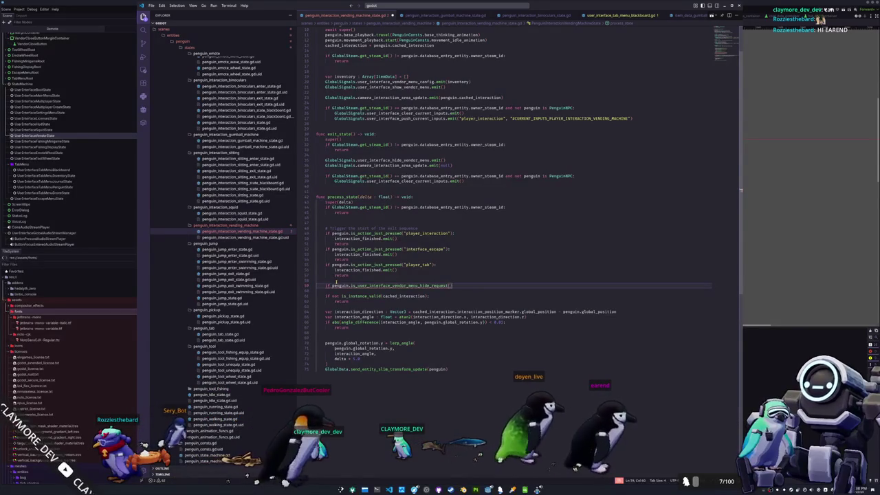
text():)
key(Return)
text(interaction_)
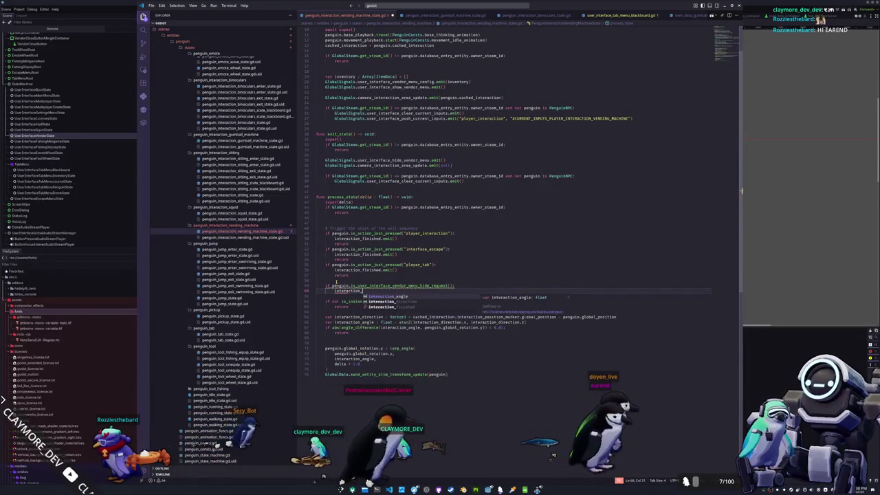
key(Tab)
text(.emit())
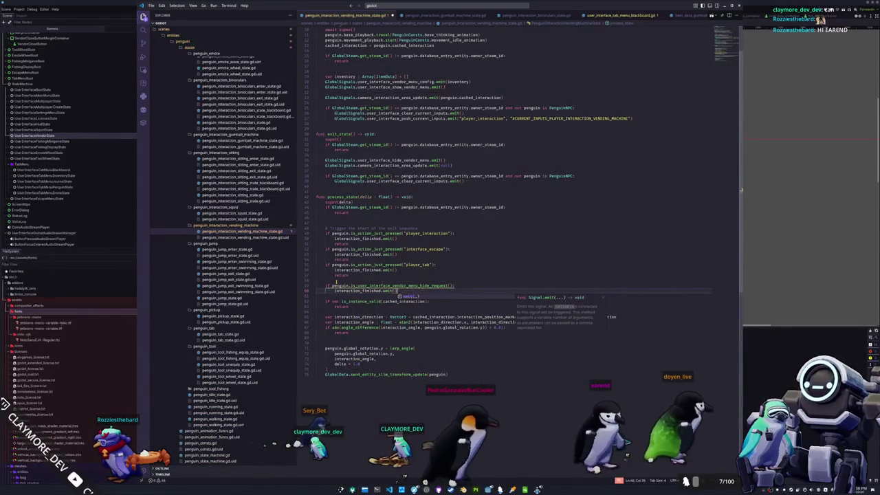
key(Return)
Scroll down the script and switch to the global_steam script.
scroll(542, 19, down, 3)
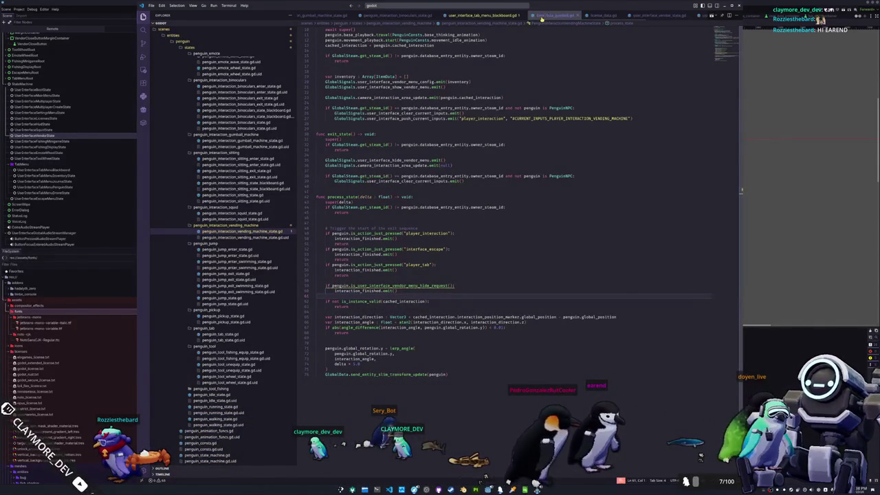
scroll(578, 17, down, 3)
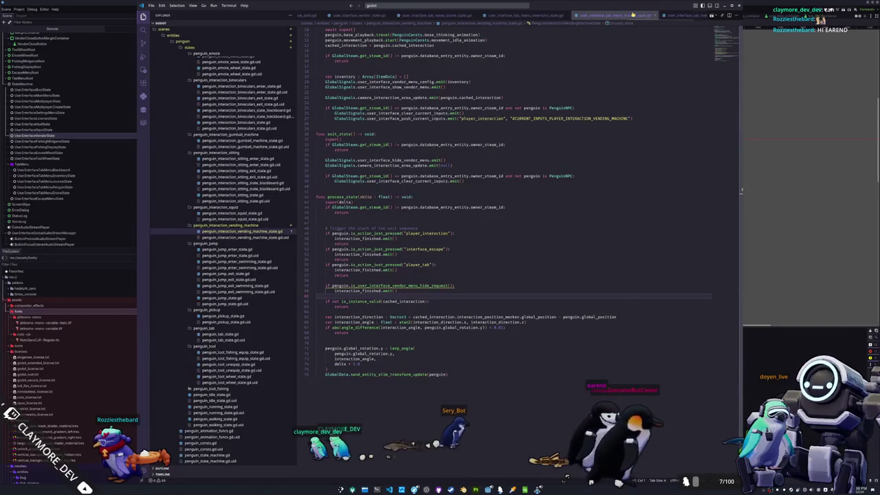
click(633, 14)
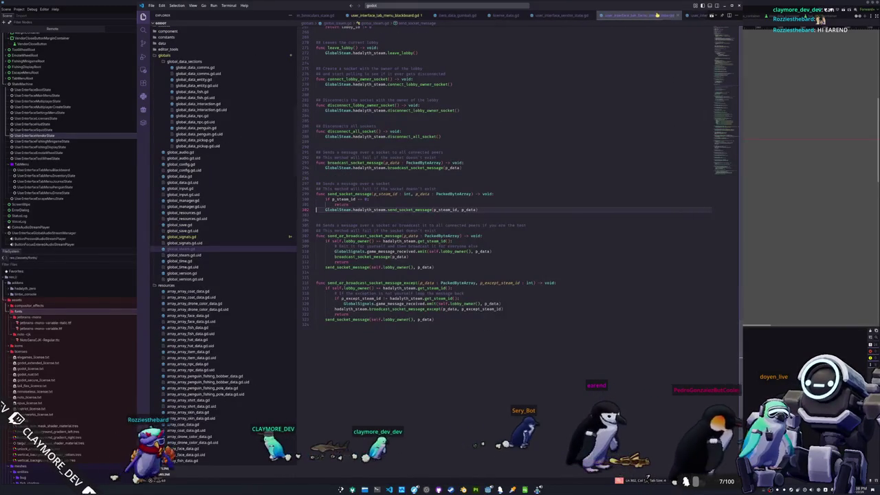
Switch to the global_signals.gd script.
scroll(652, 13, up, 5)
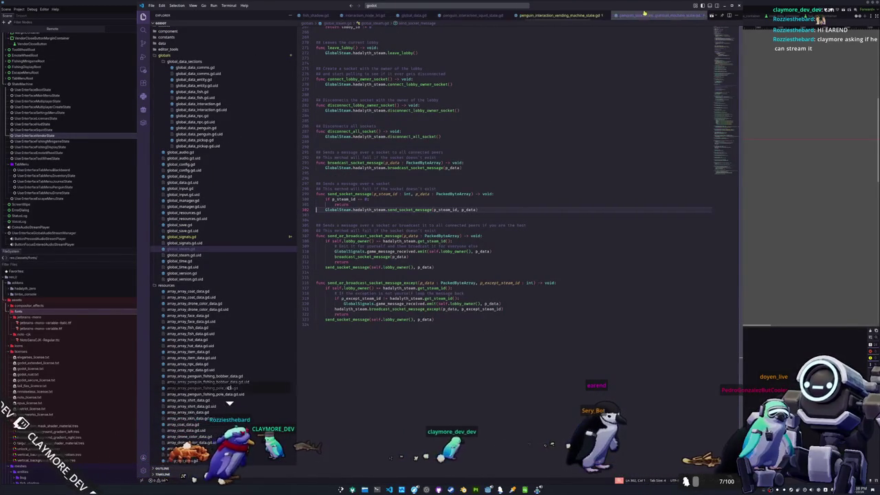
scroll(457, 13, up, 3)
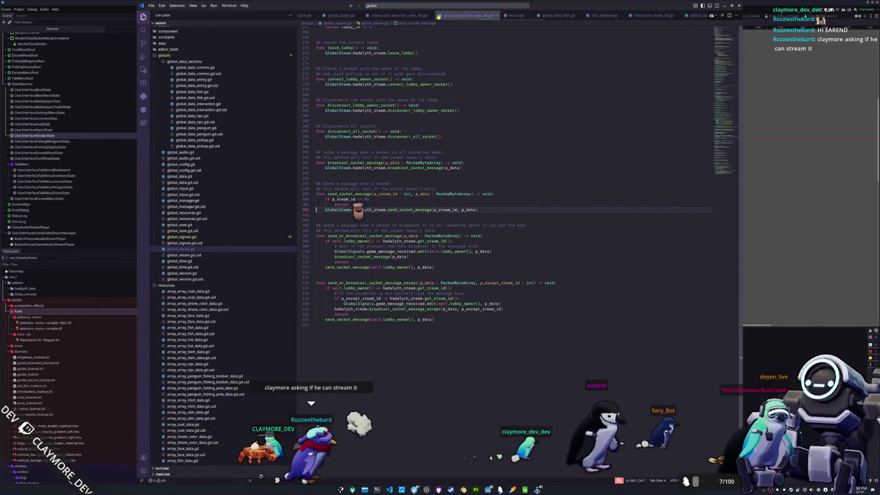
scroll(438, 16, up, 2)
scroll(438, 15, up, 4)
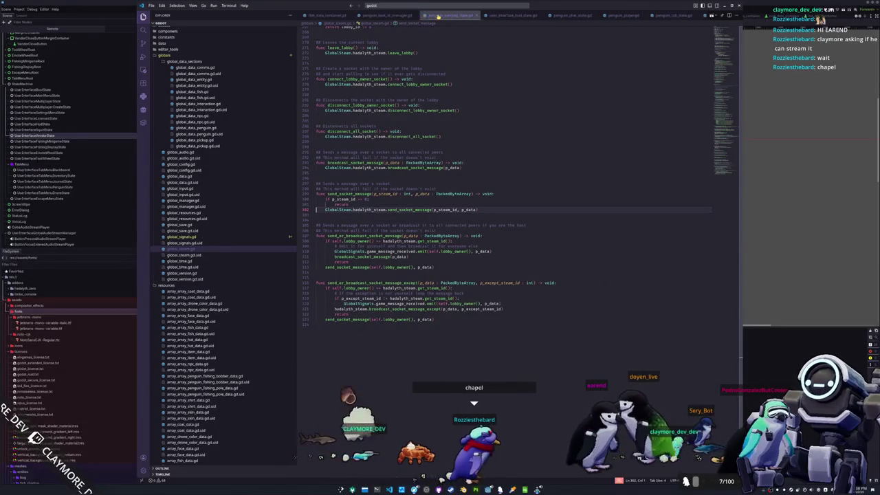
scroll(438, 15, up, 2)
scroll(438, 15, up, 4)
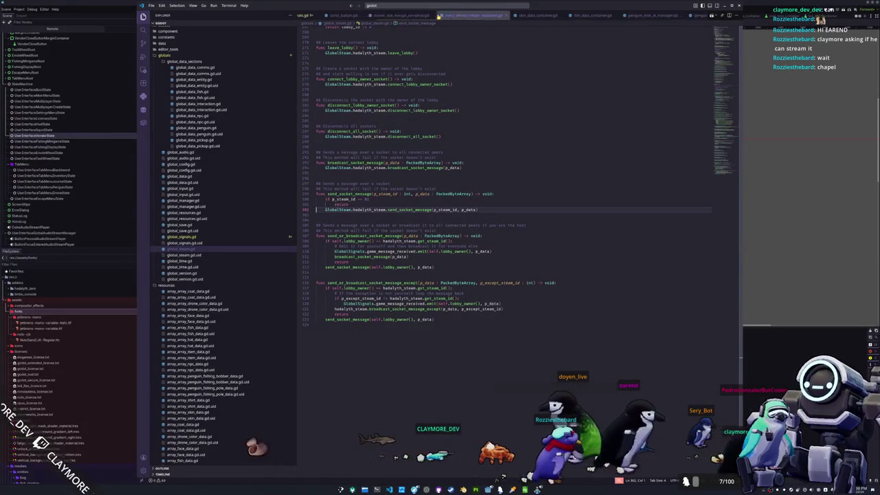
click(414, 15)
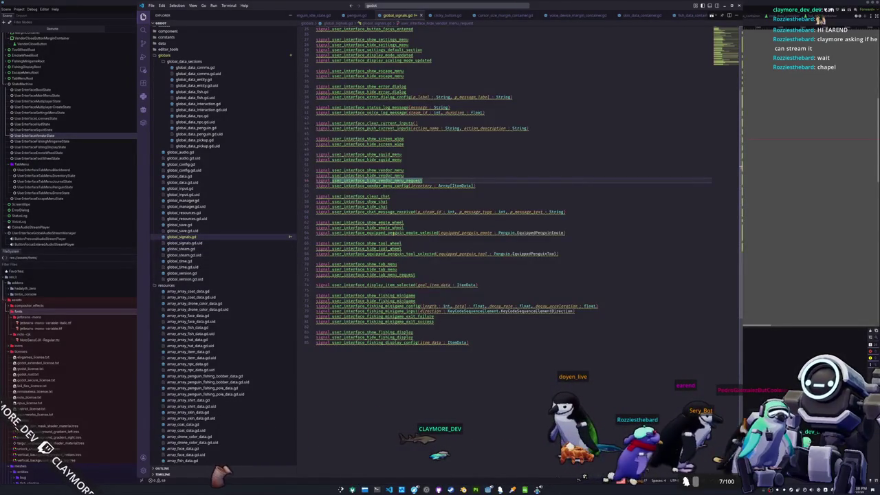
Select the user_interface_hide_vendor_menu_request signal name on line 54.
drag(405, 180, 423, 180)
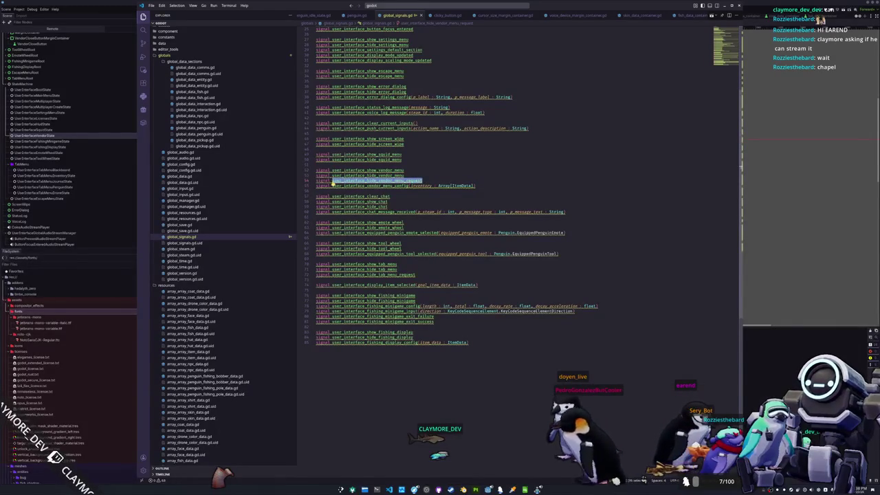
mouse_move(453, 184)
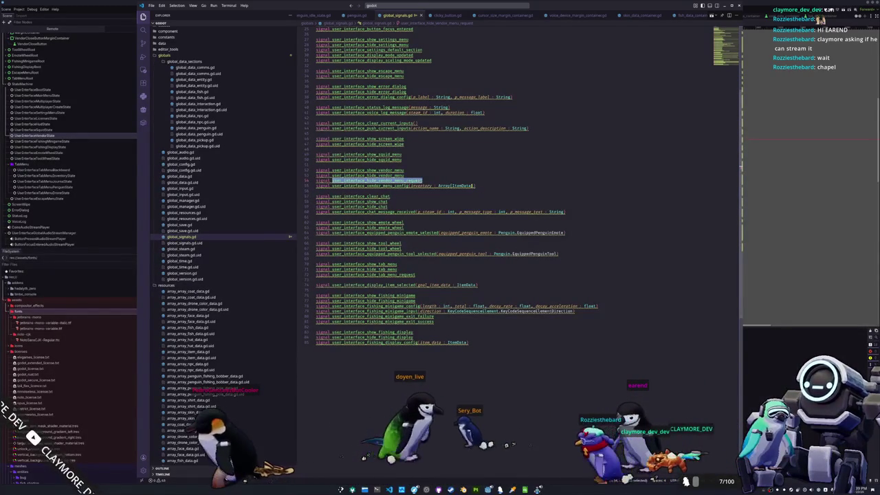
click(427, 180)
double_click(426, 180)
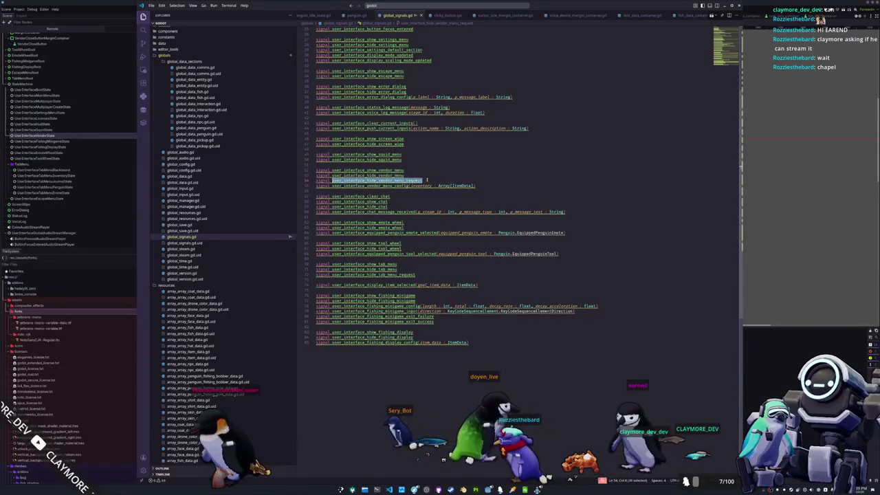
double_click(426, 180)
click(427, 180)
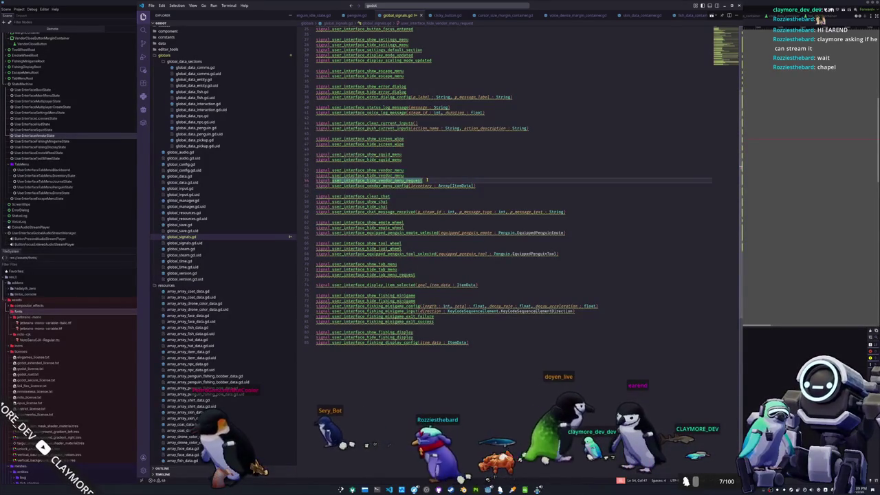
key(ctrl+shift+Left)
key(ctrl+c)
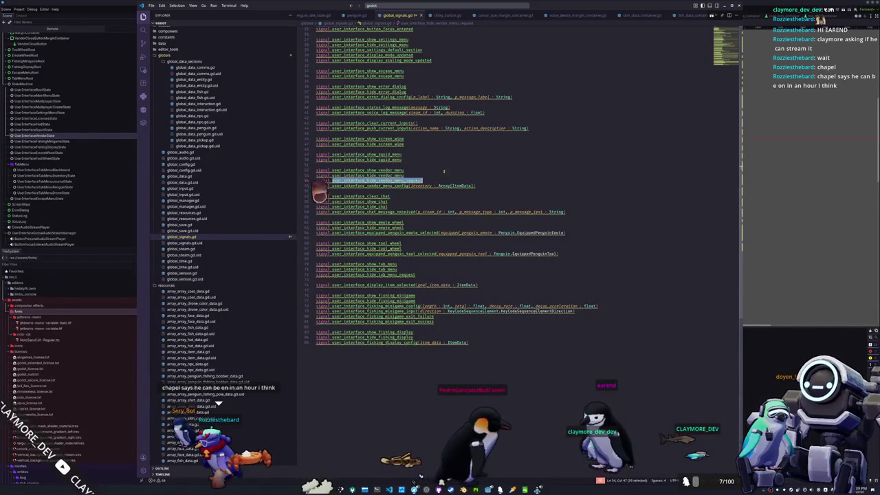
Return to penguin_interaction_vending_machine_state.gd.
scroll(505, 16, down, 5)
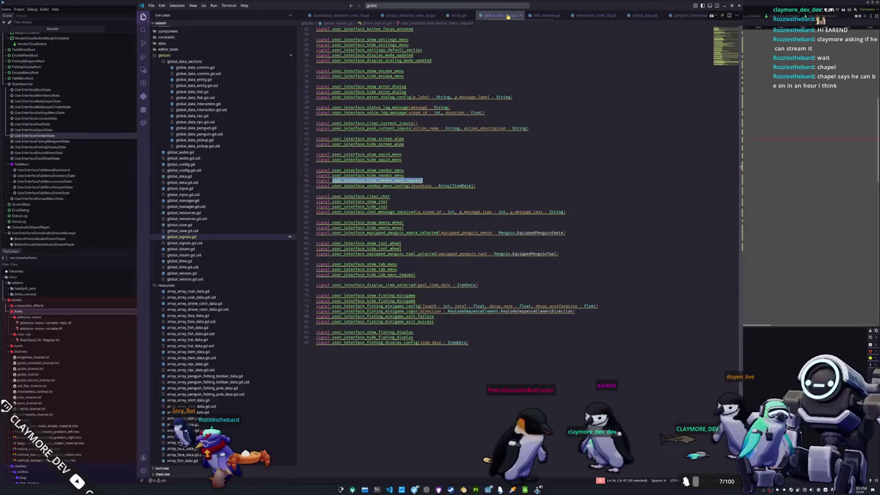
scroll(507, 15, down, 2)
click(663, 15)
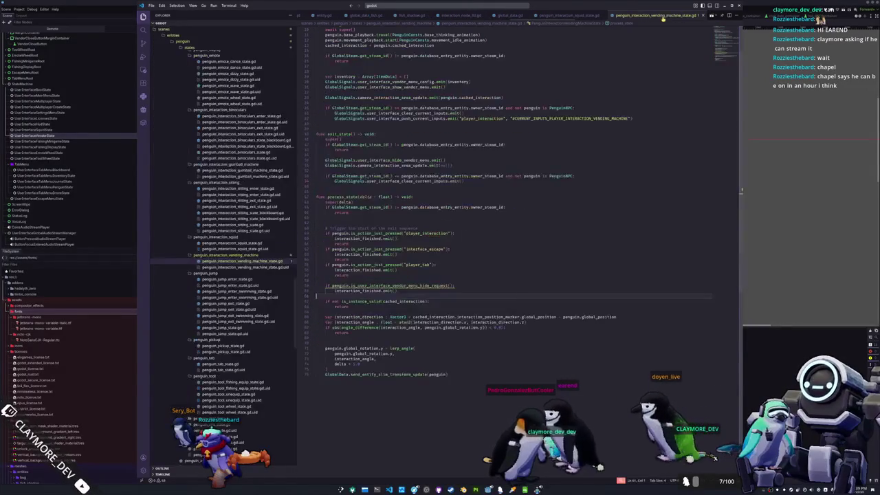
Rename the check on line 59 to is_user_interface_hide_vendor_menu_request.
double_click(421, 285)
key(ctrl+v)
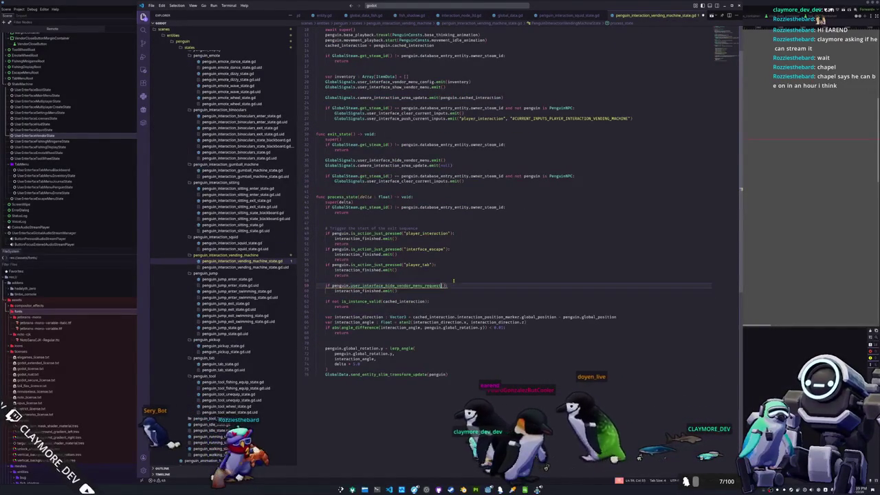
text(is_)
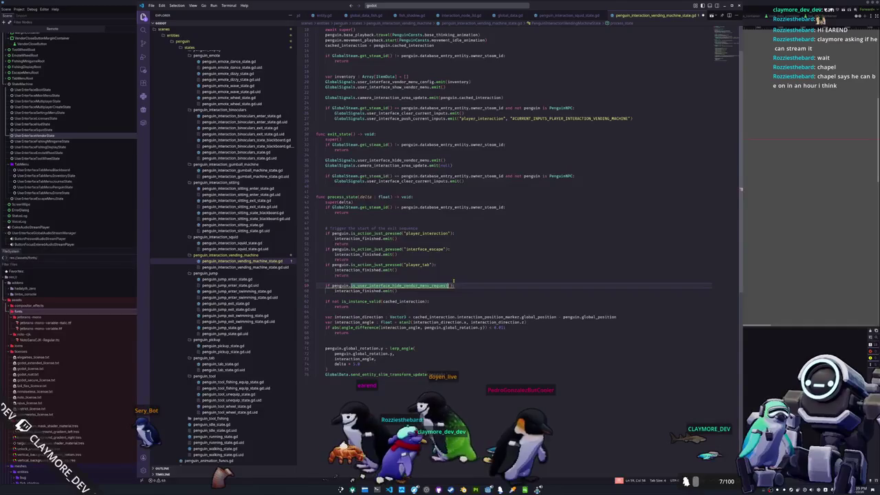
key(ctrl+shift+Left)
key(Down)
key(Home)
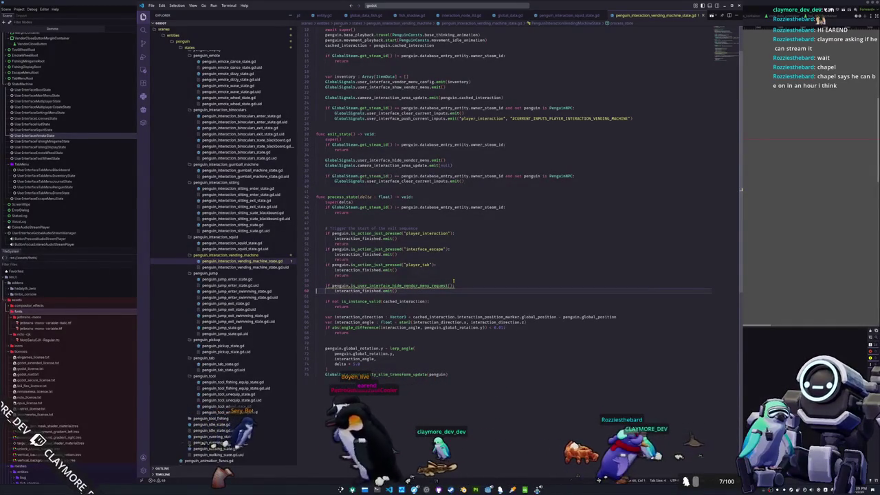
key(Up)
key(Up)
key(Up)
key(Up)
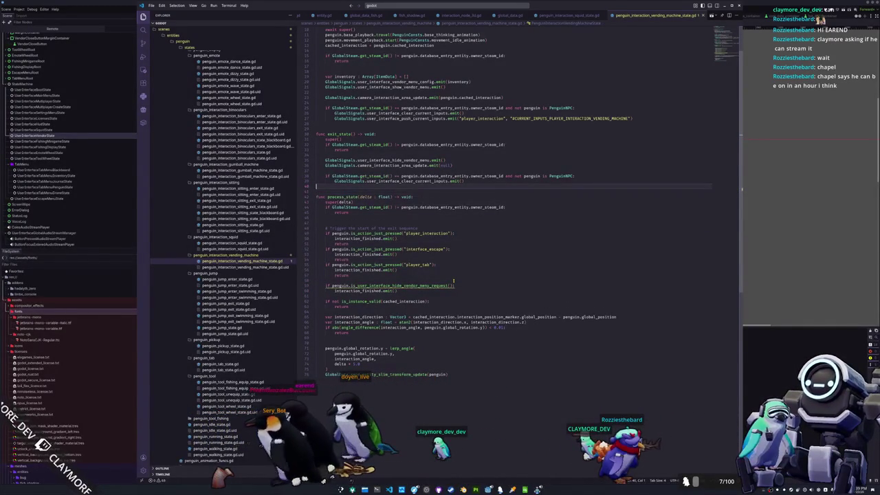
Write penguin.clear_user_interface_hide_vendor_menu_request() at the end of exit_state.
key(Return)
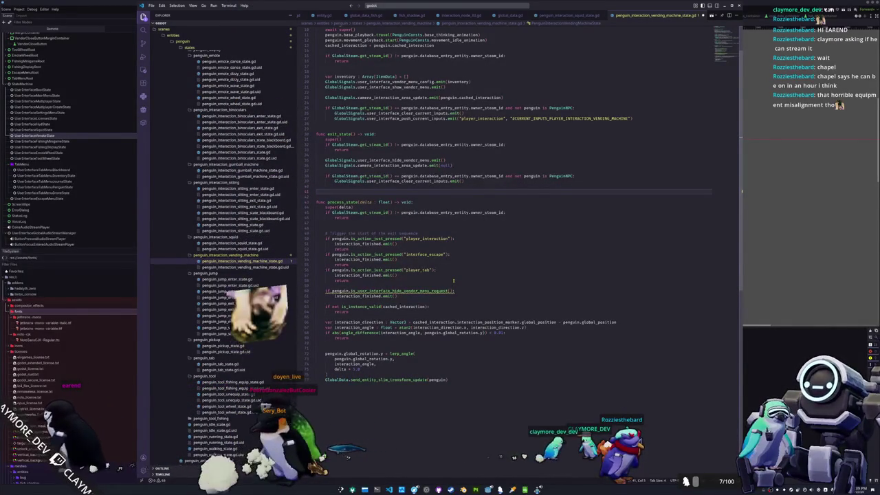
text(i)
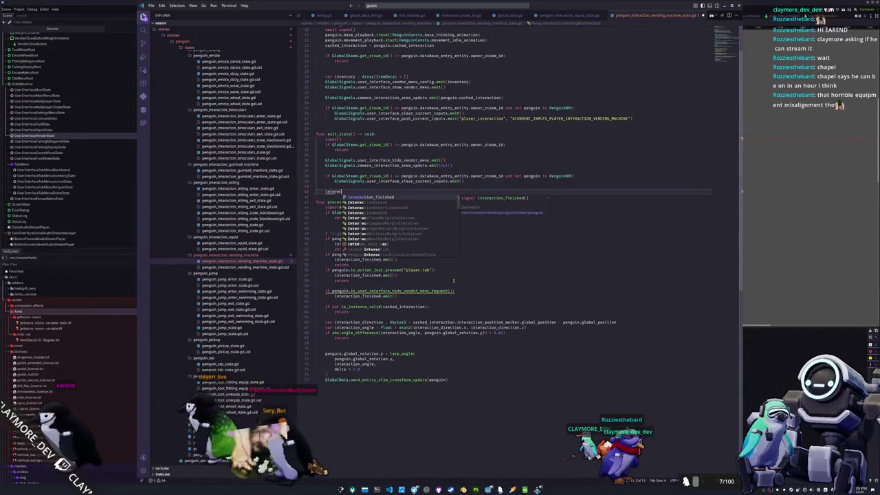
key(BackSpace)
text(penguin.clea)
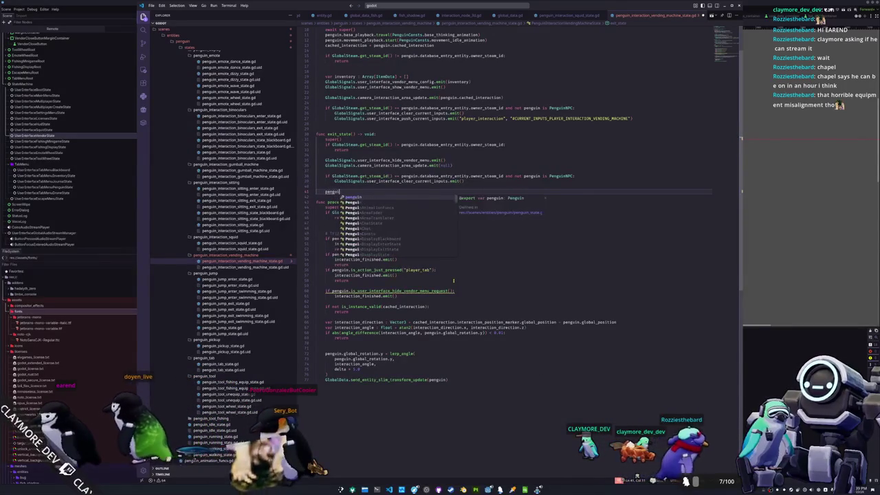
text(r_user_interface_hide_vendor_menu_request()
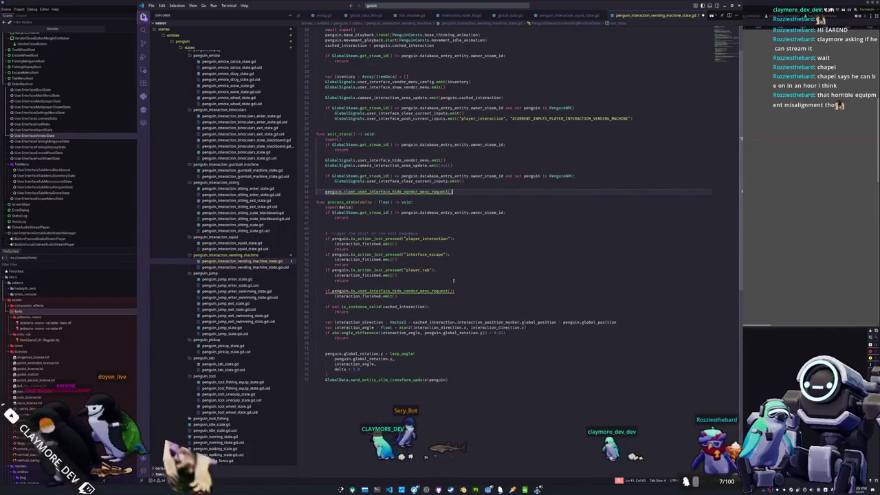
key(Return)
key(BackSpace)
key(BackSpace)
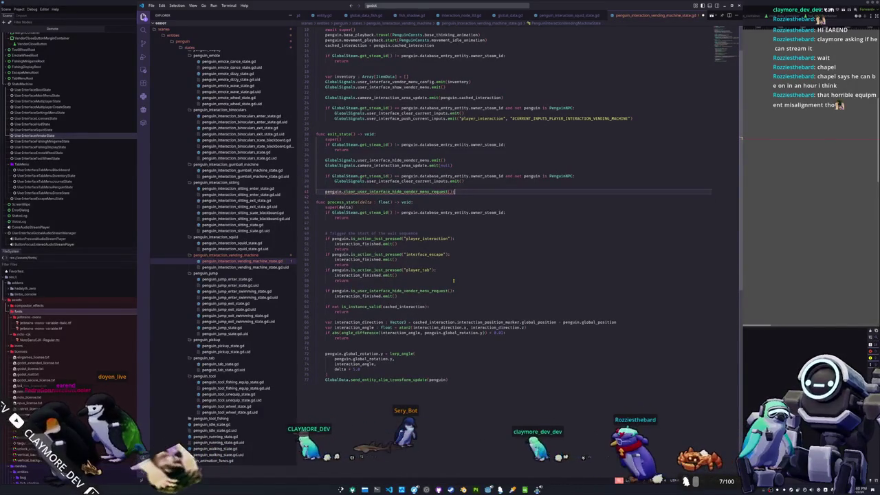
Indent the clear call into the if block and tidy the blank lines around it.
key(ctrl+shift+Right)
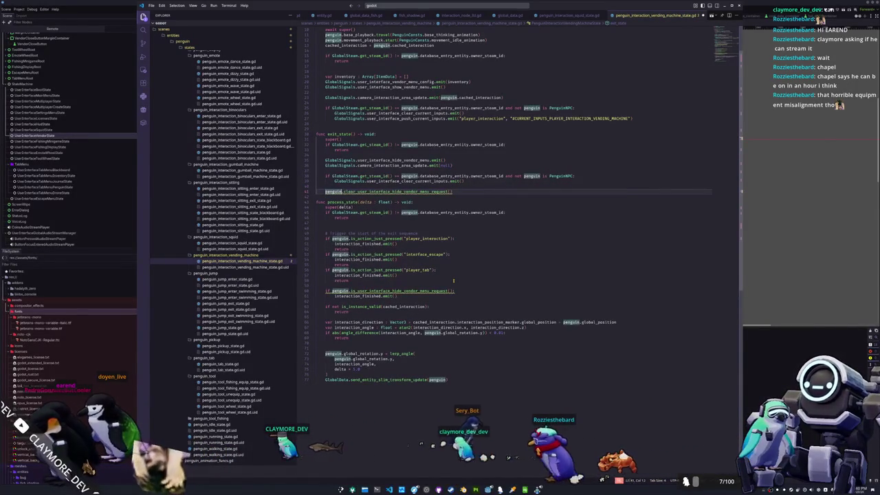
key(shift+End)
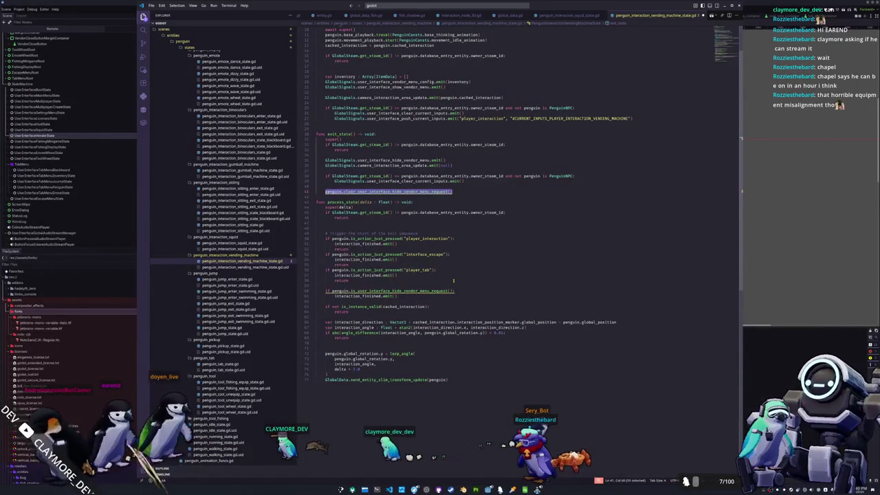
key(ctrl+shift+Left)
key(ctrl+shift+Left)
key(ctrl+shift+Left)
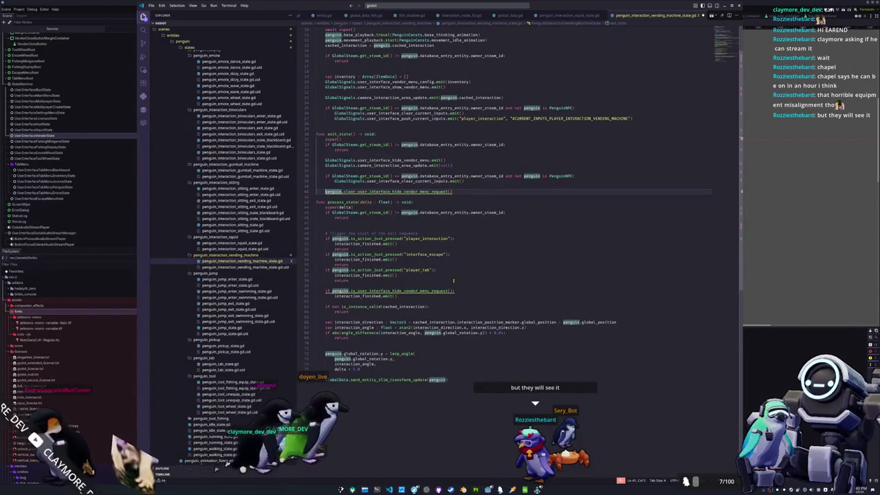
key(Tab)
key(End)
key(Return)
key(Up)
key(Up)
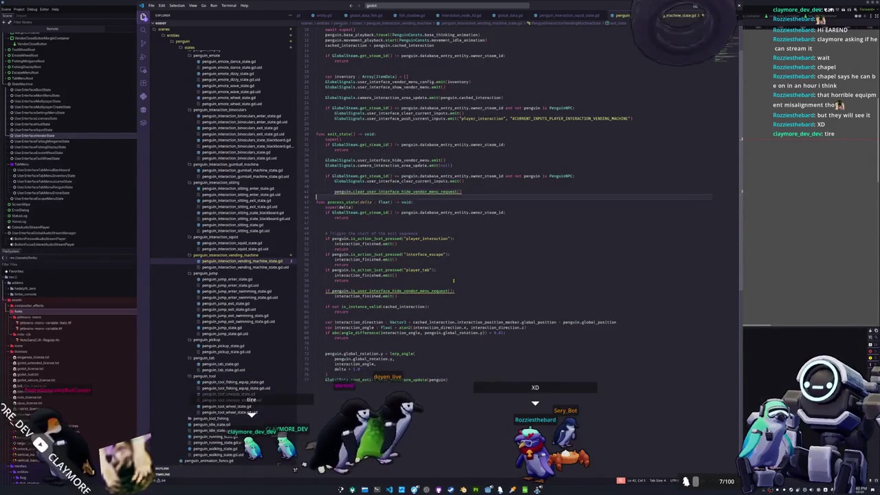
key(Delete)
key(Down)
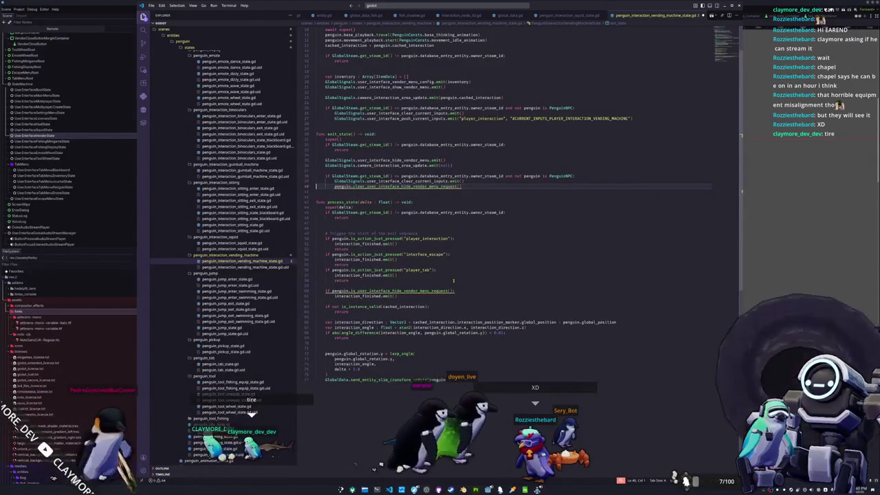
key(Return)
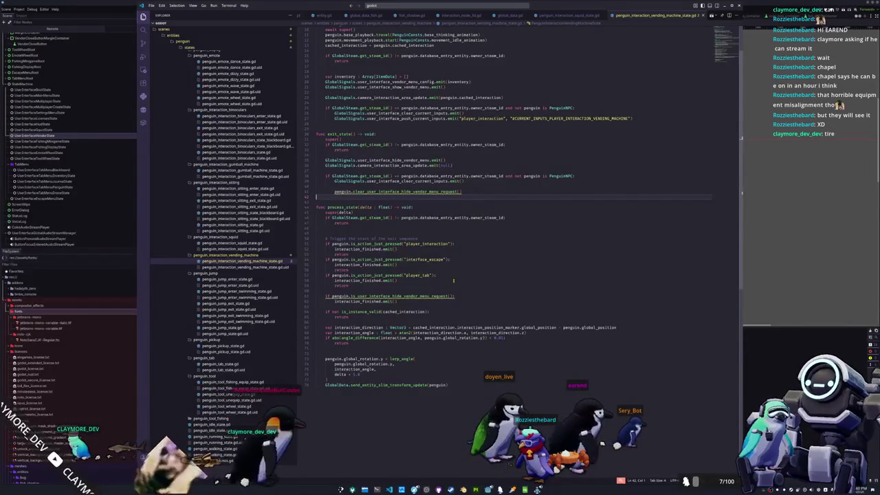
Review the clear call line and the hide-request check in process_state.
key(shift+Up)
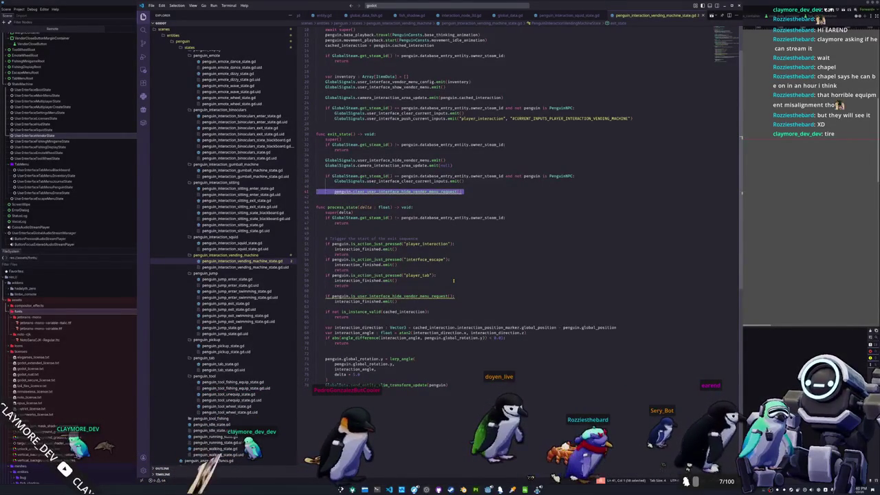
key(Up)
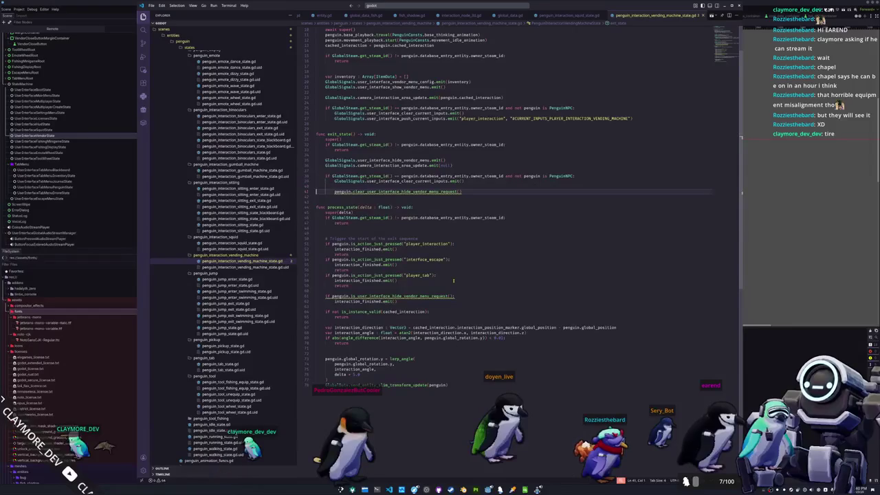
key(shift+Down)
key(Down)
key(Down)
key(Down)
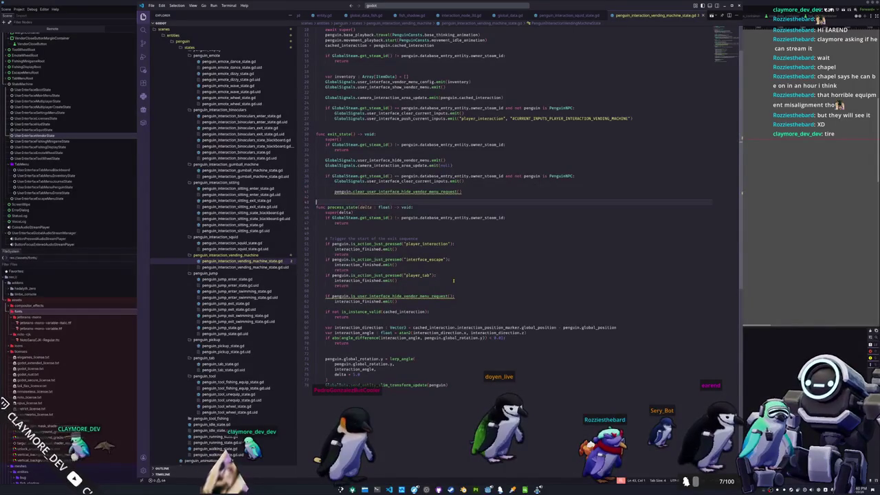
key(Down)
key(Down)
key(Down)
key(ctrl+Right)
key(ctrl+Right)
key(ctrl+Right)
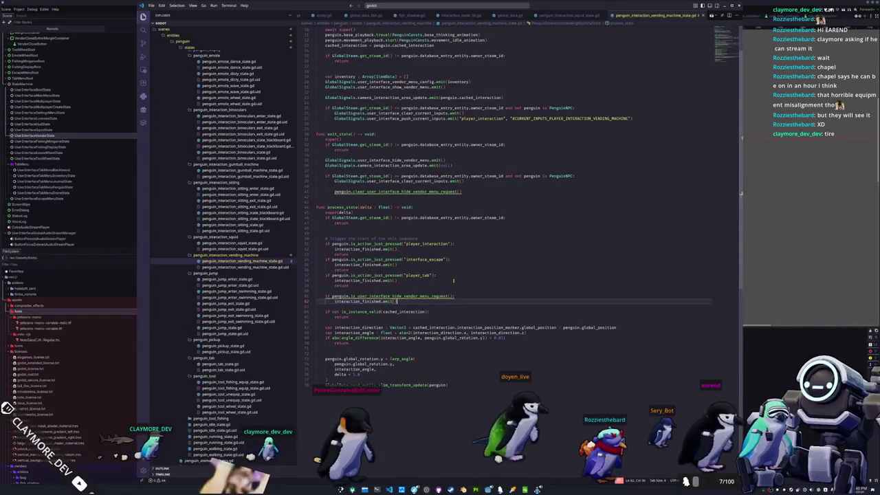
key(ctrl+shift+Right)
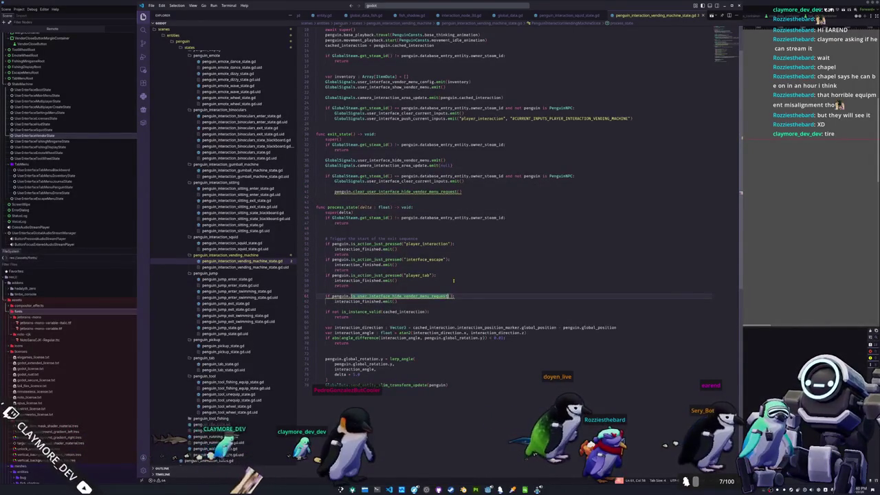
Copy the clear request call into the empty line ending enter_state.
scroll(453, 280, up, 2)
key(Up)
key(Up)
key(Up)
key(ctrl+l)
key(ctrl+c)
click(372, 146)
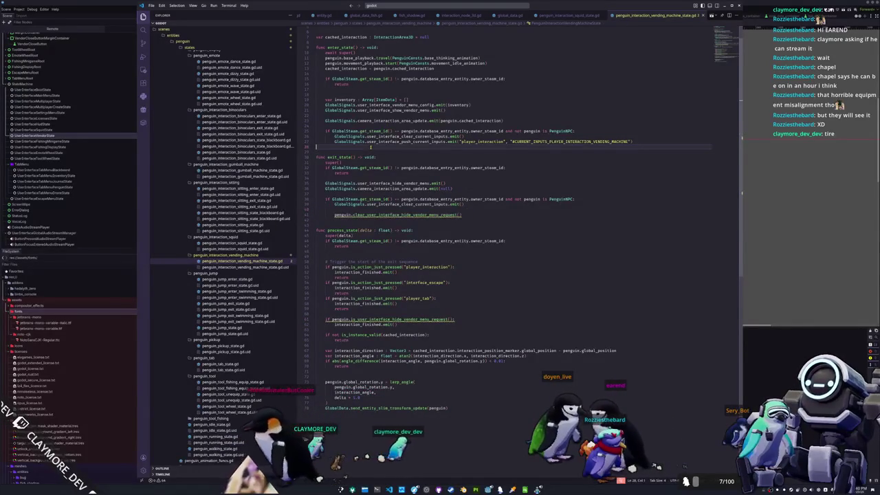
key(ctrl+v)
mouse_move(382, 218)
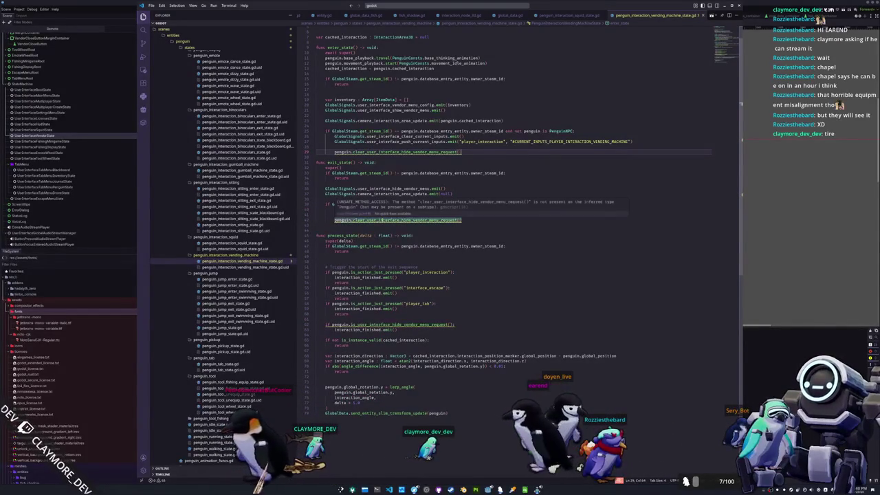
triple_click(465, 150)
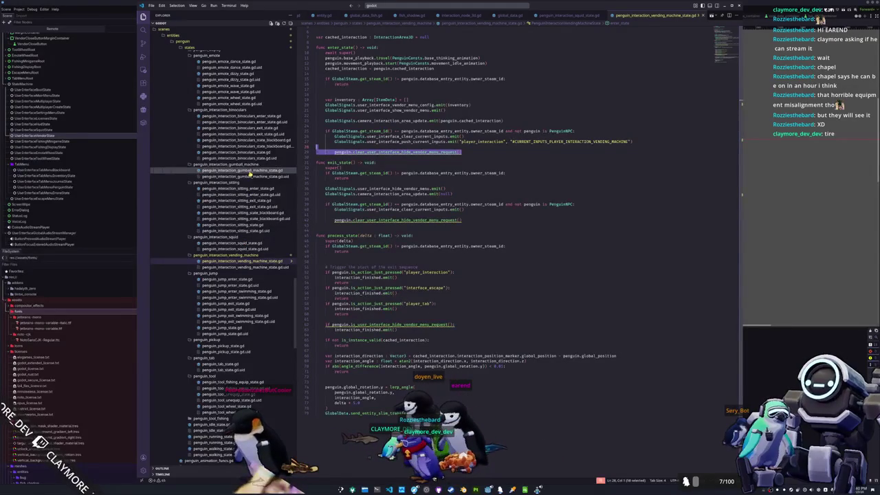
Paste the clear request call at the end of the gumball state's enter_state and exit_state.
click(252, 170)
click(346, 165)
key(ctrl+v)
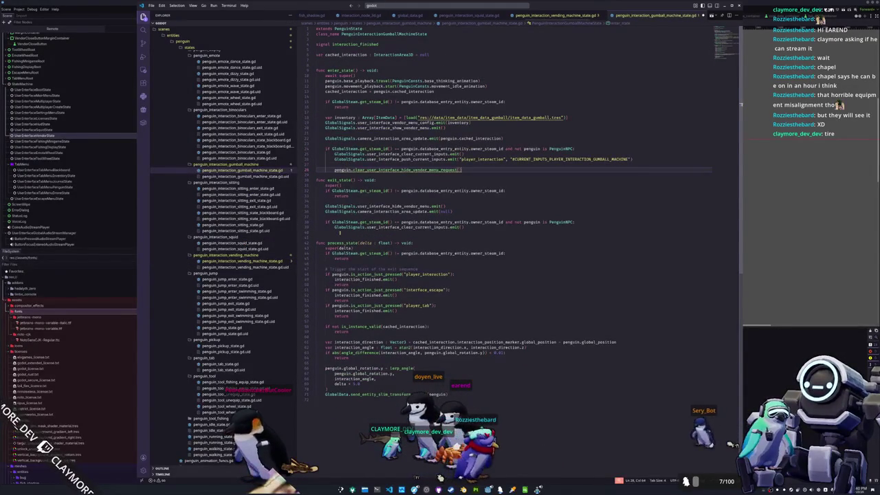
click(340, 232)
key(ctrl+v)
Copy the hide-request check block from the vending state into the gumball state after the player_tab check.
click(241, 262)
drag(405, 330, 405, 324)
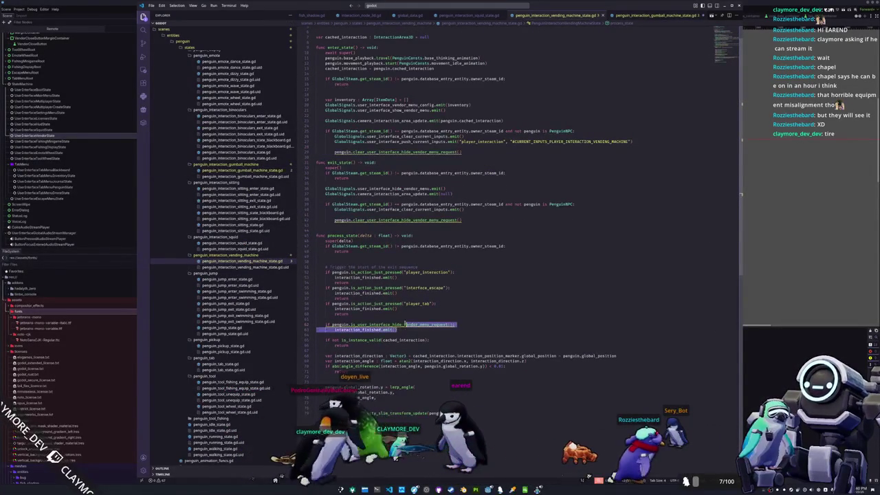
click(274, 170)
click(350, 325)
key(ctrl+v)
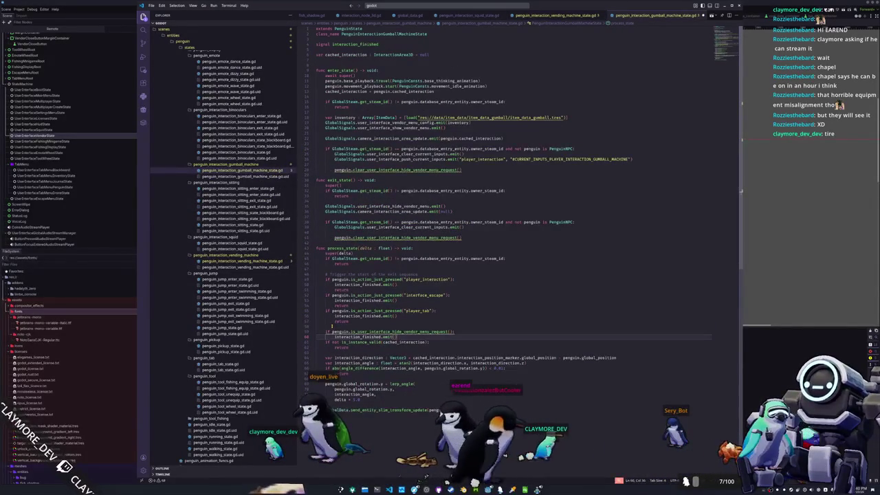
key(Return)
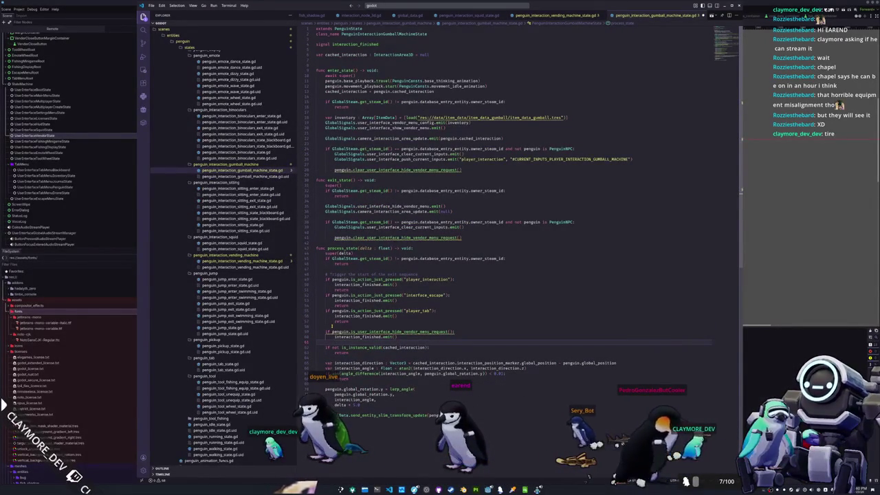
Remove the trial interaction_finished.emit() line so the branch only returns, then select the clear-request name.
key(Down)
key(End)
key(Return)
text(interaction_fi)
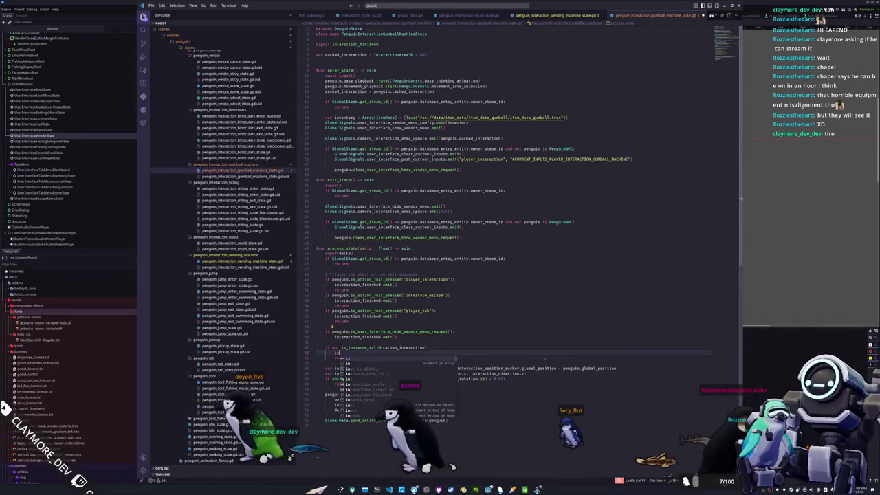
key(Return)
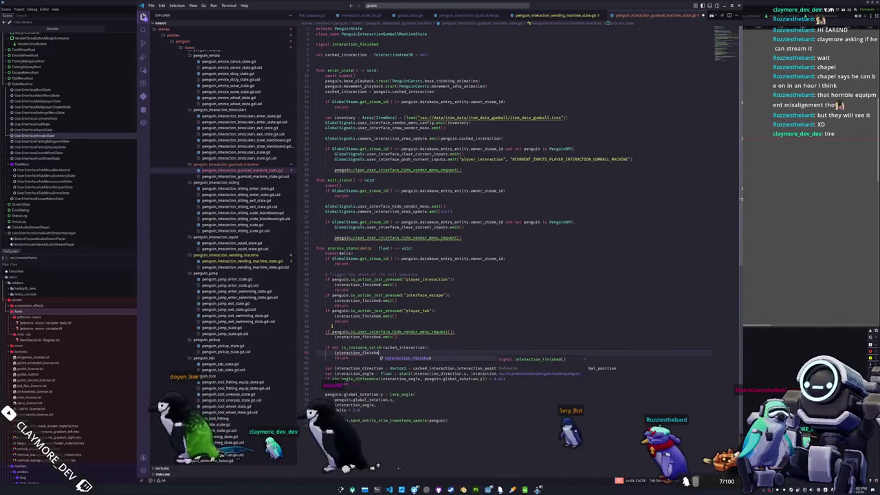
text(.emit()
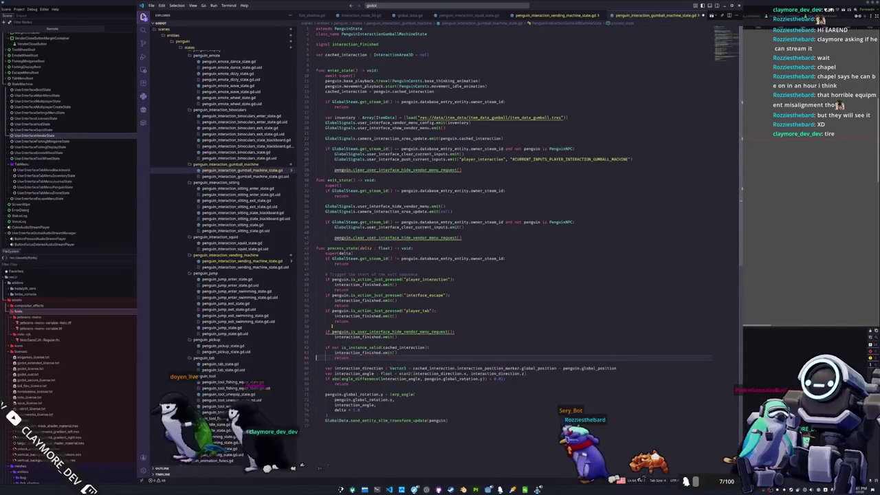
key(Down)
key(Home)
key(Home)
key(shift+Up)
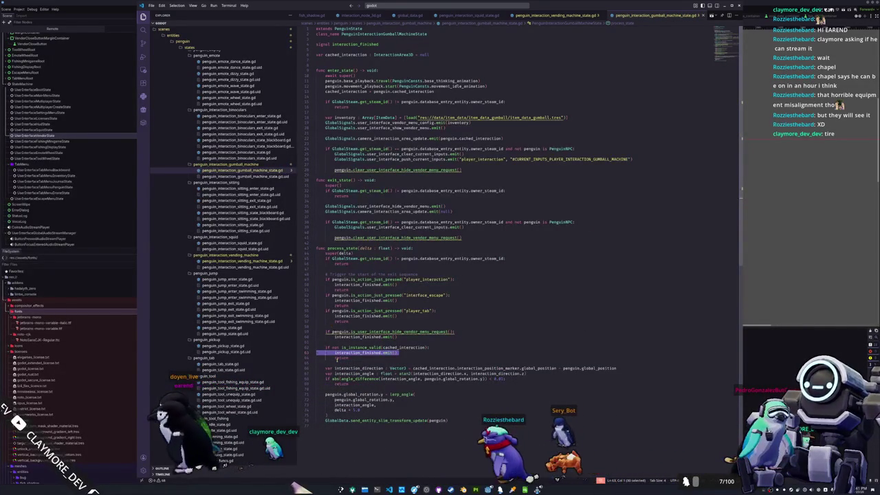
key(Delete)
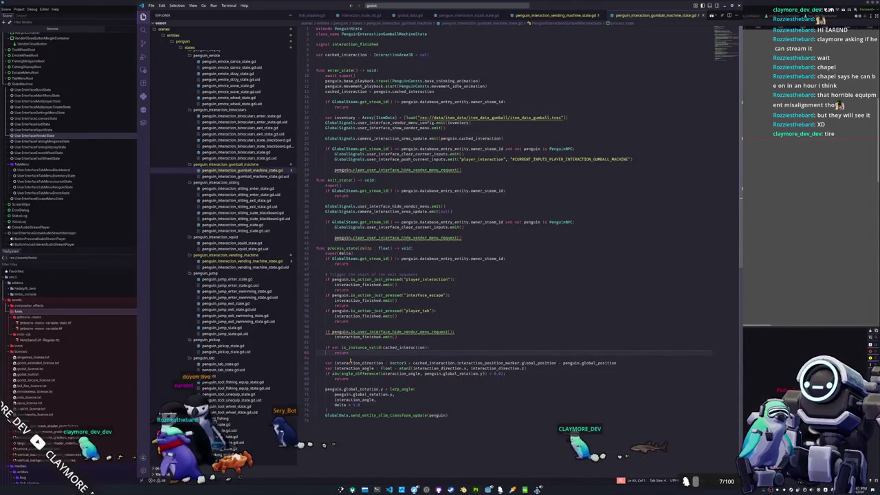
double_click(421, 170)
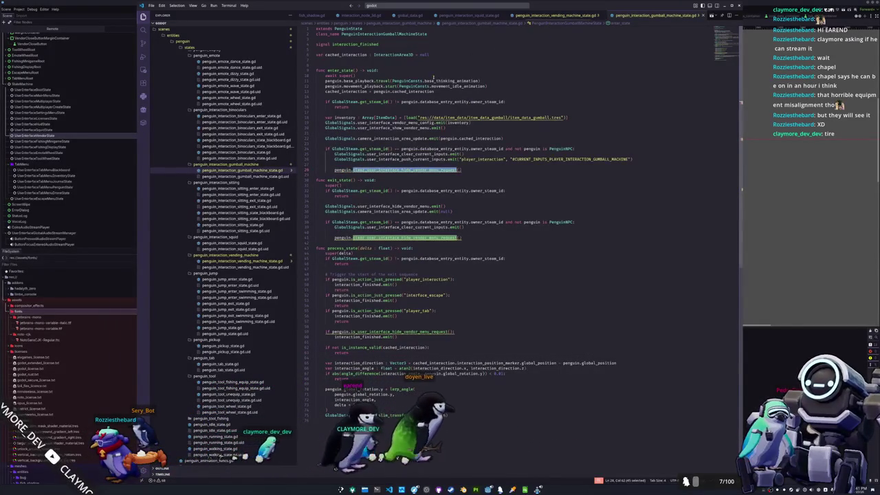
In the Penguin class, add clear_user_interface_hide_vendor_menu_request() -> void with a pass body.
ctrl+click(342, 171)
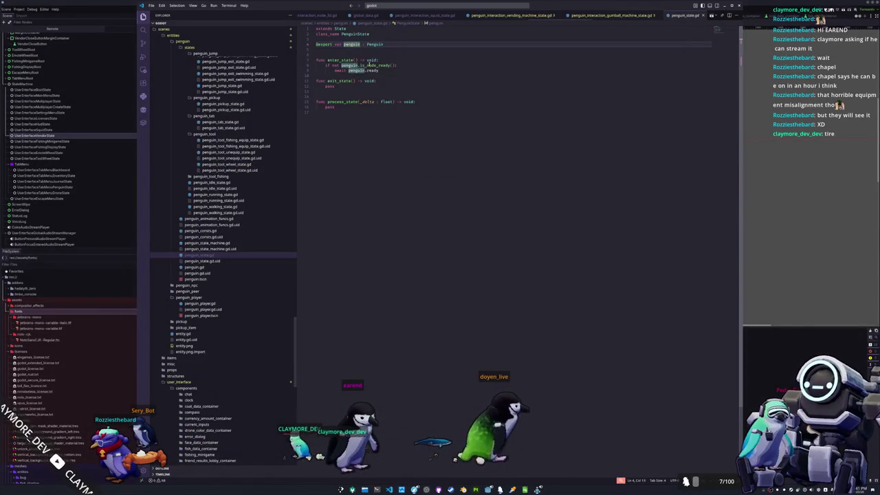
ctrl+click(375, 44)
scroll(528, 283, down, 10)
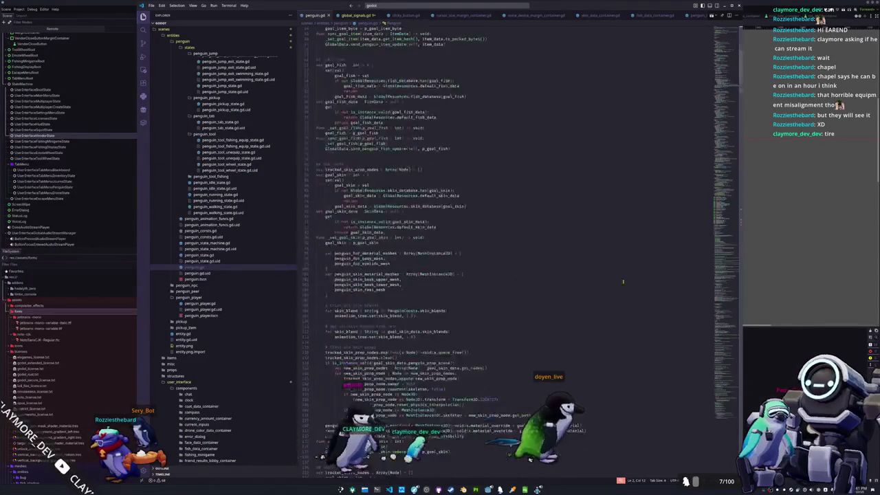
scroll(528, 283, down, 15)
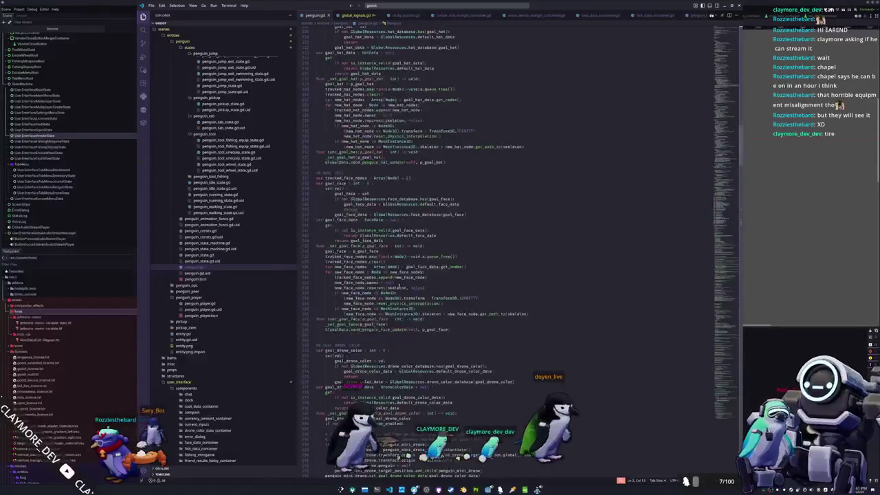
scroll(398, 287, down, 15)
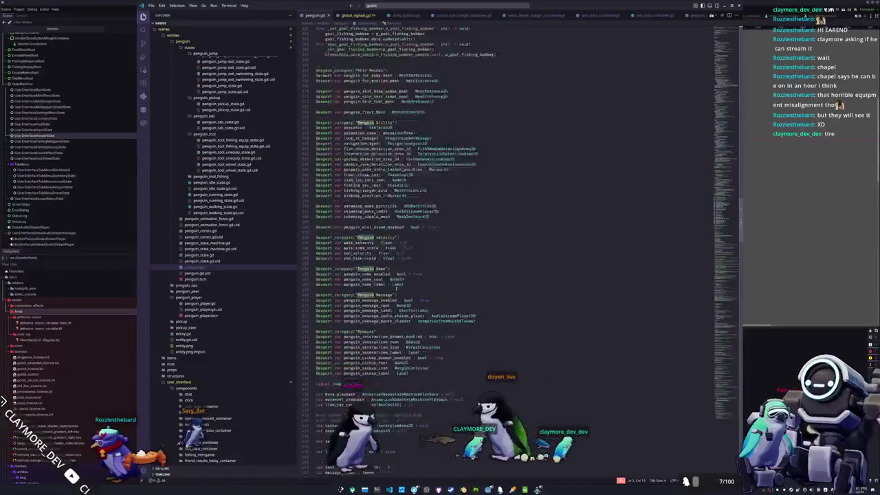
scroll(396, 288, down, 15)
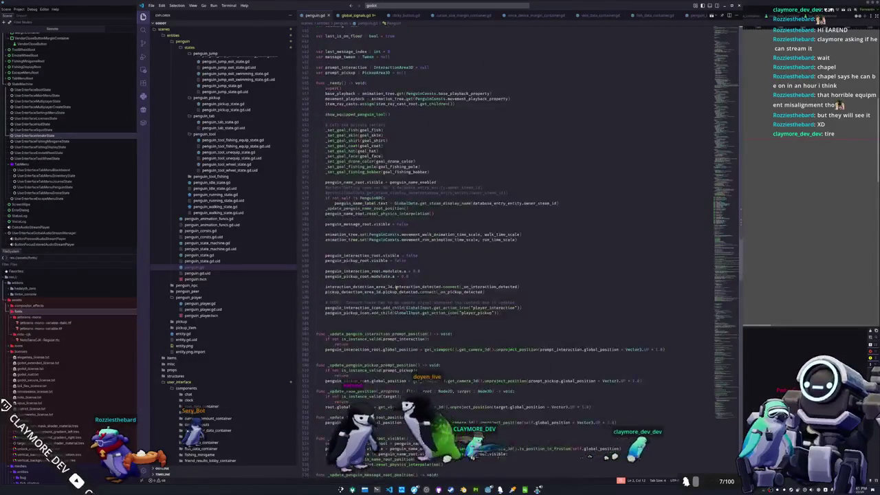
key(ctrl+v)
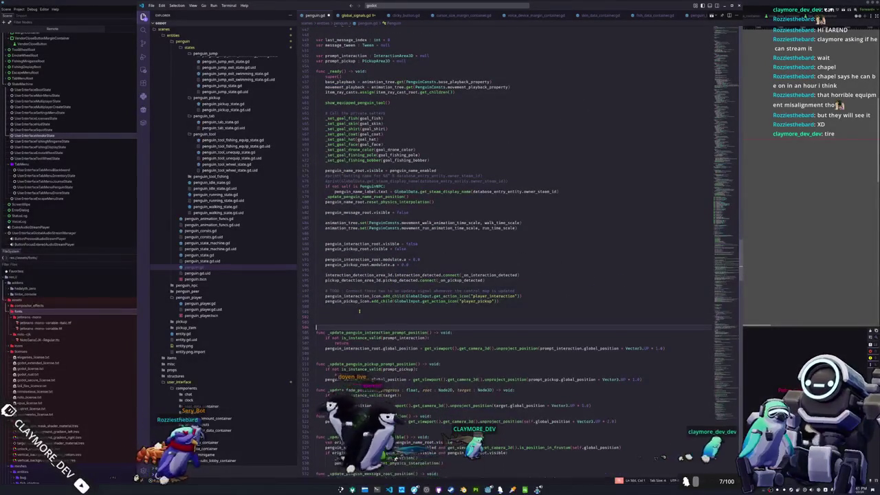
key(Home)
text(func )
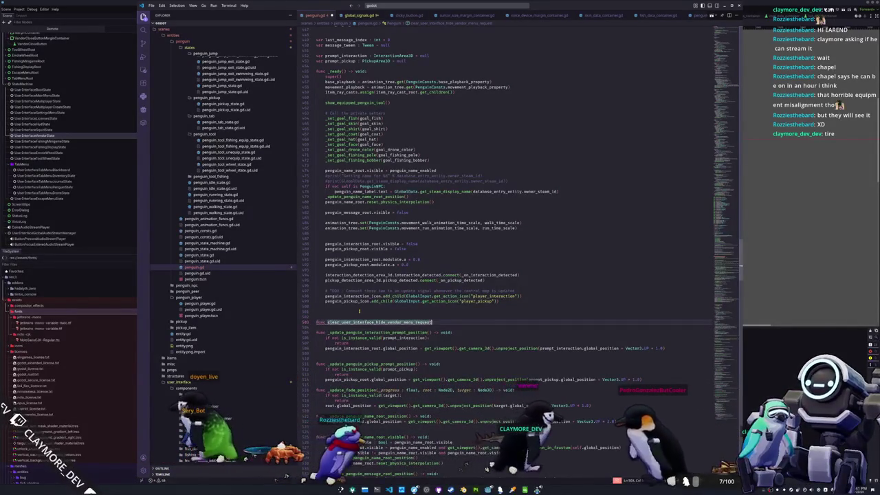
text(():)
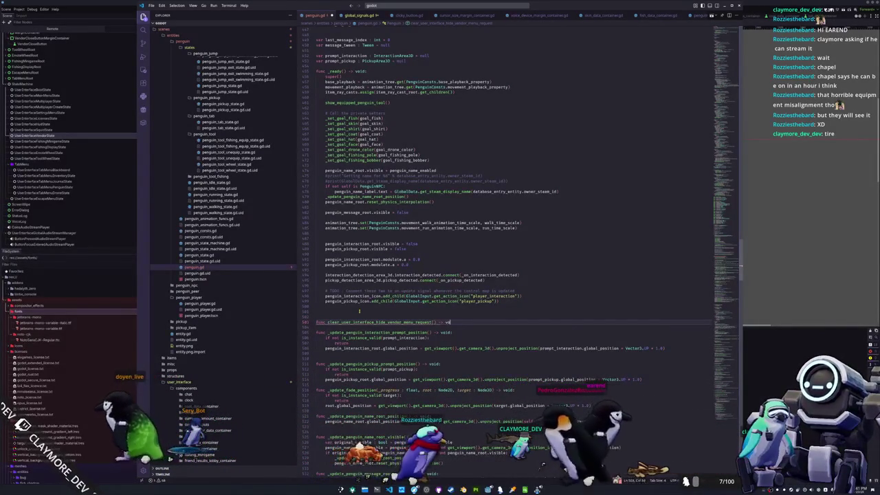
text( -> void)
key(Return)
text(pass)
key(Return)
key(Return)
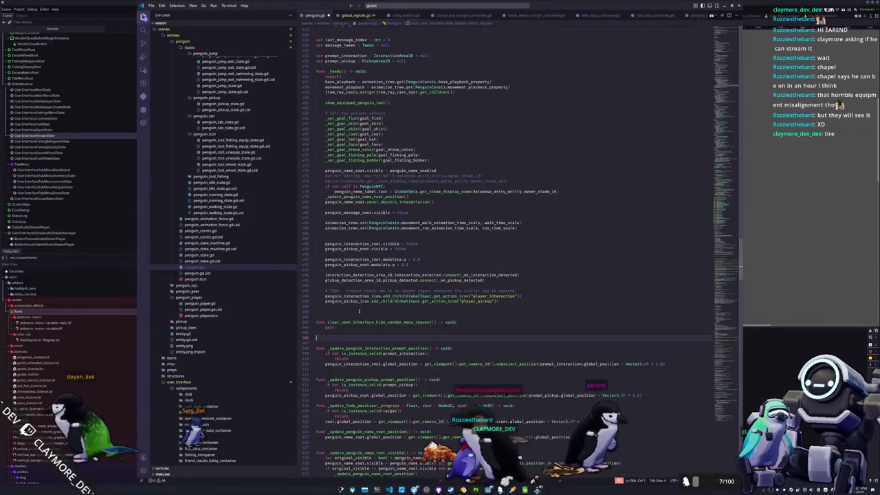
Add is_user_interface_hide_vendor_menu_request() -> bool returning the hide-vendor-menu request flag.
key(shift+Home)
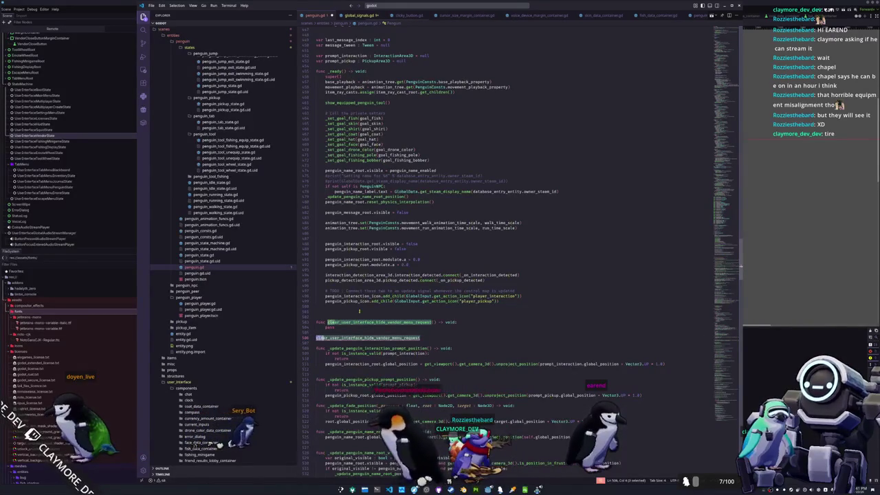
text(func is)
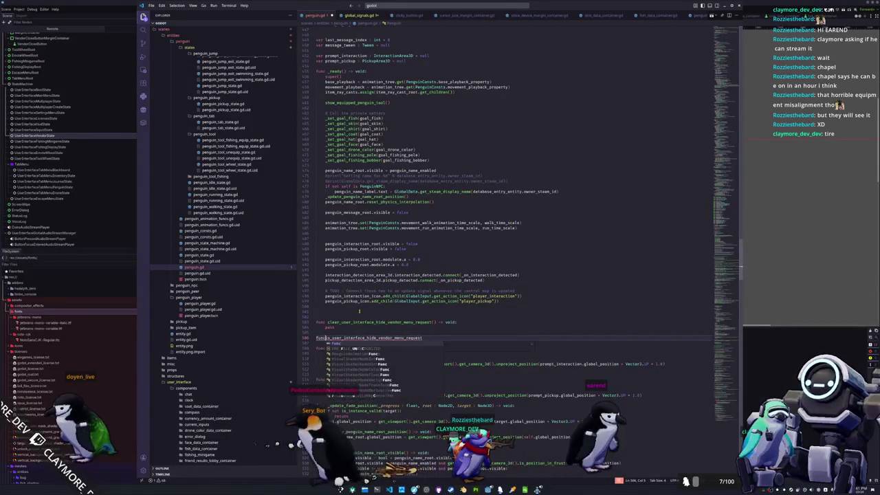
key(End)
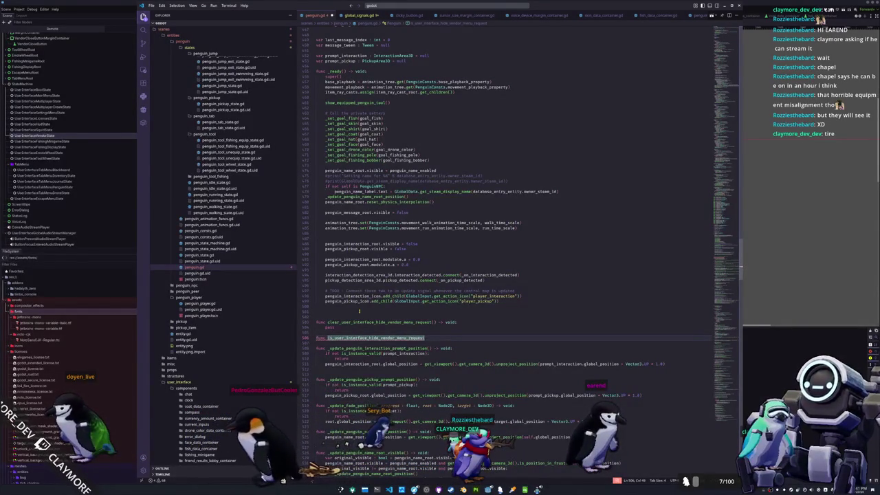
text(bool:)
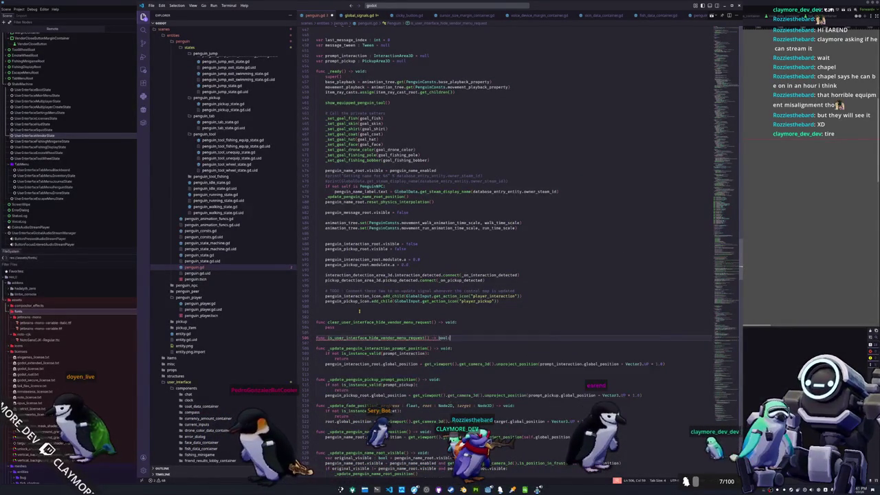
key(Return)
text(return )
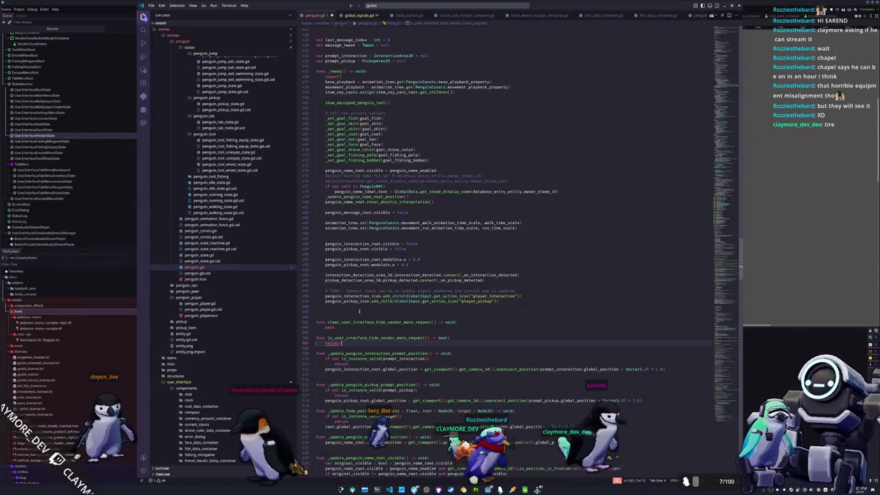
text(user_interface_hide_vendo)
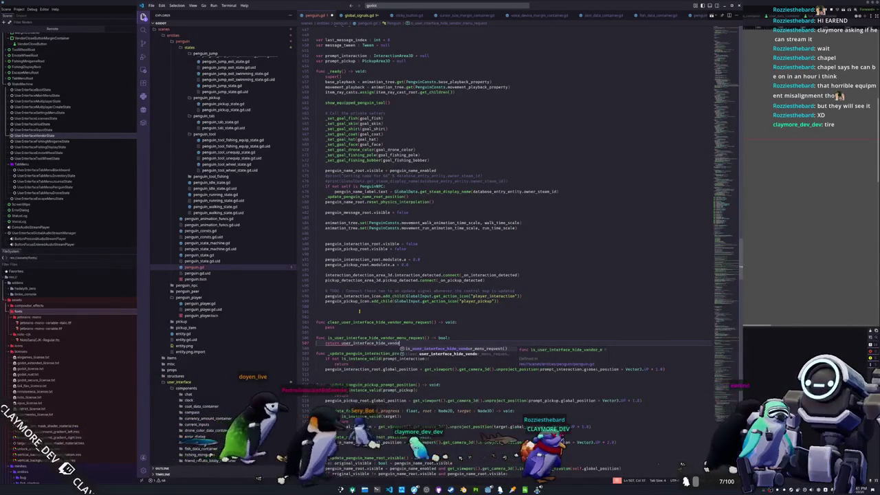
text(r_menu_request)
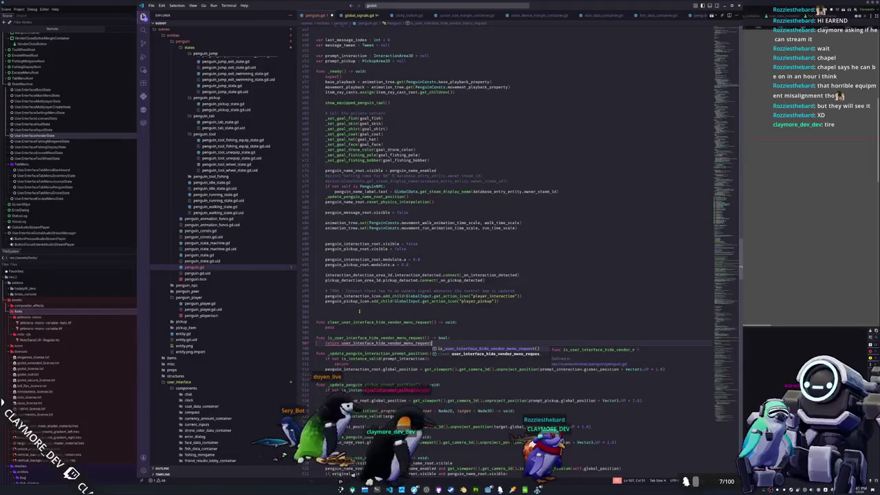
key(Escape)
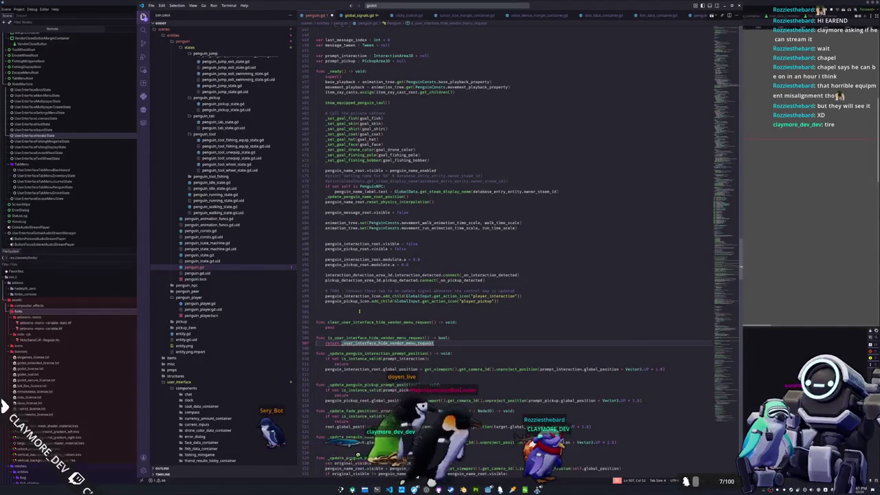
Declare a boolean request flag variable defaulting to false above the functions.
key(Up)
key(Up)
key(Up)
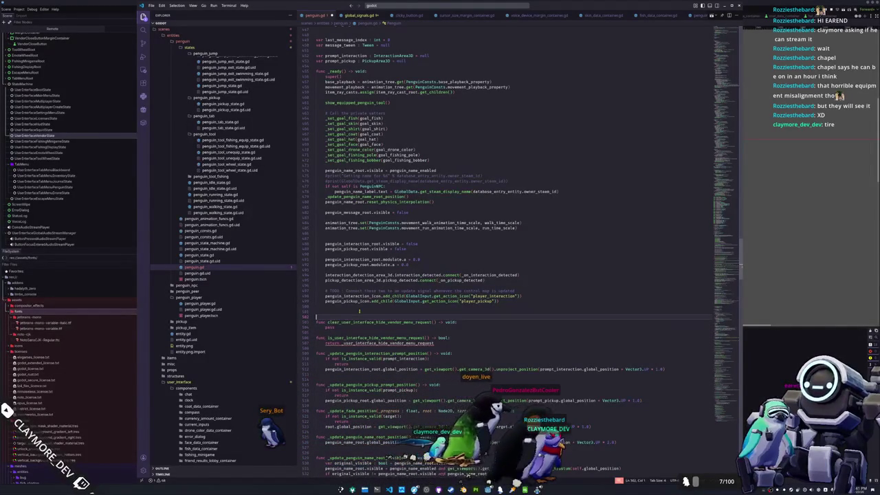
key(Return)
text(var )
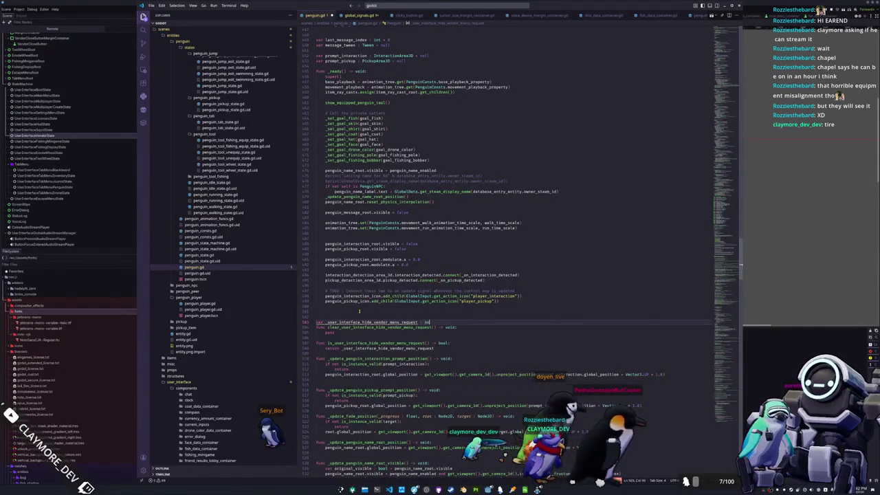
text(ol = false)
key(Return)
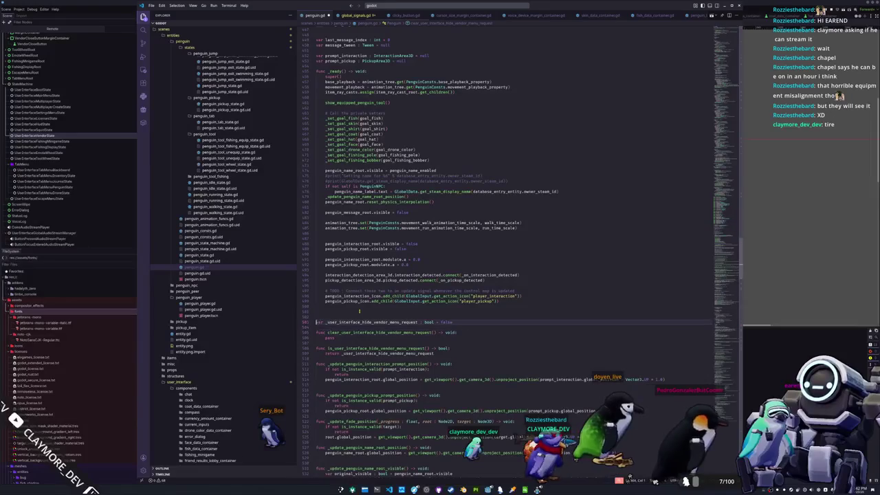
key(Return)
Connect GlobalSignals.user_interface_hide_vendor_menu_request to _on_user_interface_hide_vendor_menu_request.
click(358, 311)
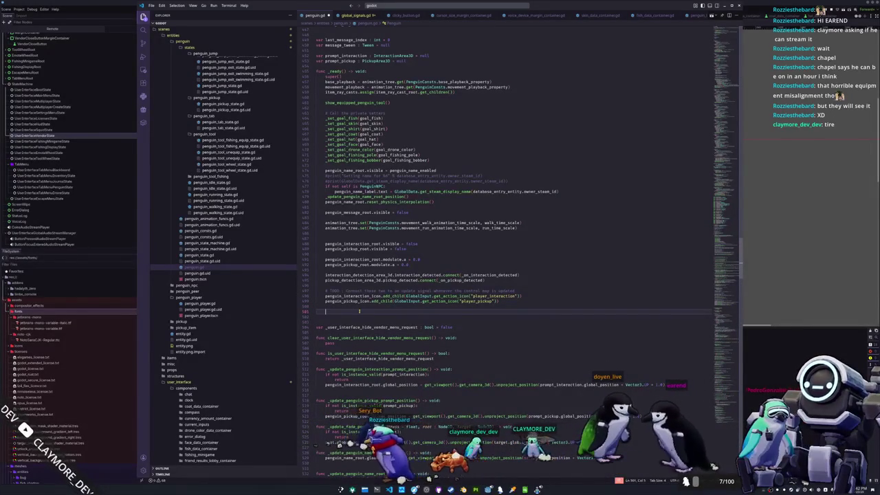
text(GlobalSignals.)
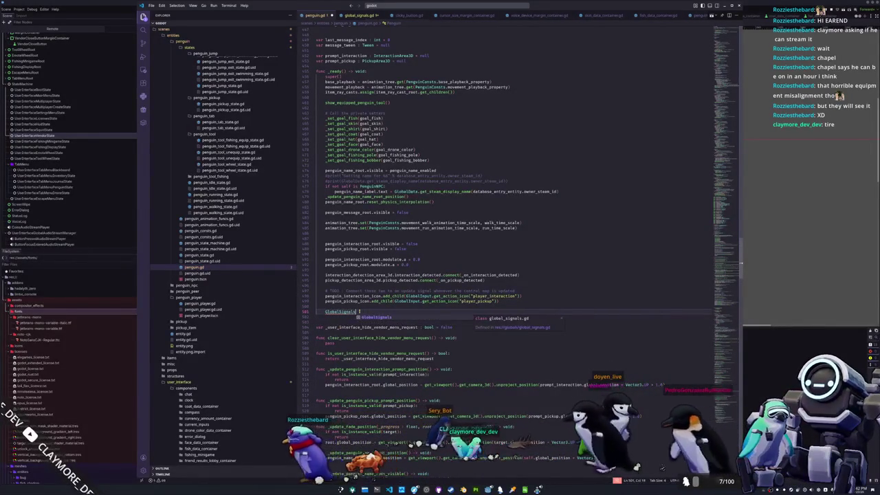
text(user_interface)
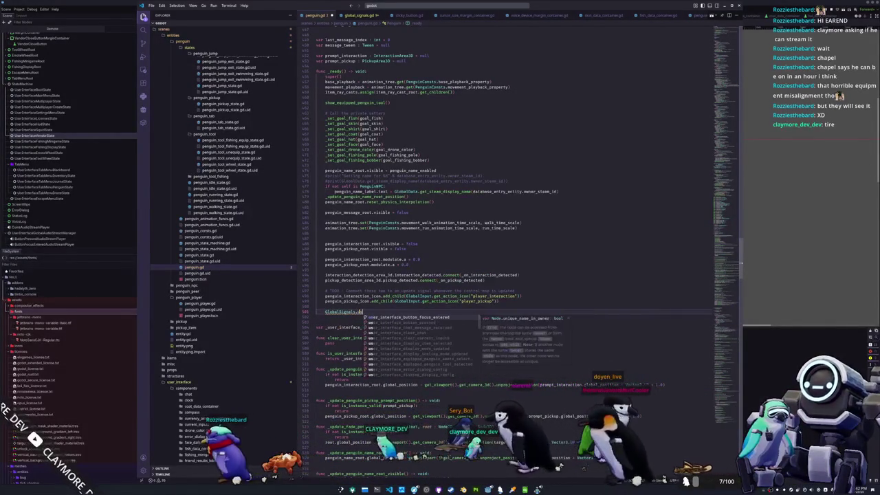
text(_)
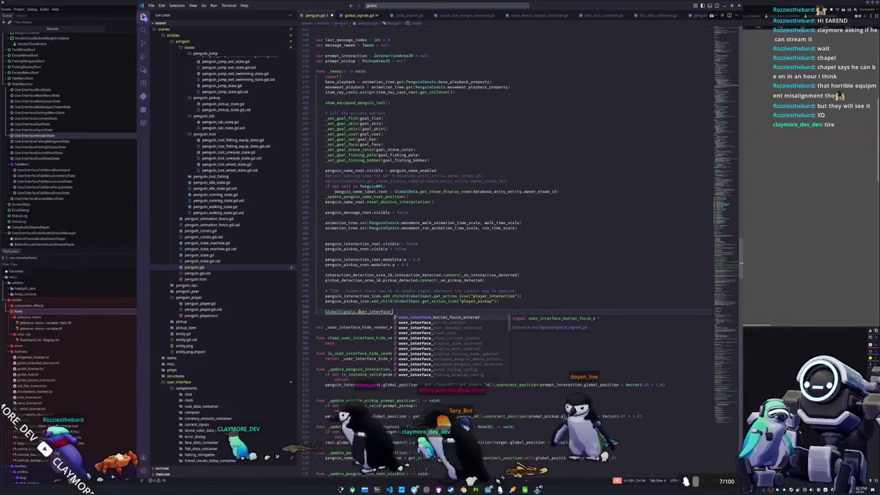
text(vendor_men)
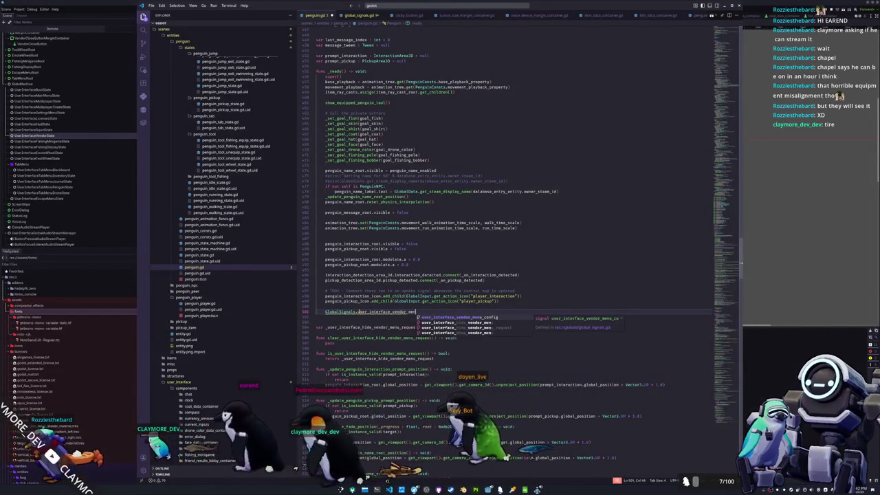
key(Down)
key(Return)
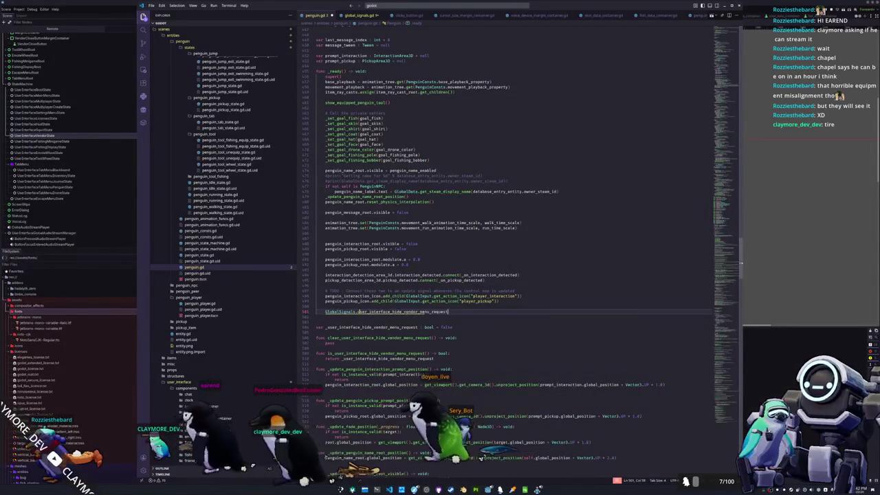
text(.)
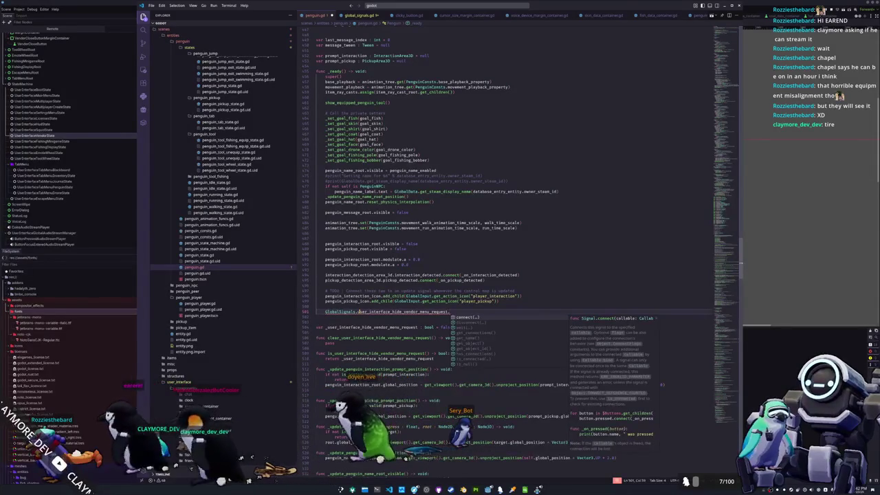
text(connect()
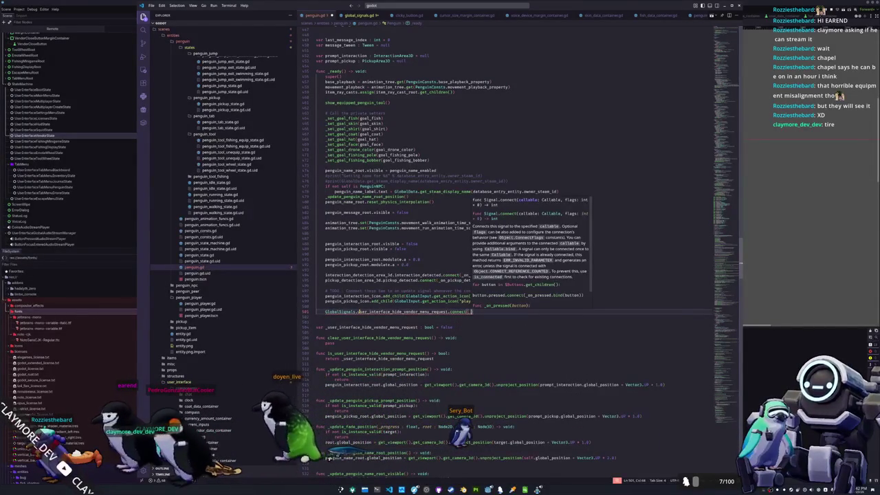
text(_set_user)
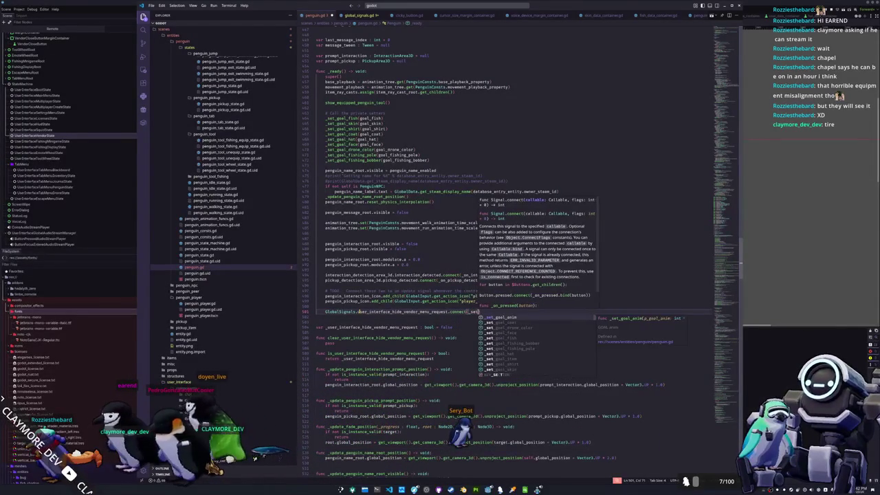
text(_interfac)
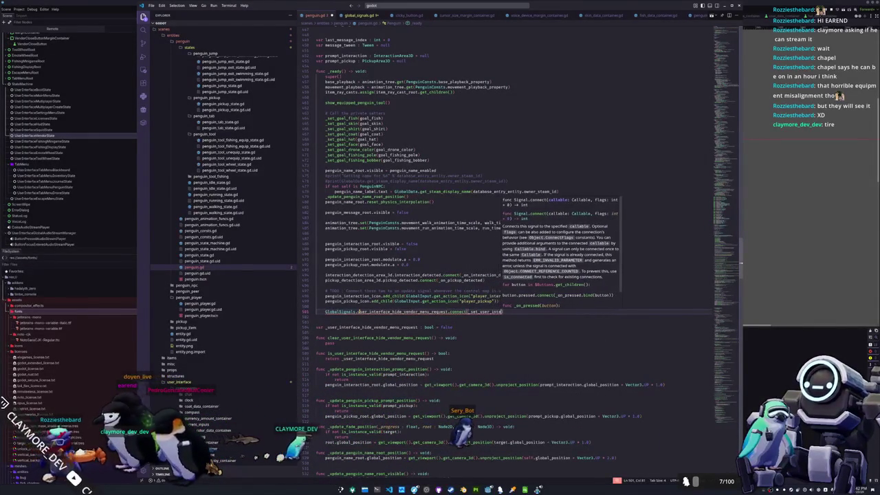
text(e)
key(ctrl+Left)
key(ctrl+Left)
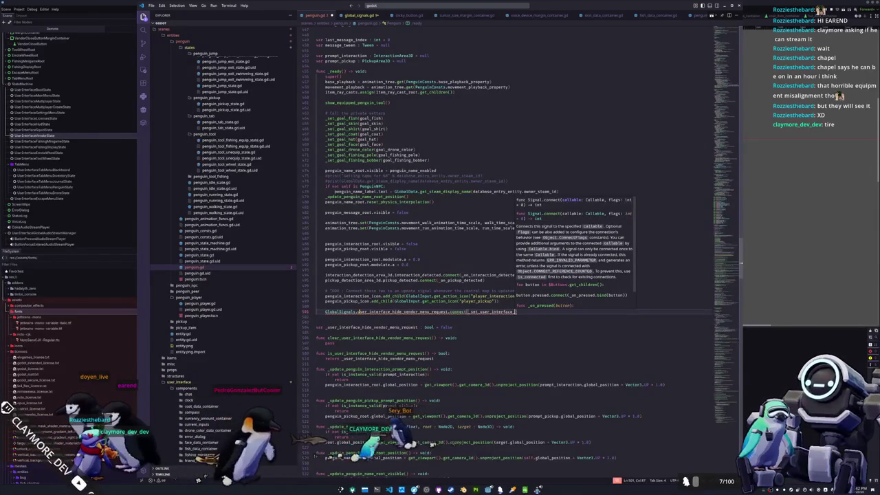
key(ctrl+shift+Right)
text(on_user_interface_)
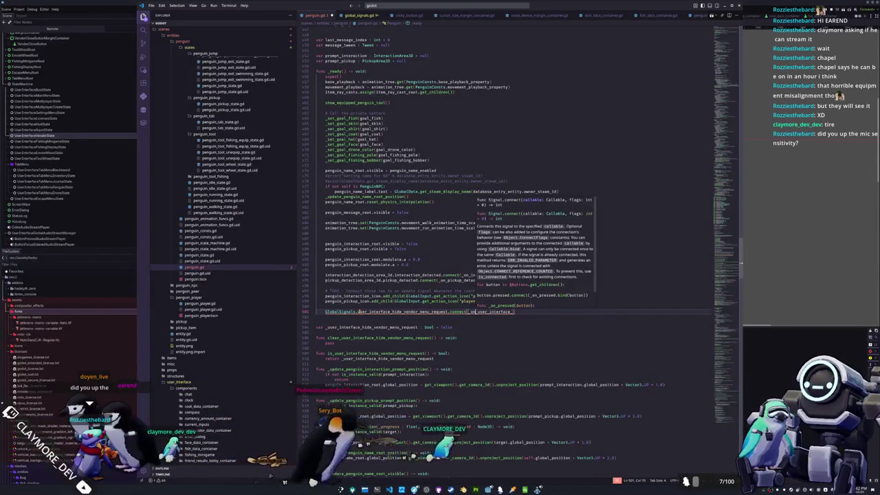
text(hide_vendo)
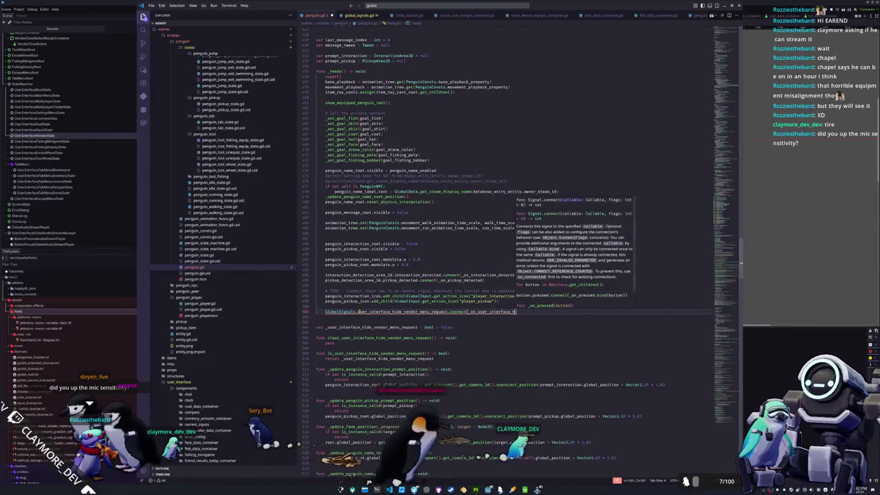
text(r_menu_request))
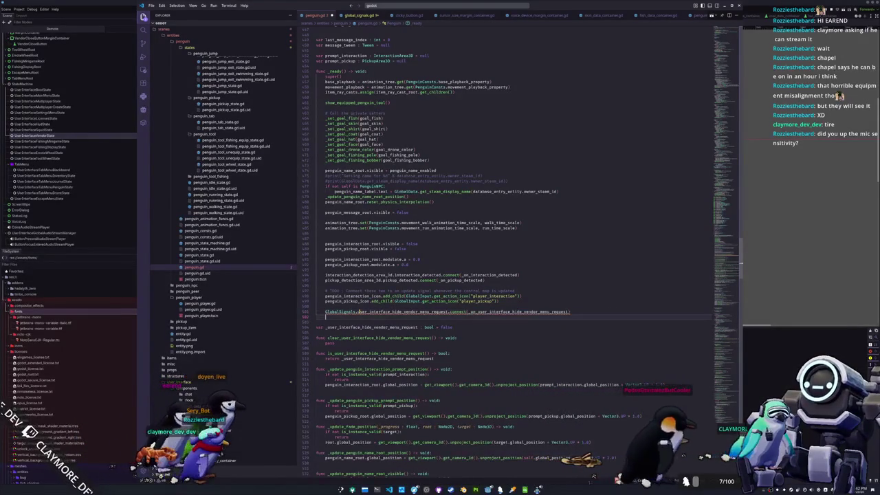
key(Return)
Start the handler func _on_user_interface_hide_vendor_menu_request() -> void: below the flag.
key(Down)
key(Down)
key(Down)
key(End)
key(Return)
text(func)
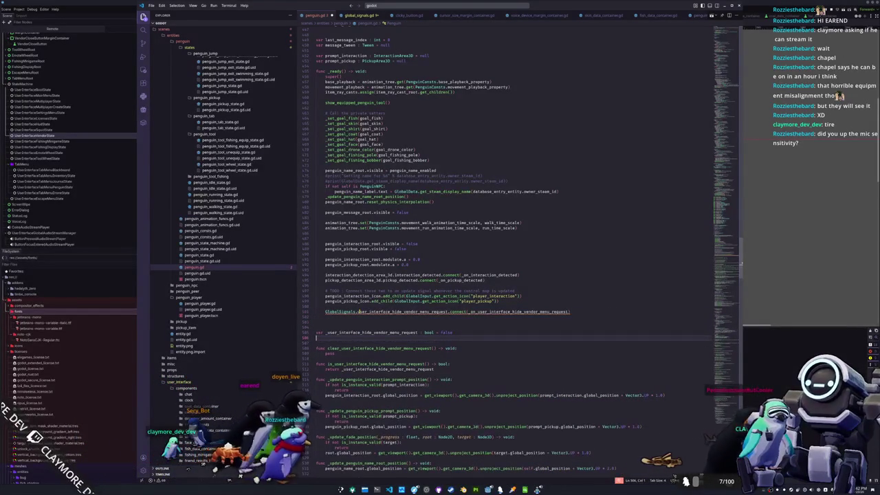
text( _on_user_interface_hide_vendor_menu_request() -> )
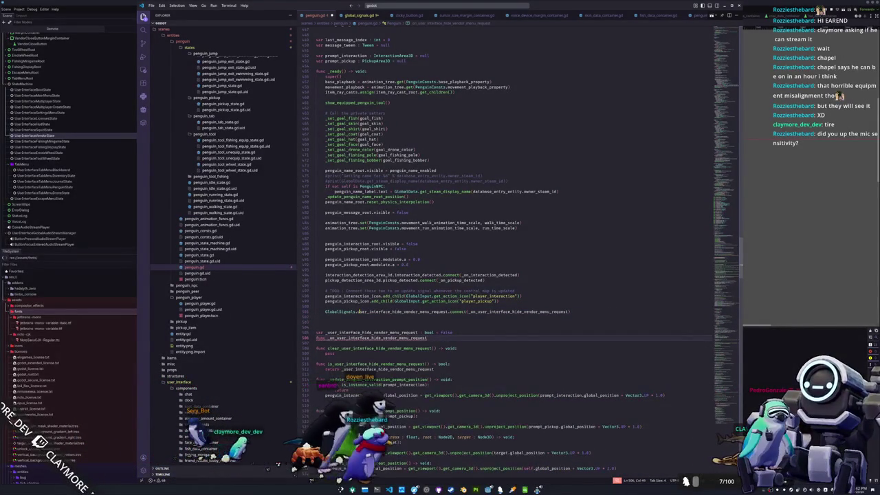
text(void:)
Make the handler set _user_interface_hide_vendor_menu_request = true and remove the extra blank line.
key(Return)
text(_user_i)
key(Return)
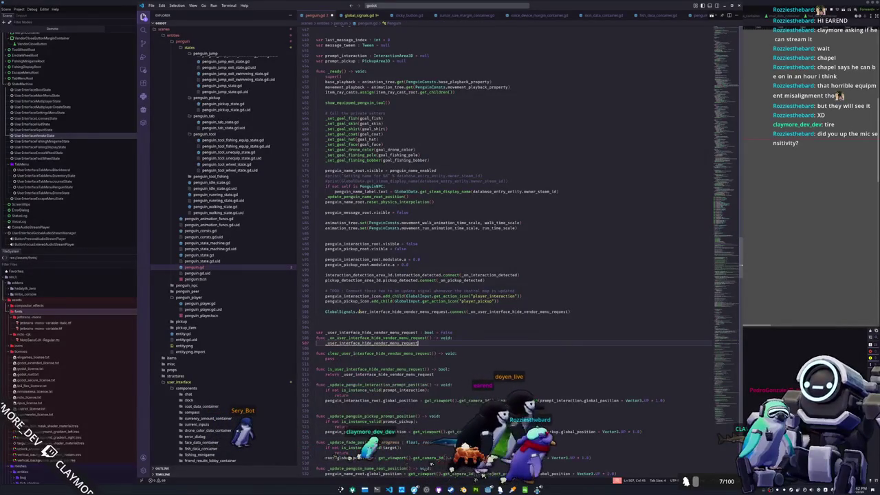
text(= true)
key(Down)
key(Up)
key(Up)
key(Up)
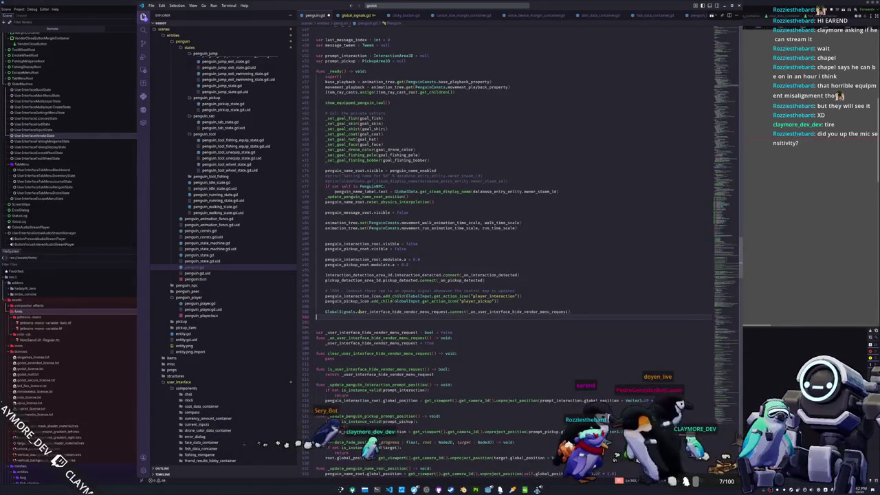
key(Delete)
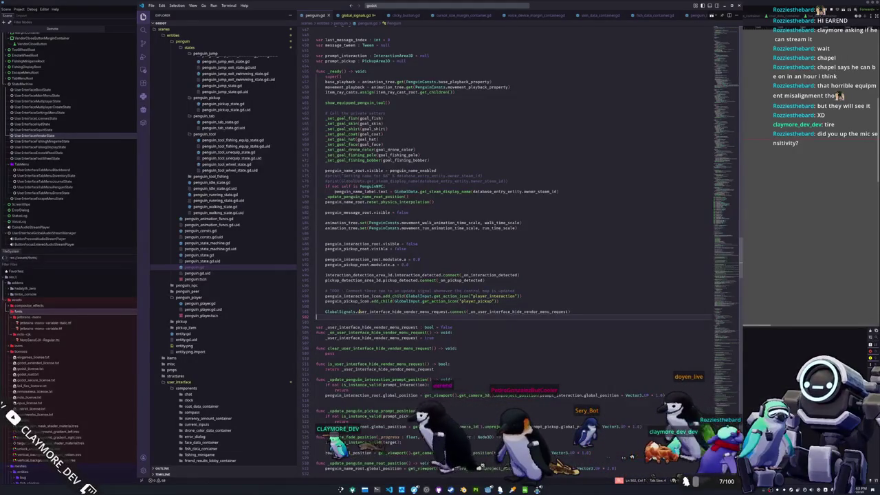
Add blank lines above the GlobalSignals connection and below the return statement, then run the game.
click(318, 305)
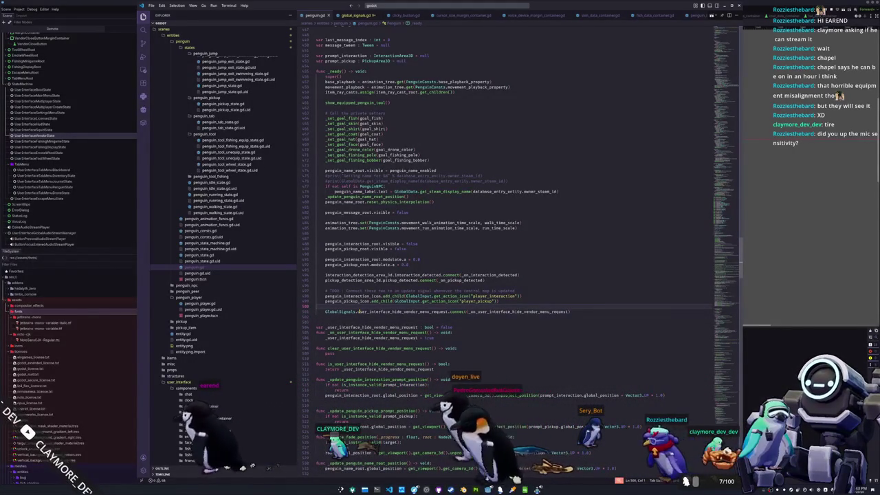
key(Up)
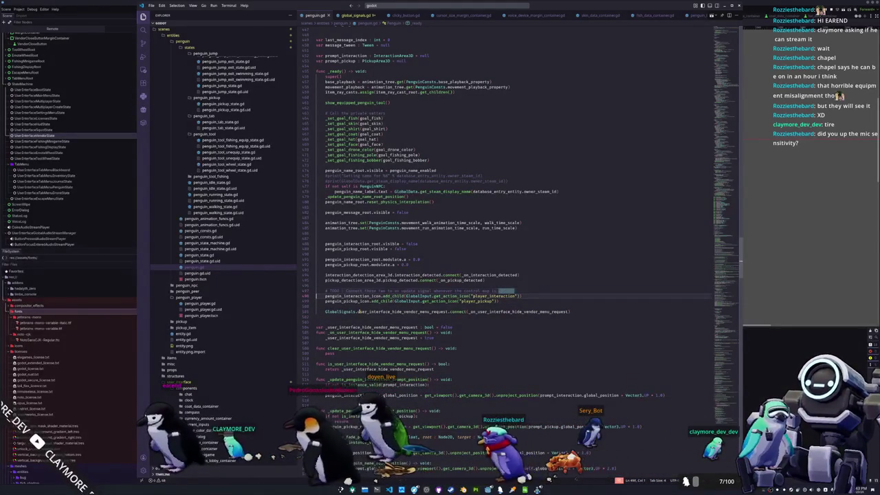
key(Down)
key(Return)
key(Down)
key(Down)
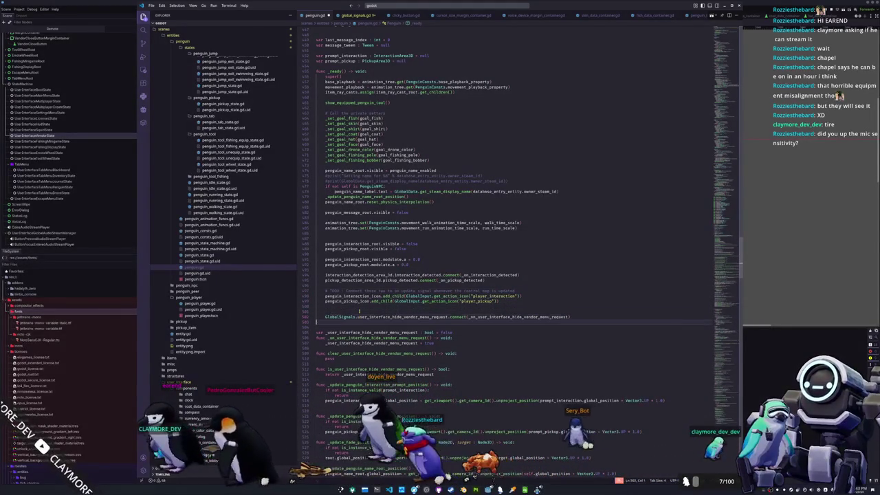
key(Down)
key(Down)
key(Down)
key(Down)
key(Down)
key(End)
key(Return)
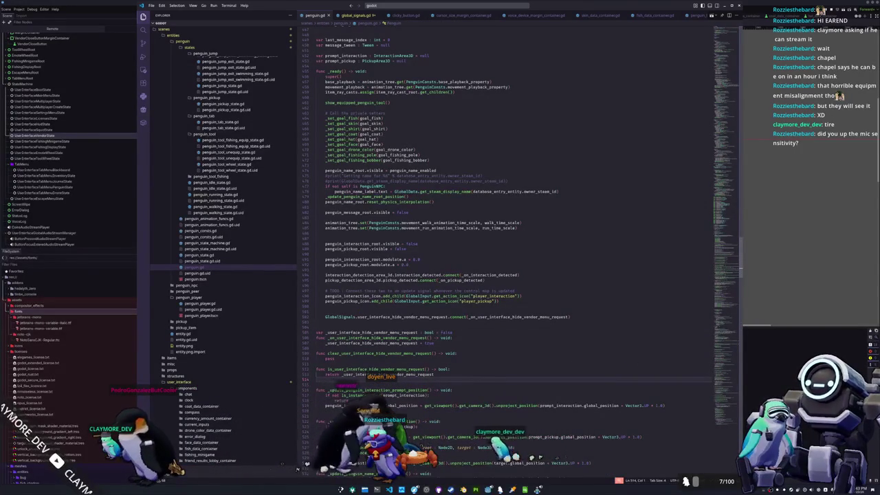
key(F5)
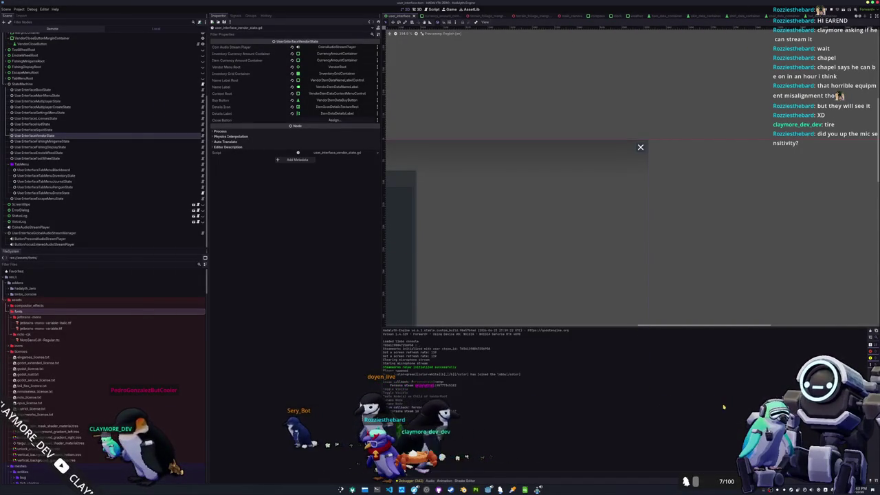
Assign VendorCloseButton as UserInterfaceVendorState's Close Button, stopping the game before and after.
key(F8)
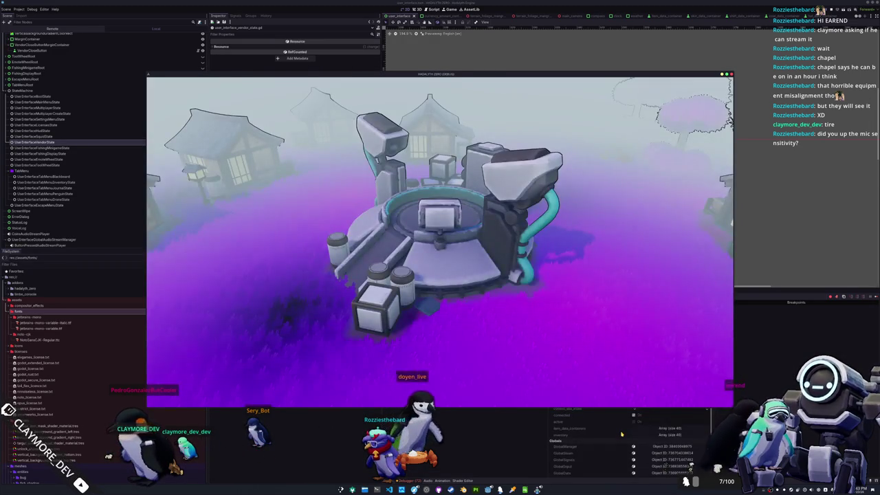
scroll(87, 170, down, 1)
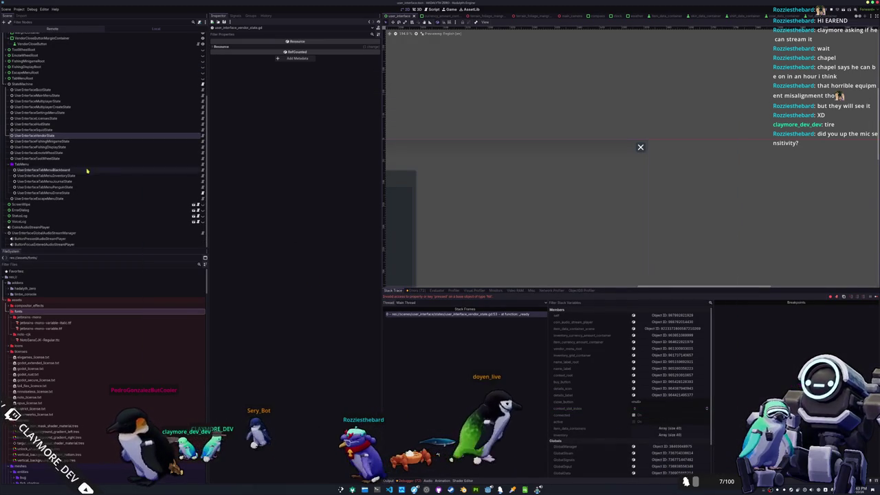
click(335, 120)
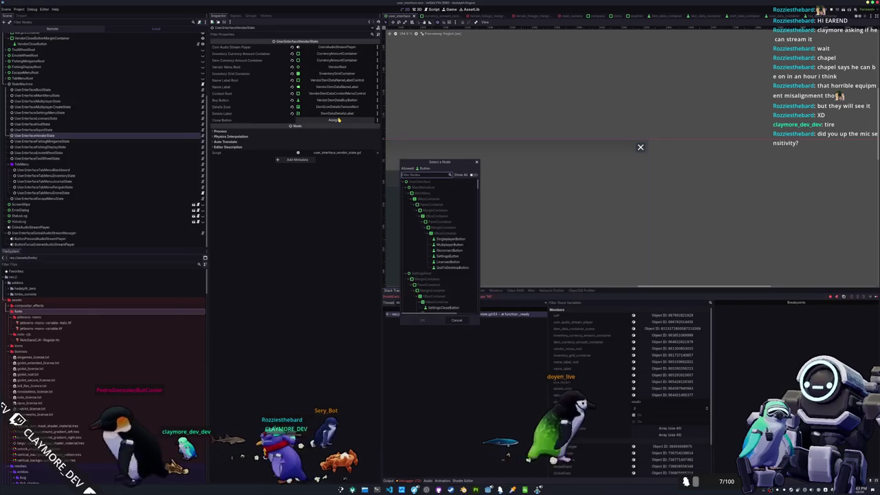
scroll(422, 241, down, 6)
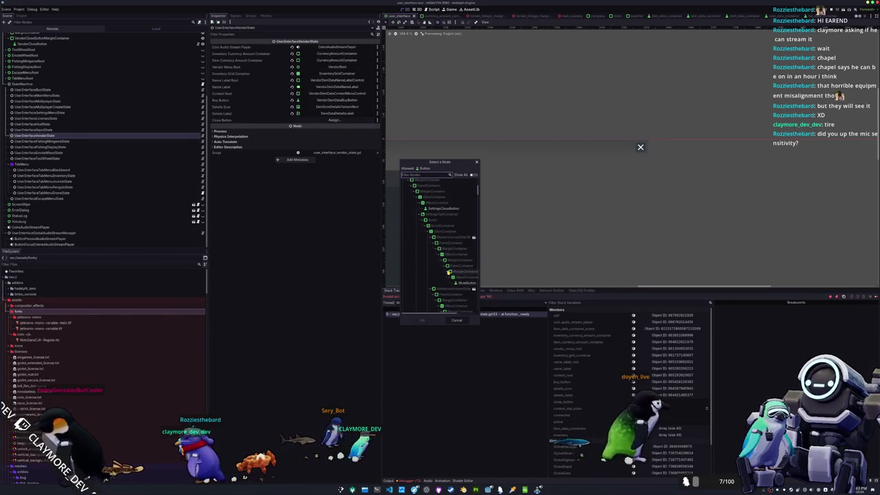
scroll(447, 272, down, 8)
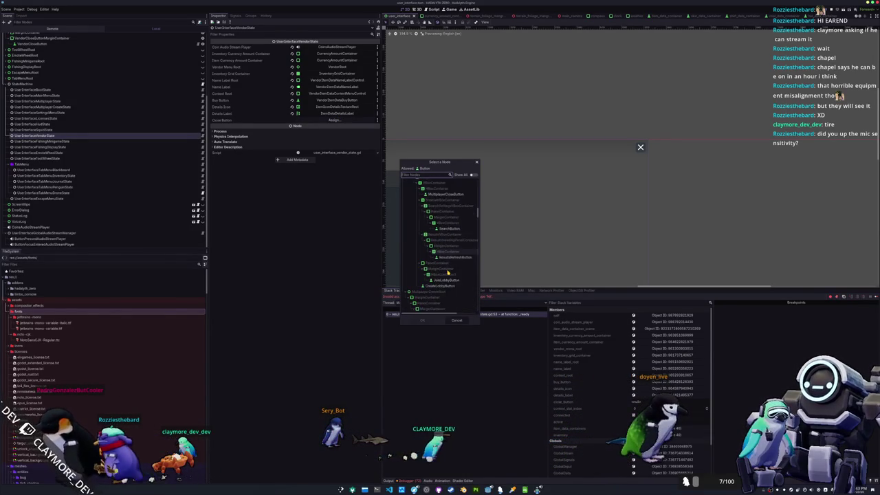
scroll(448, 273, down, 5)
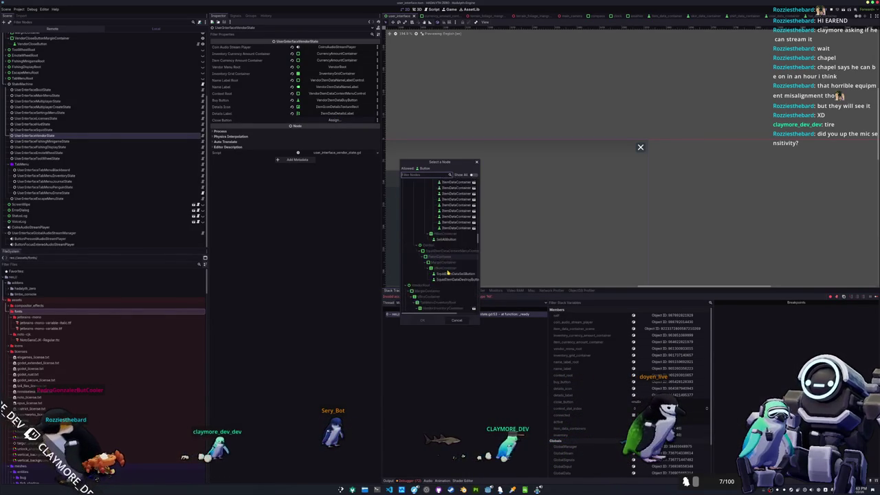
scroll(447, 272, down, 5)
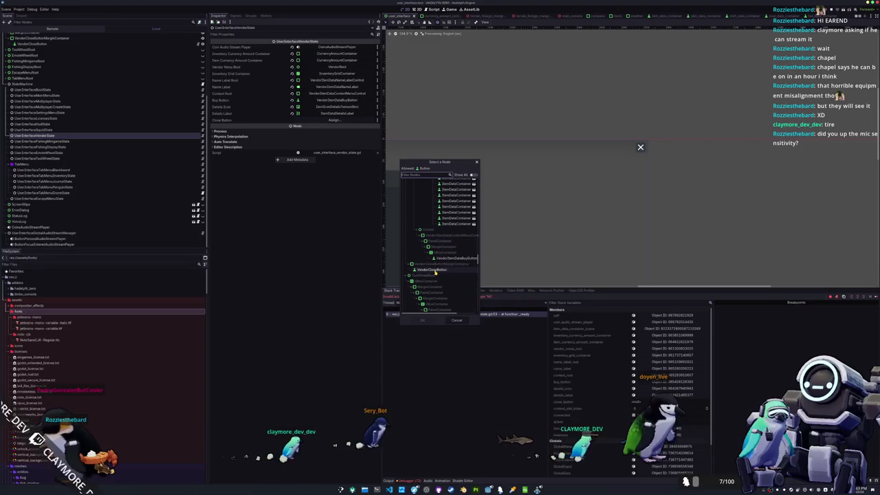
double_click(427, 272)
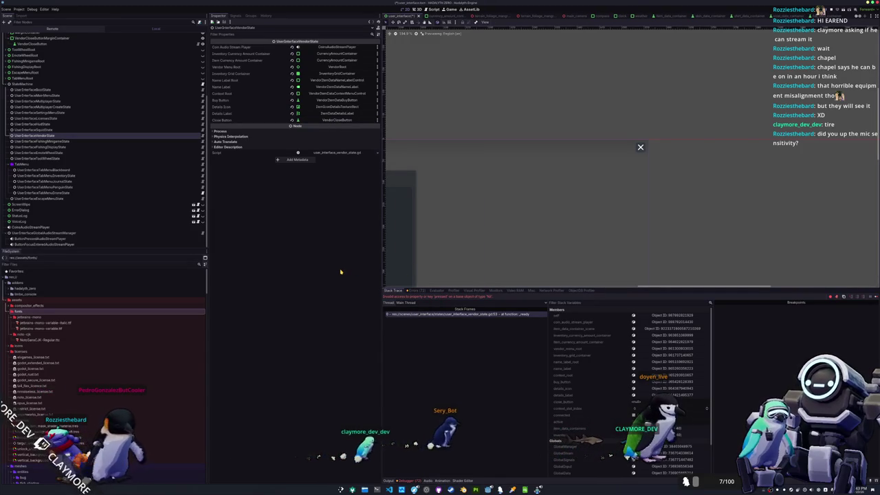
key(F8)
Relaunch in Singleplayer, open the vendor inventory with E, close it with its X, then return to VS Code.
key(F5)
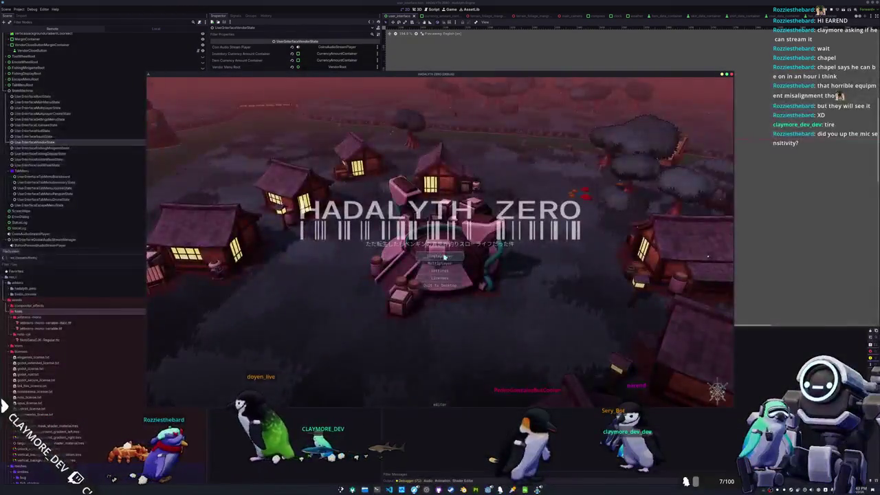
click(444, 256)
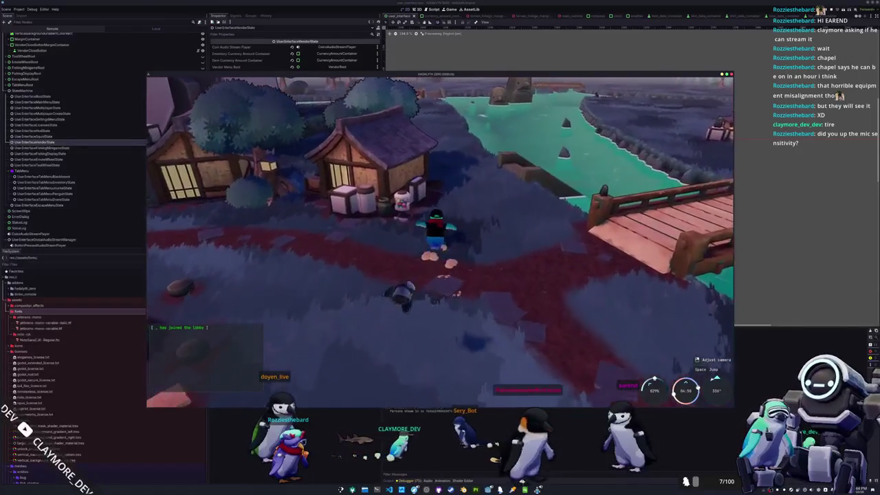
key(e)
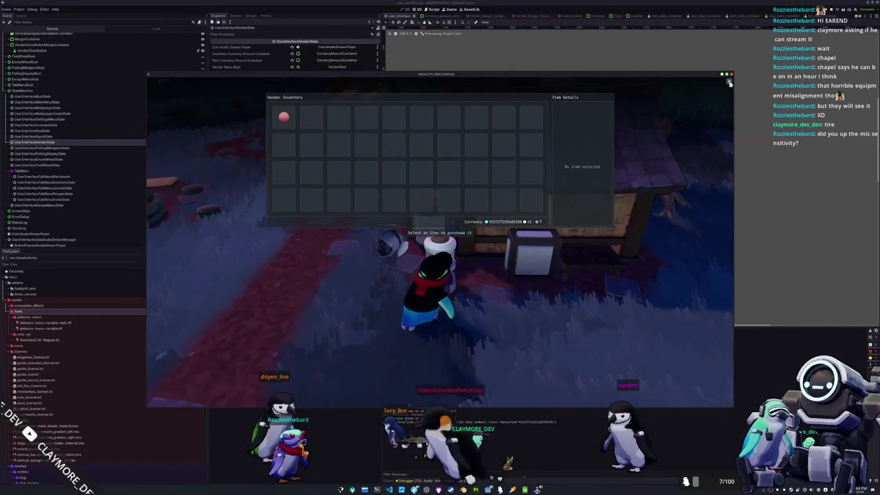
click(729, 82)
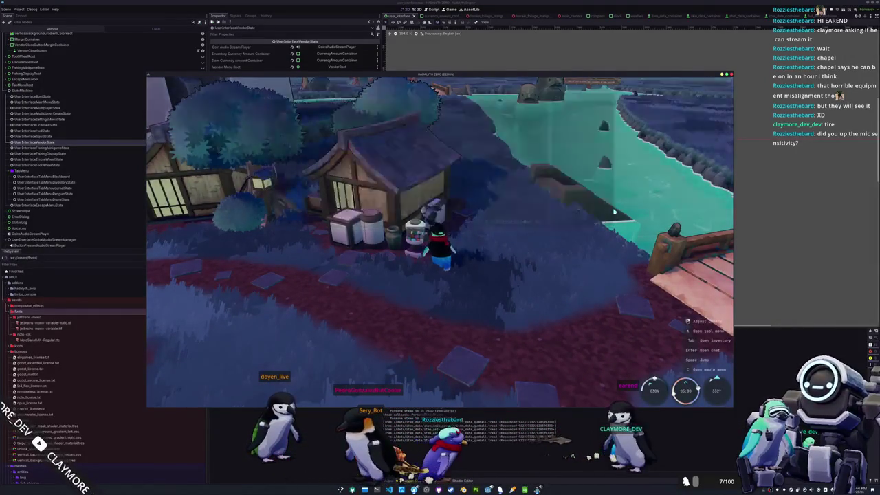
key(alt+Tab)
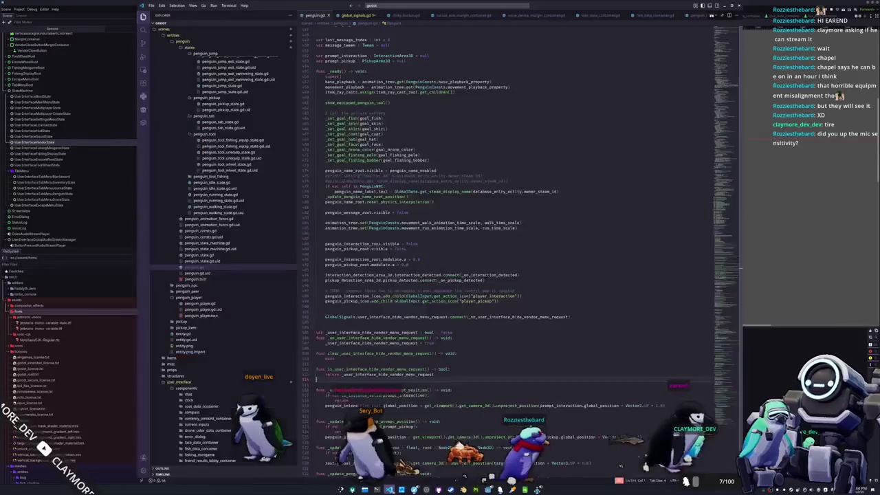
Make the clear function set _user_interface_hide_vendor_menu_request = false instead of pass, then return to the game.
scroll(345, 328, down, 2)
click(353, 325)
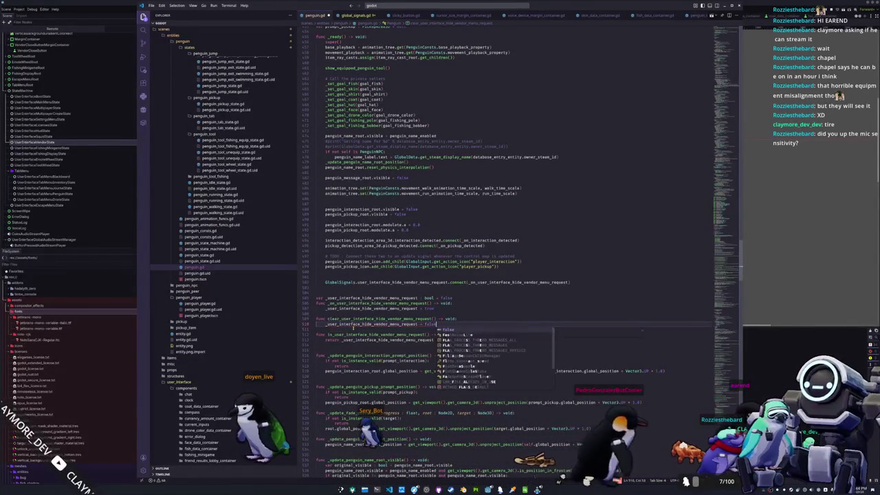
key(alt+Tab)
Open and close the vendor inventory repeatedly at the vendor with the E key.
key(e)
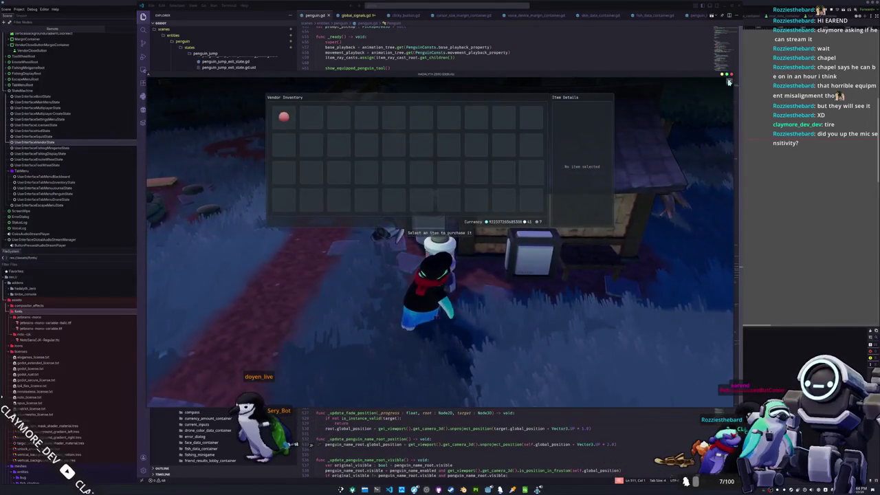
key(e)
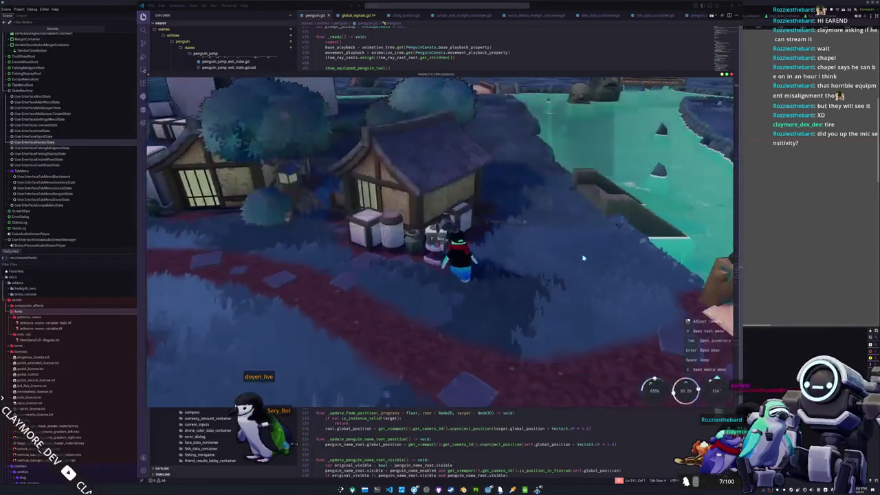
key(e)
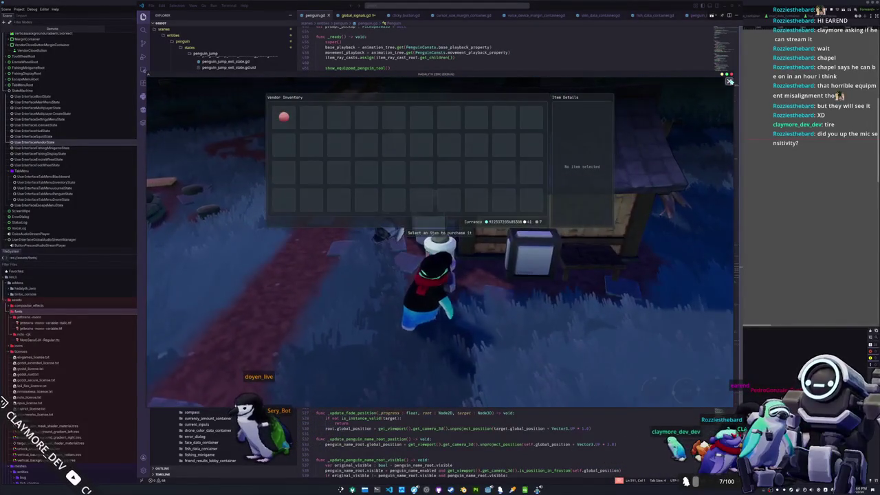
key(e)
Walk the penguin left and up to the vending machine, then open and close its inventory.
key(a)
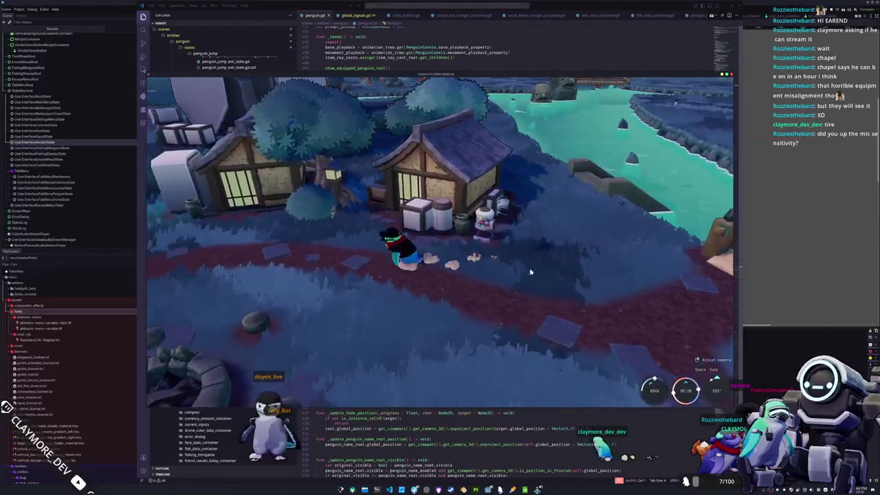
key(a)
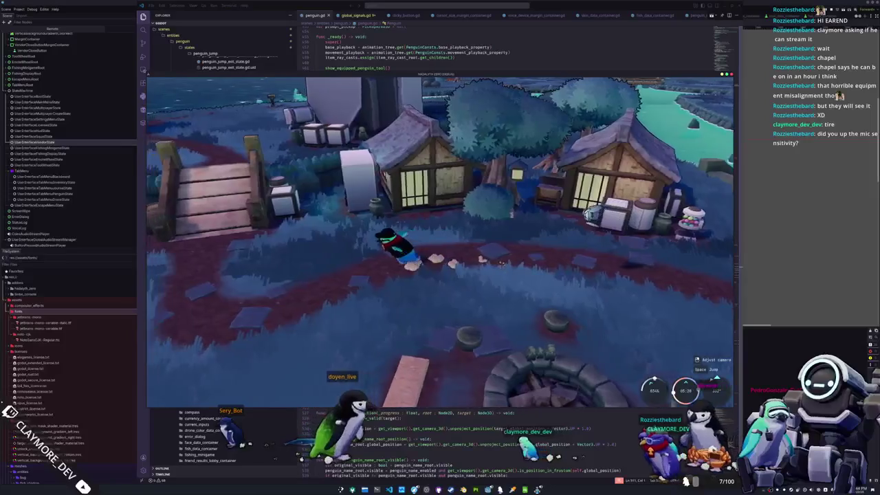
key(w)
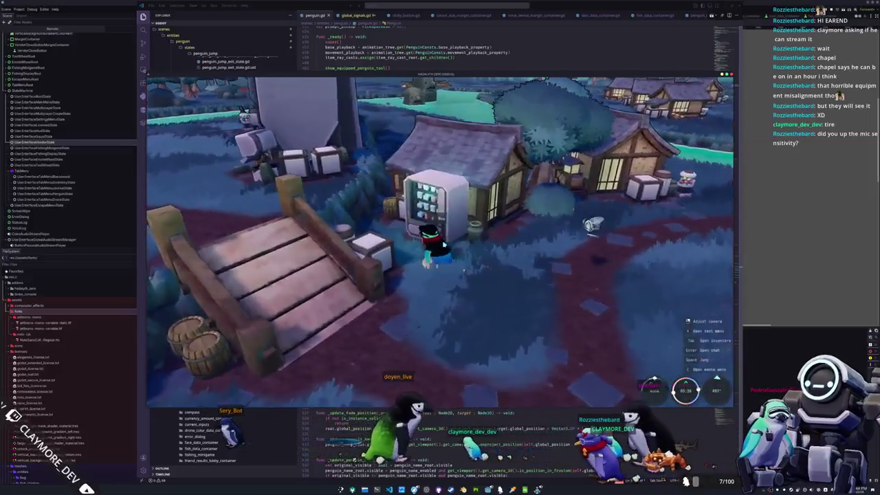
key(e)
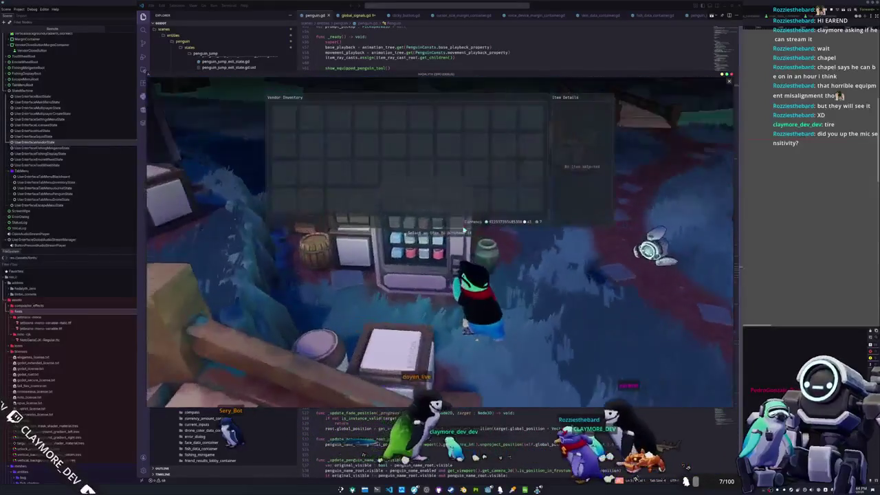
key(e)
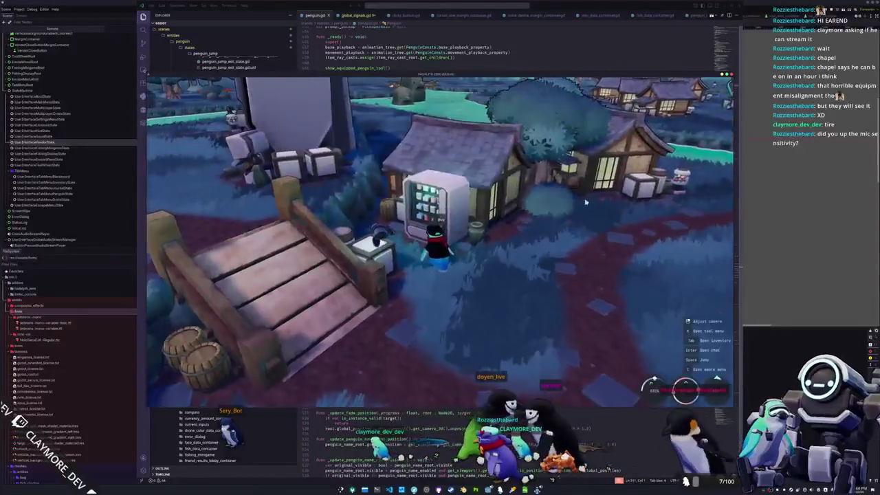
key(e)
key(e)
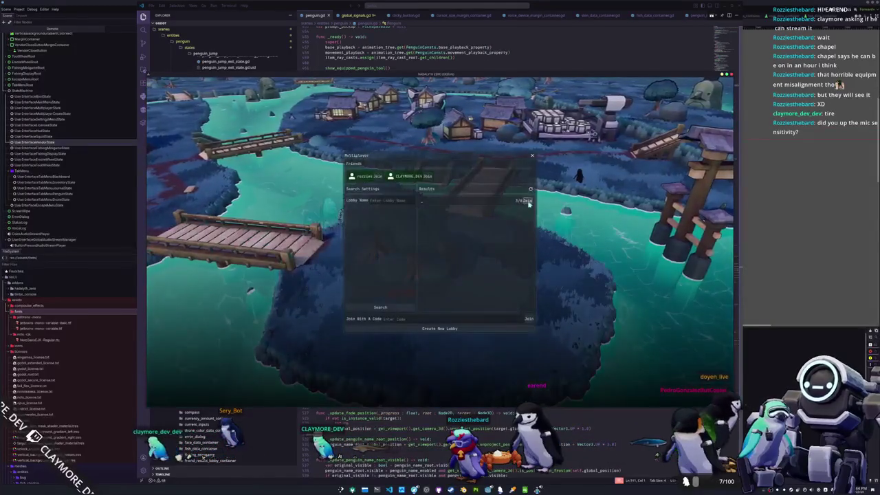
Try joining the listed multiplayer lobby twice, dismiss the host-disconnected message, then close the game window.
click(525, 200)
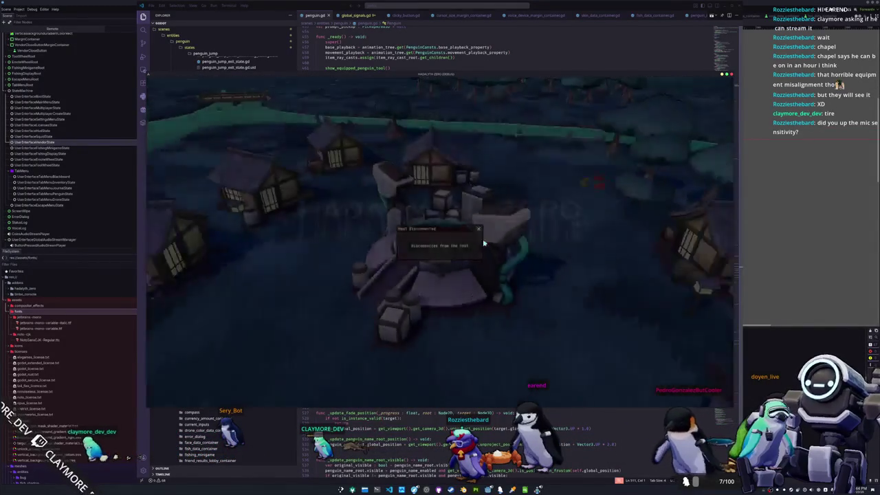
click(479, 229)
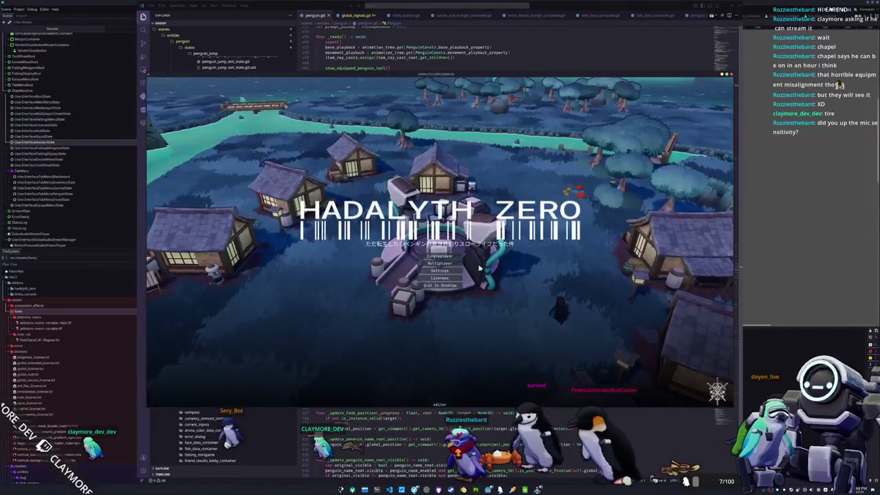
click(448, 264)
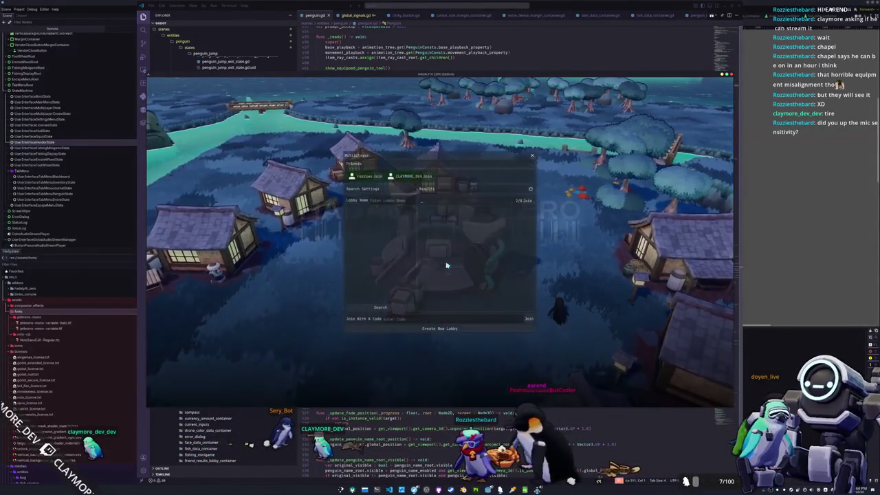
click(525, 201)
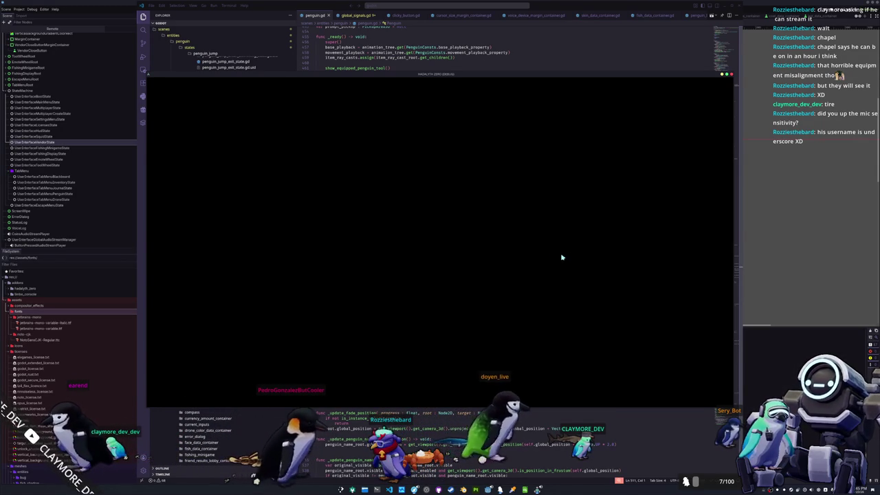
click(731, 74)
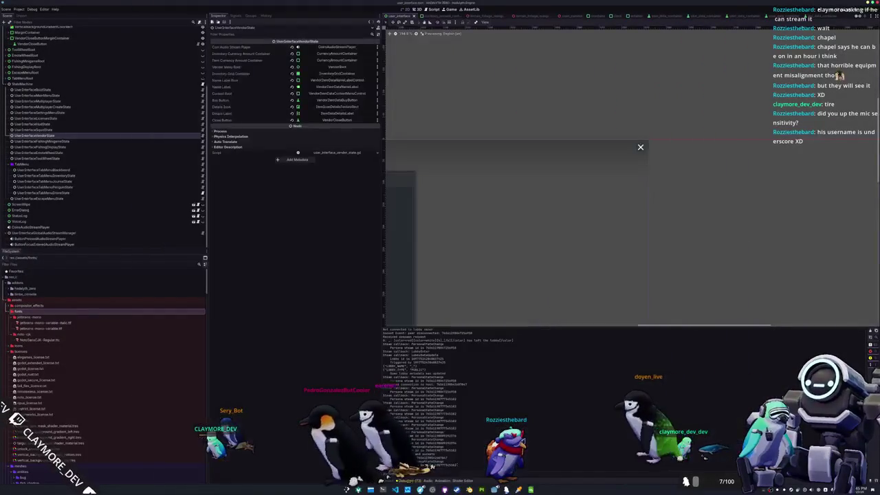
Run the project with F5, start Singleplayer, and walk the penguin to the vending machine.
key(F5)
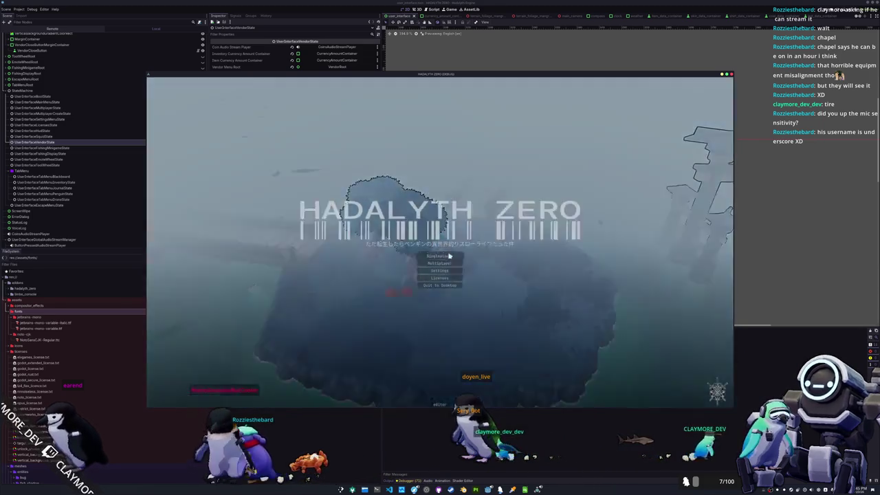
click(446, 256)
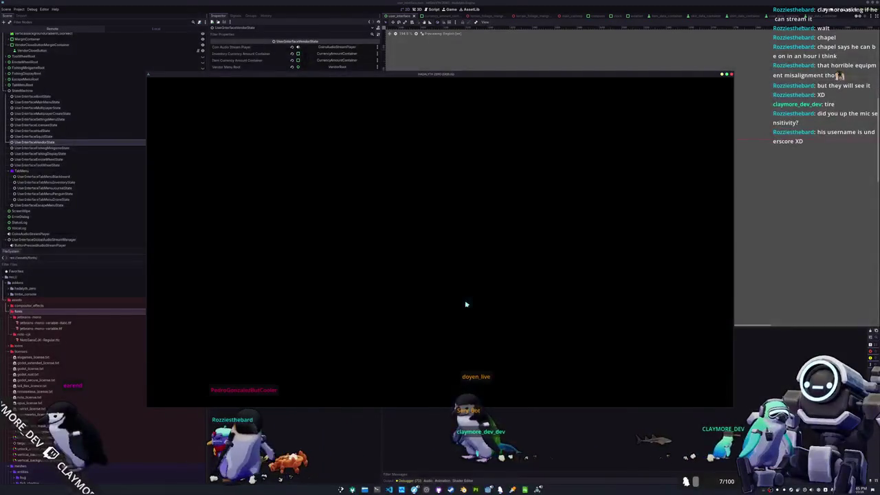
key(w)
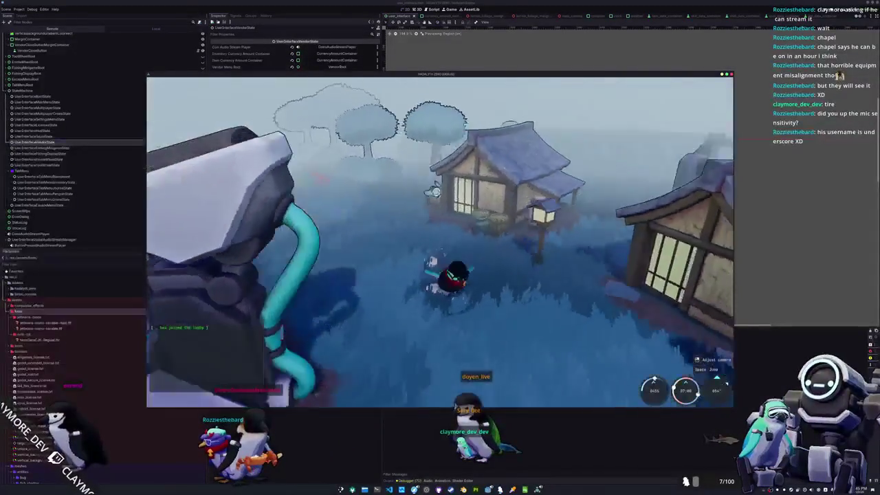
key(w)
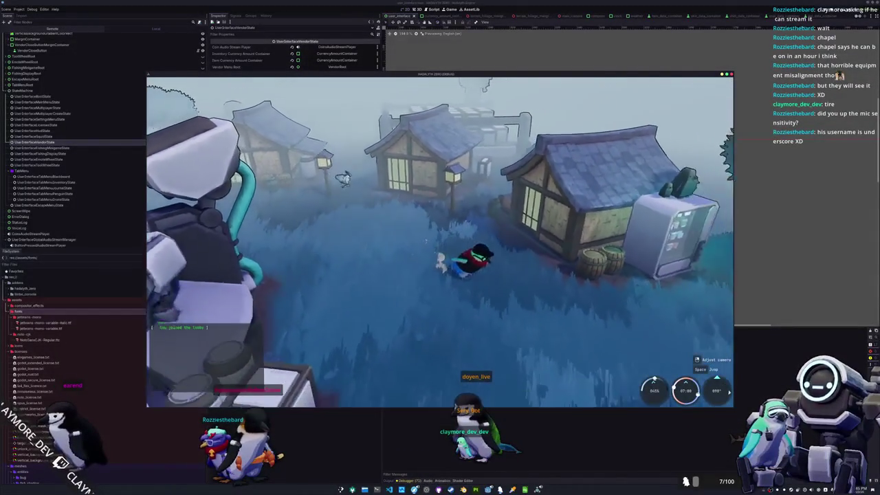
Open the vendor inventory with E and close it with Escape, twice.
key(e)
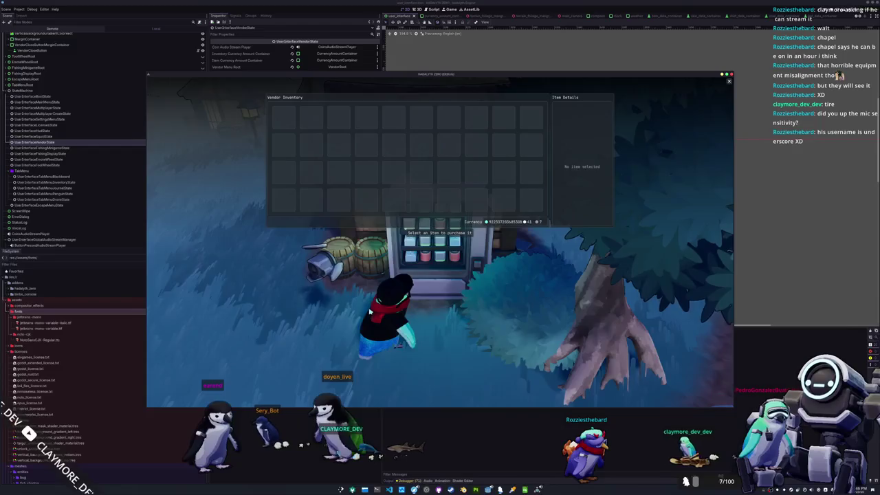
key(Escape)
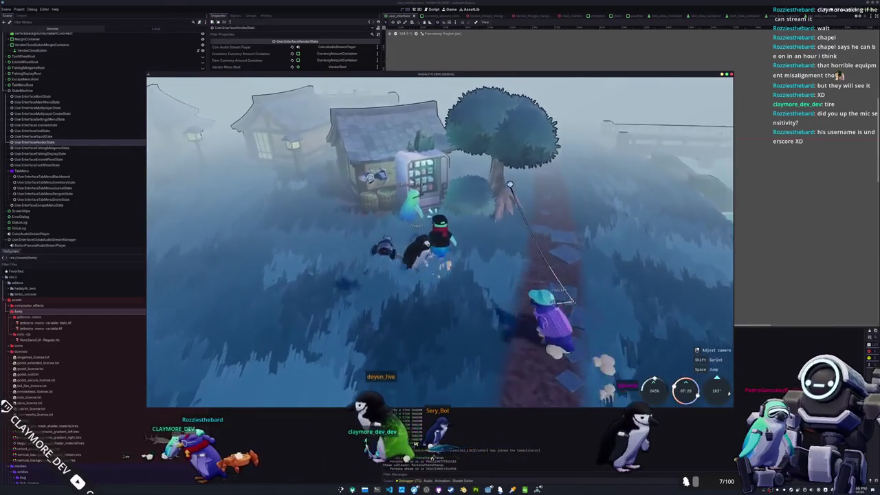
key(e)
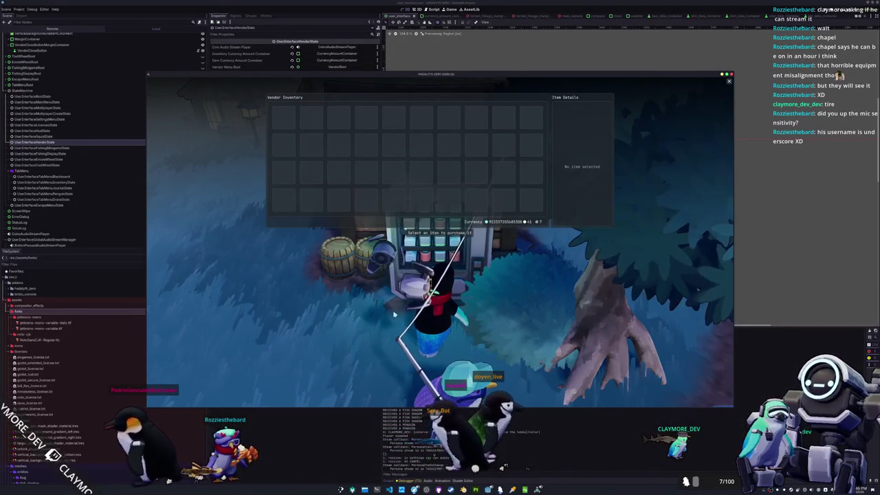
key(Escape)
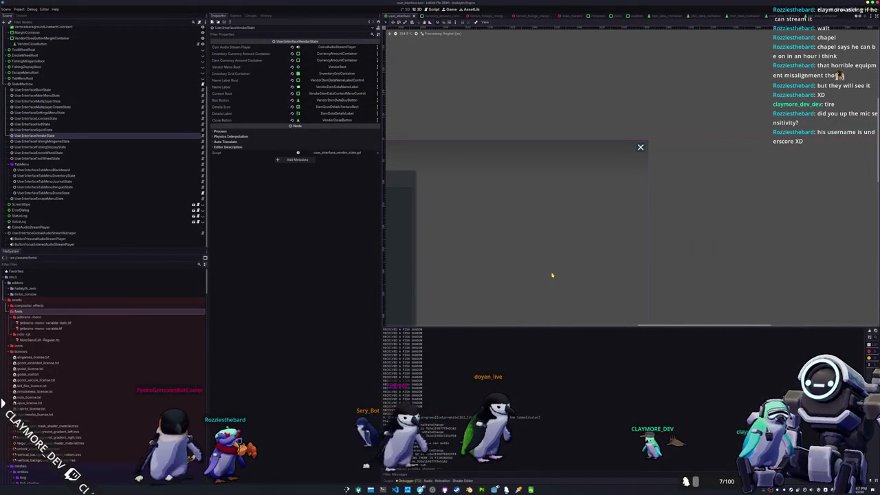
Select the vendor menu's close button and then its margin container parent.
scroll(543, 263, down, 3)
click(587, 209)
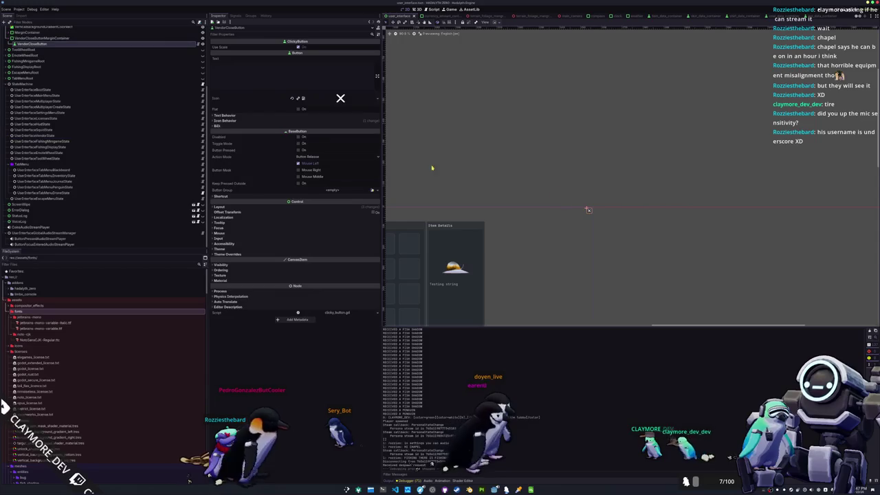
click(38, 38)
scroll(39, 118, up, 3)
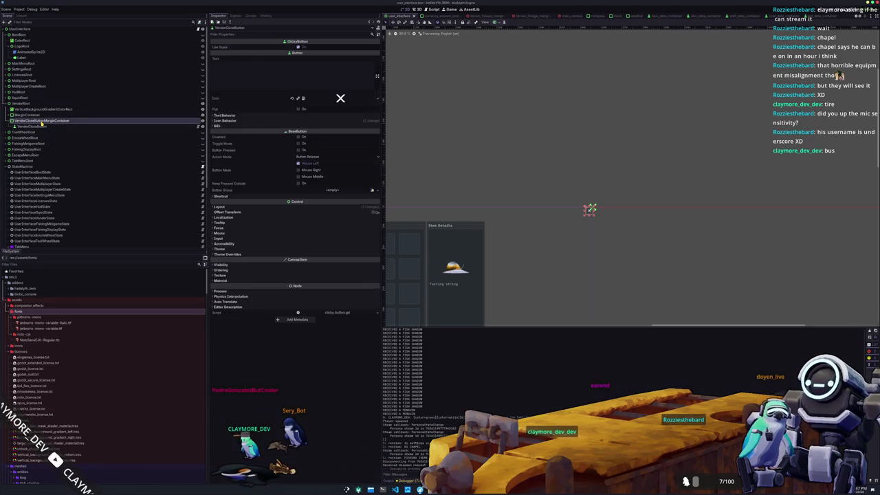
Expand VendorRoot and SquidRoot in the scene tree and select VendorCloseButtonMarginContainer.
click(5, 104)
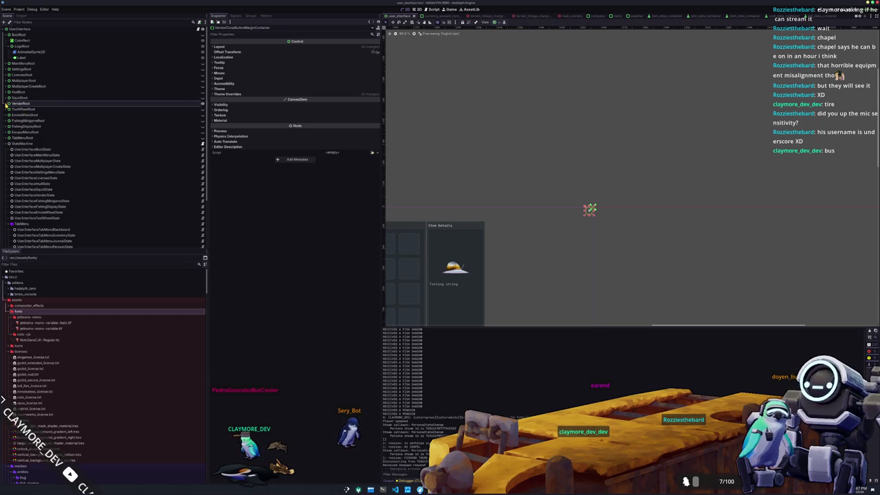
click(6, 104)
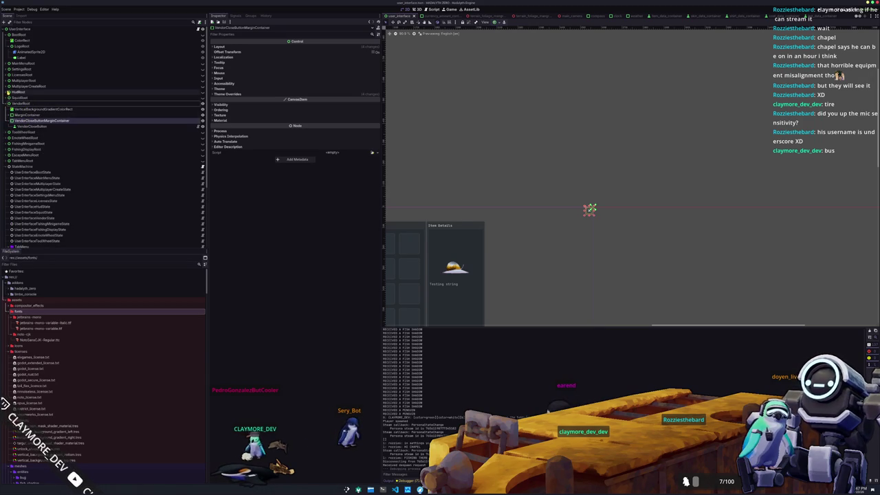
click(6, 97)
click(31, 99)
scroll(31, 101, down, 10)
click(38, 189)
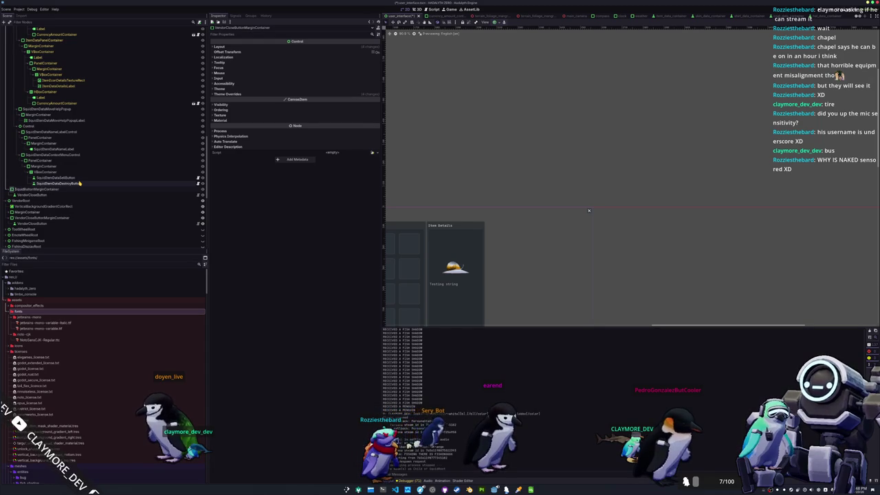
Rename the copied close button to SquidCloseButton and save the scene.
key(Down)
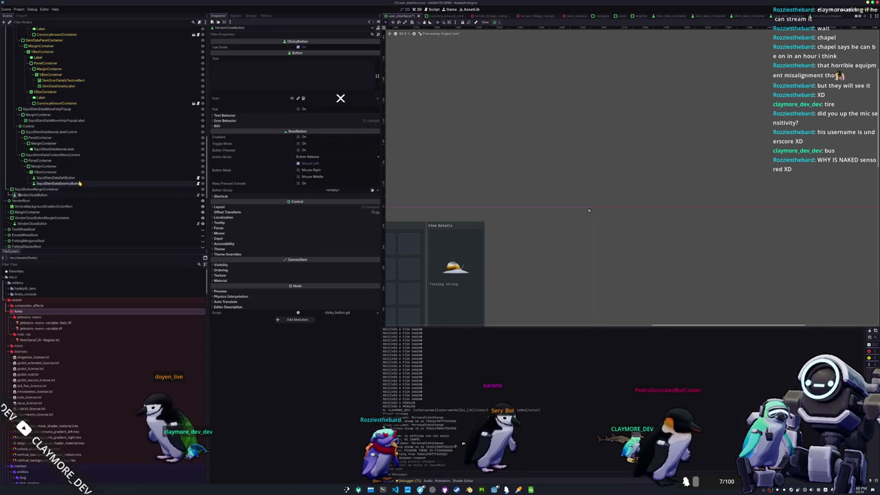
text(Squid)
key(Return)
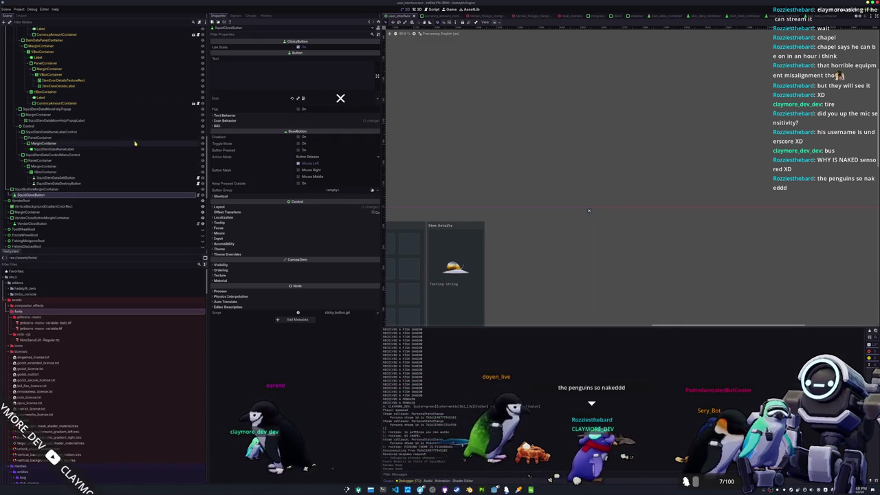
click(69, 190)
click(71, 195)
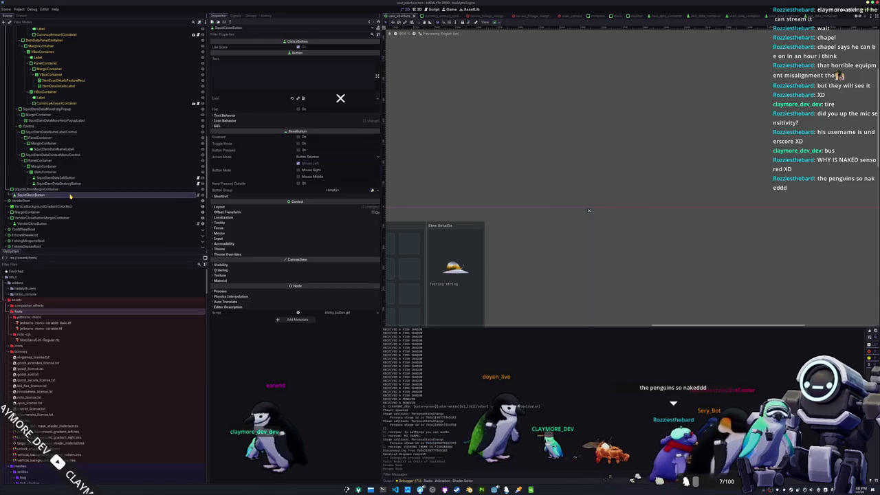
click(77, 190)
click(72, 196)
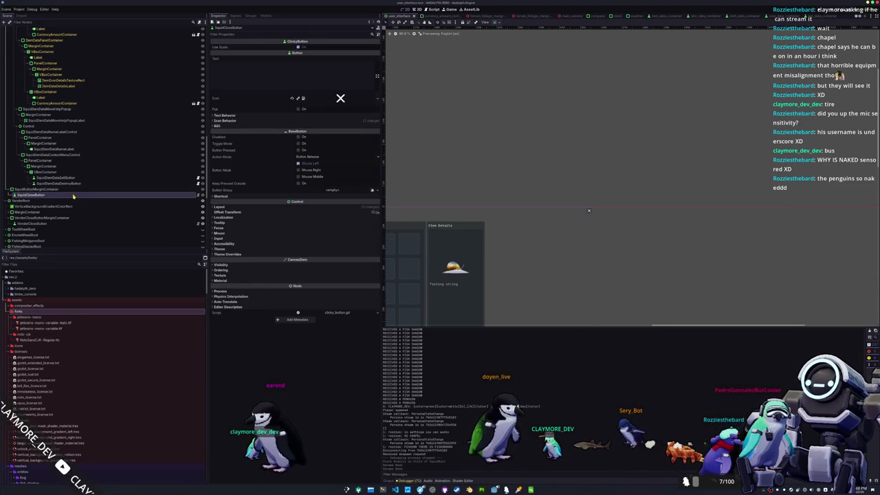
key(ctrl+s)
Check SquidButtonMarginContainer, then select UserInterfaceSquidState and open its script in VS Code.
click(76, 190)
click(76, 195)
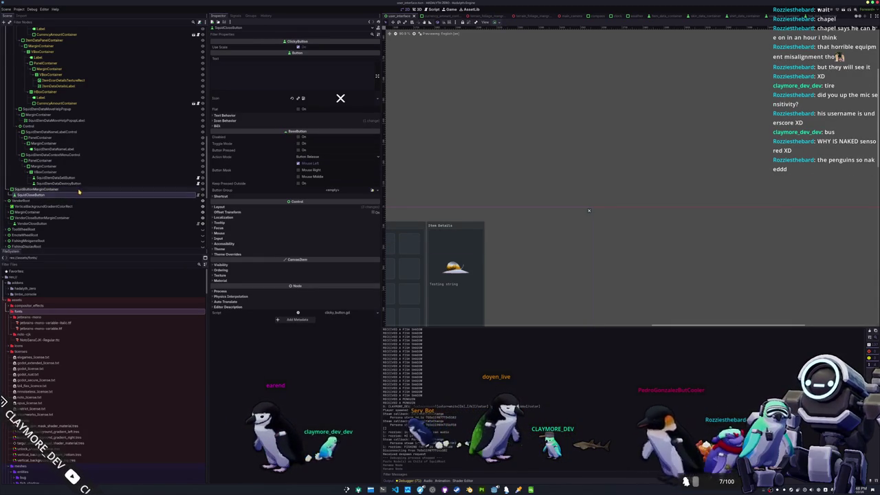
scroll(70, 110, up, 5)
mouse_move(528, 243)
mouse_down()
mouse_move(527, 183)
mouse_move(664, 185)
mouse_move(534, 196)
mouse_move(539, 208)
mouse_up()
scroll(77, 204, down, 5)
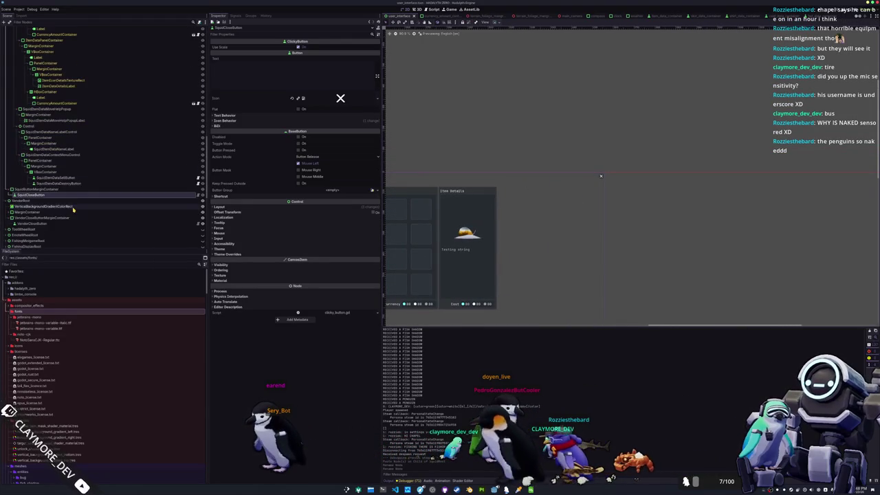
click(69, 190)
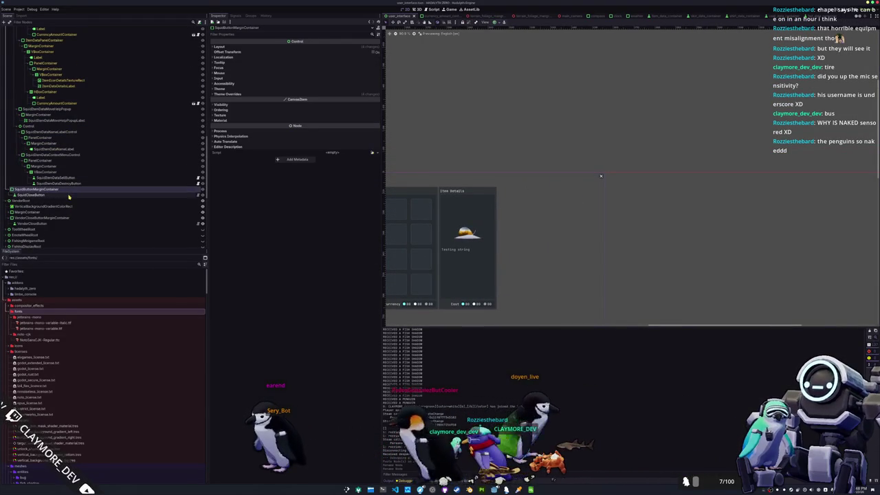
scroll(72, 194, down, 5)
scroll(72, 193, down, 2)
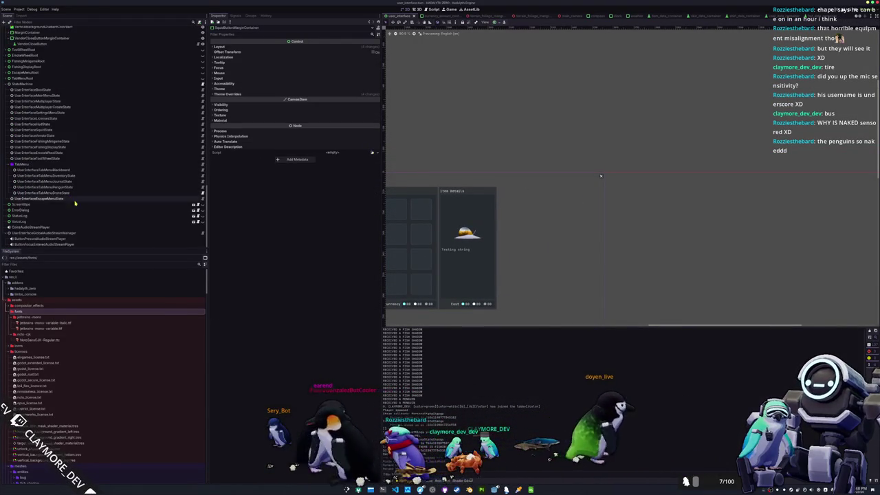
click(48, 130)
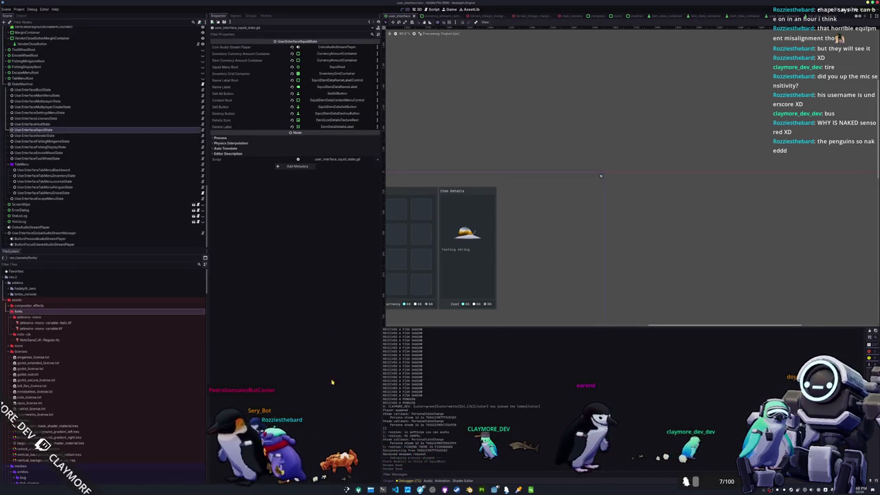
key(alt+Tab)
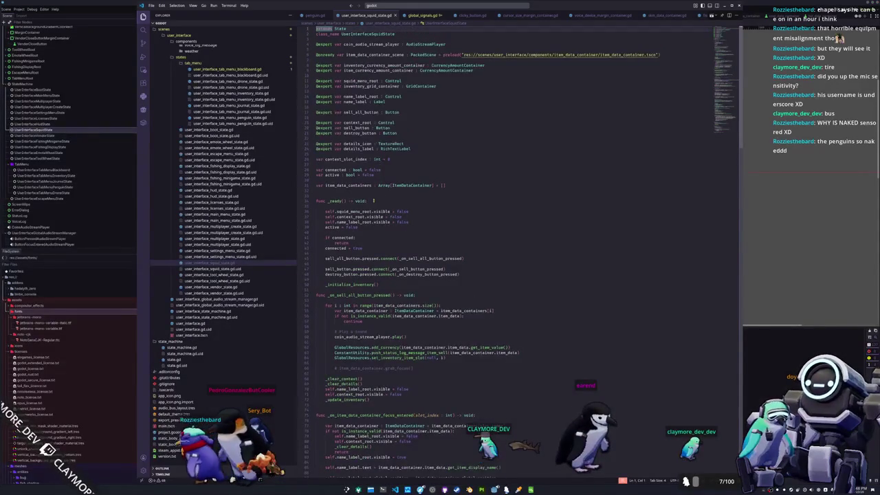
Add 'var close_button : Button' on a new line just above func _ready().
scroll(412, 200, up, 4)
click(342, 172)
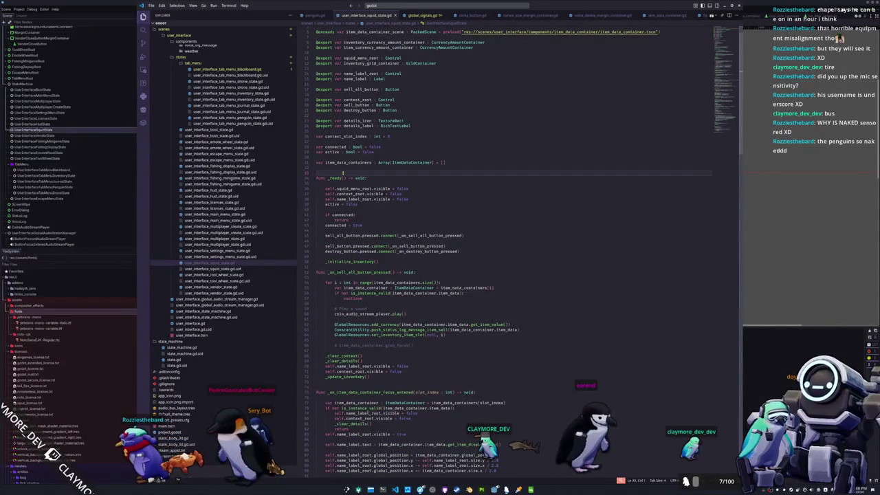
key(Return)
text(var close_b)
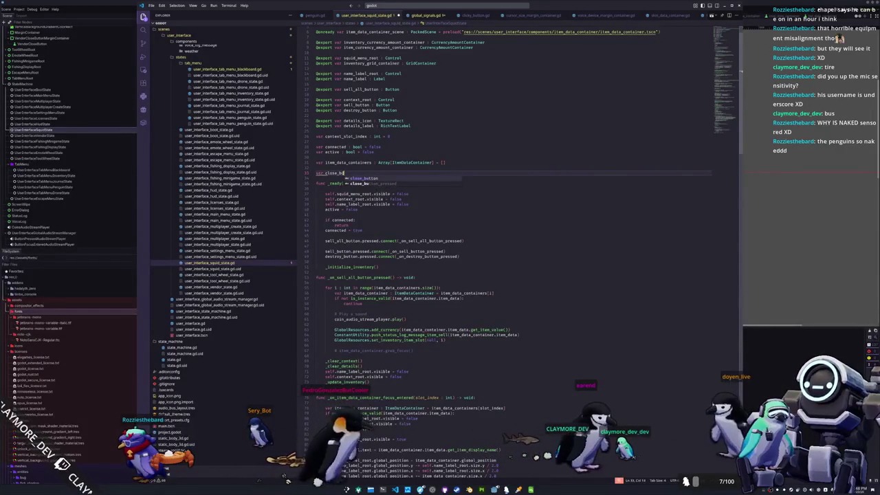
text( : Button)
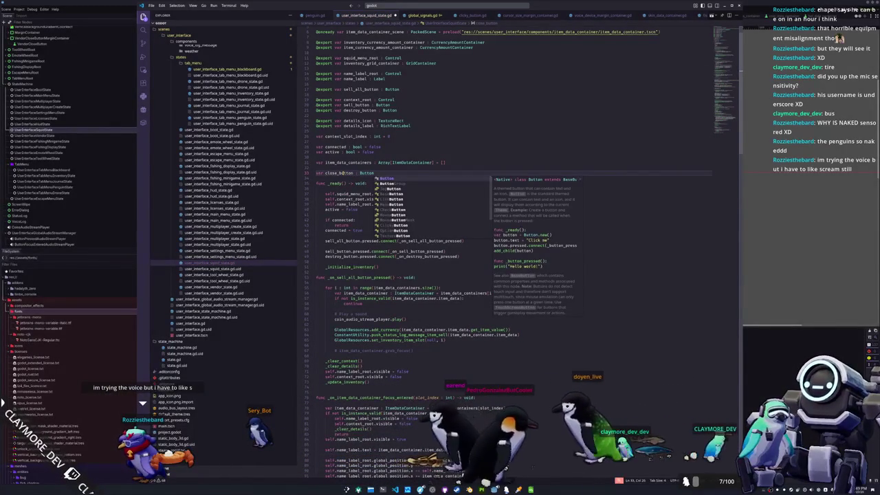
click(316, 177)
click(325, 173)
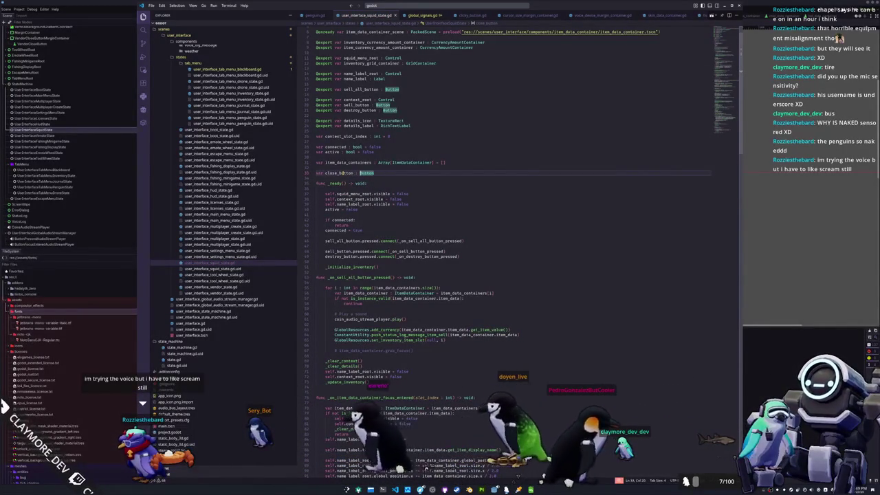
click(336, 178)
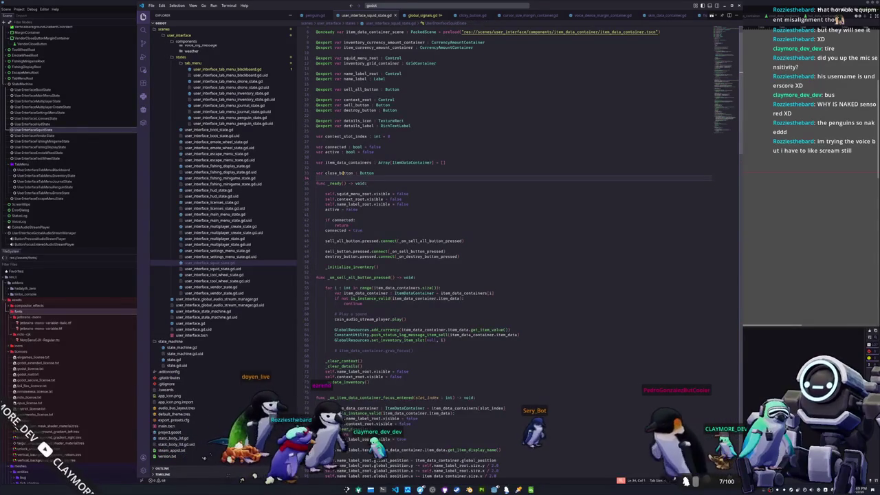
After _initialize_inventory(), add close_button.pressed.connect(GlobalSignals.user_interface_hide_squid_menu_request.emit).
key(Down)
key(Down)
key(Down)
key(Down)
key(Down)
key(Return)
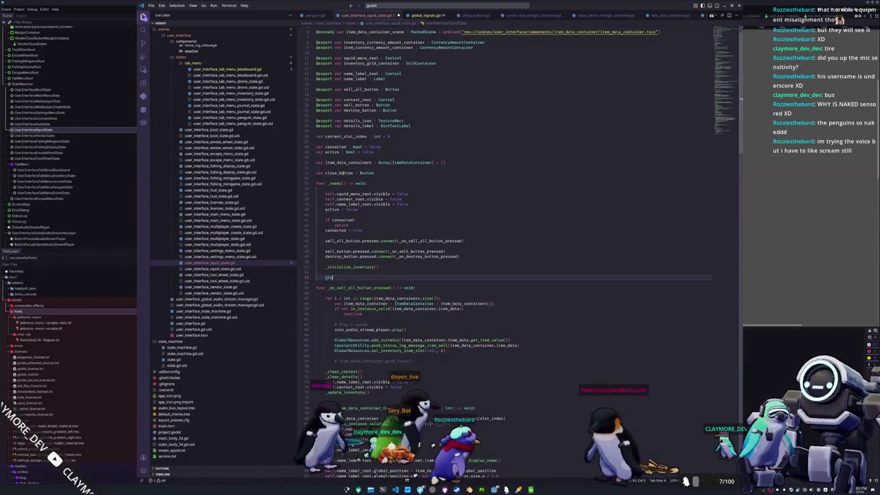
text(Signals.)
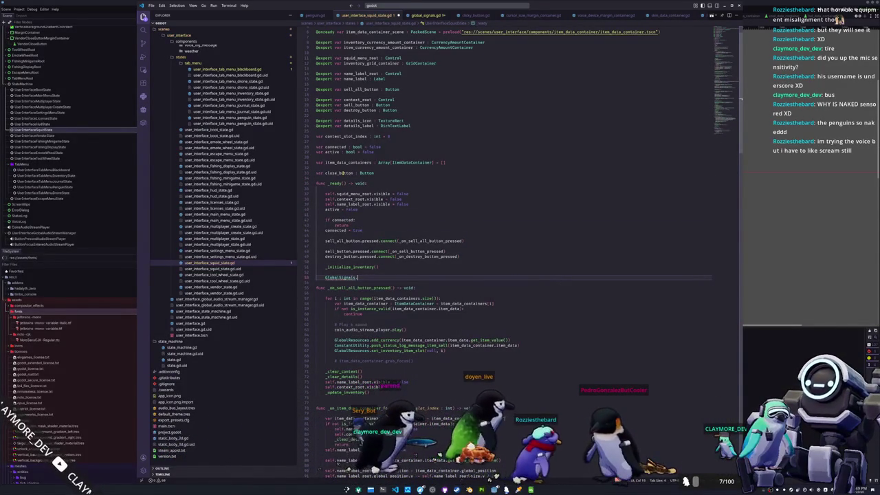
text(squid_menu_request.emit)
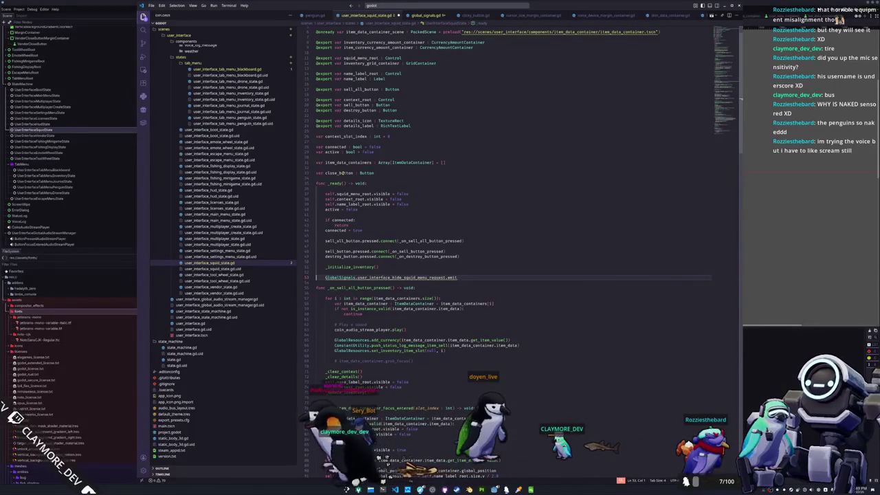
key(ctrl+slash)
key(ctrl+slash)
key(ctrl+slash)
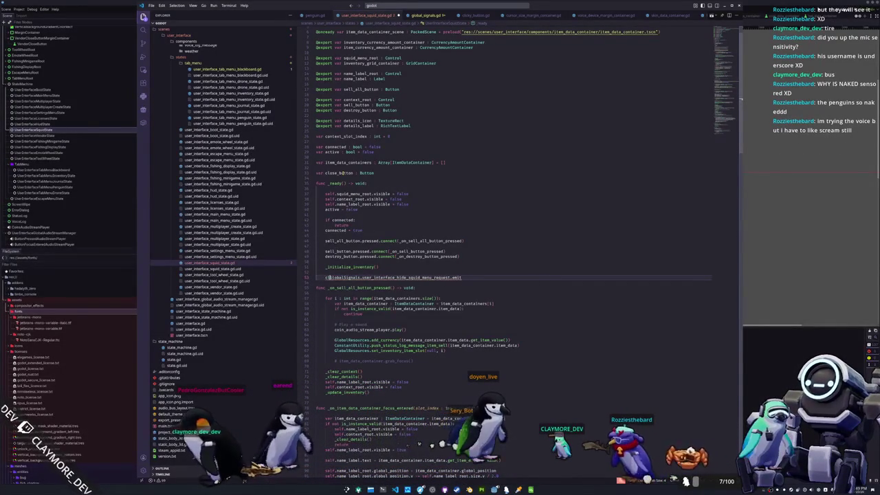
text(lose_button.p)
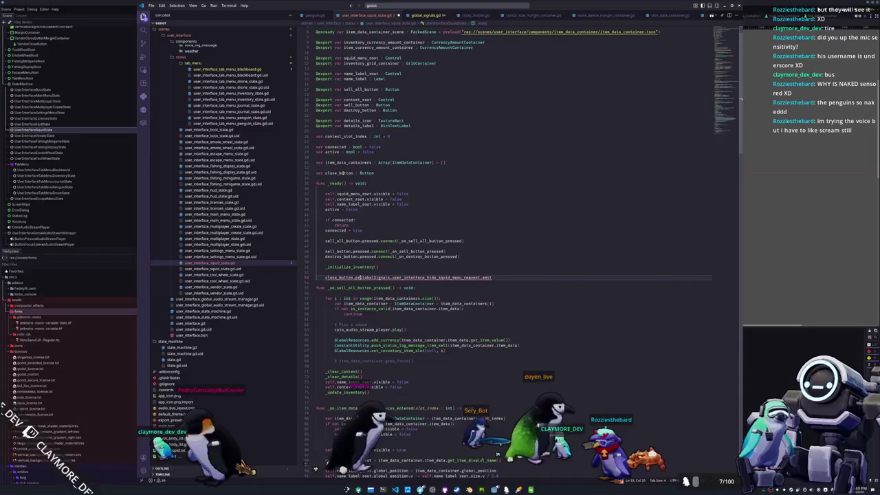
text(ressed.connect()
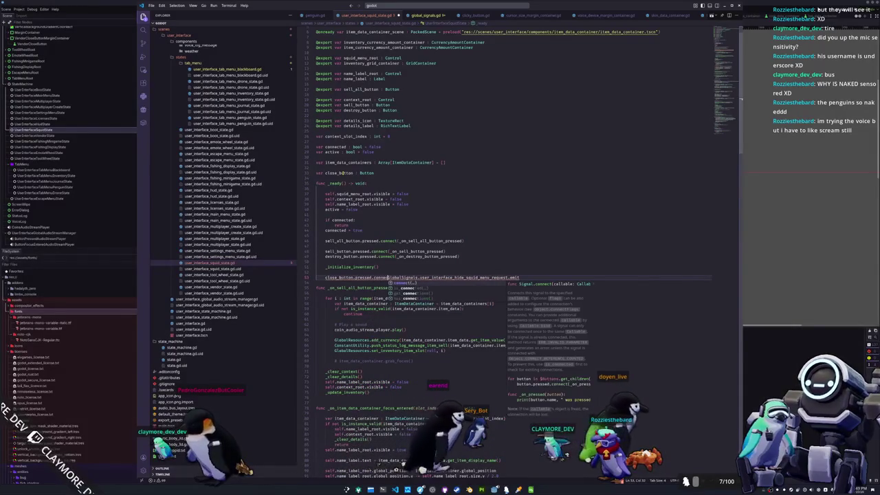
key(End)
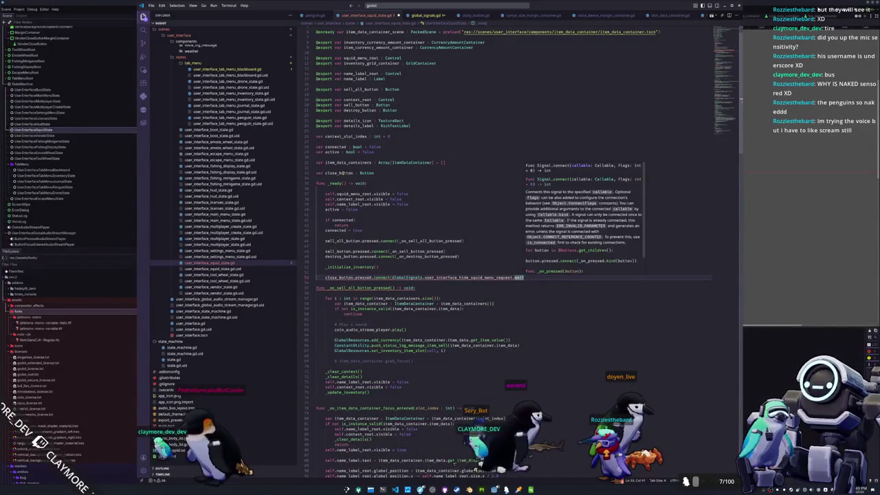
text())
key(Down)
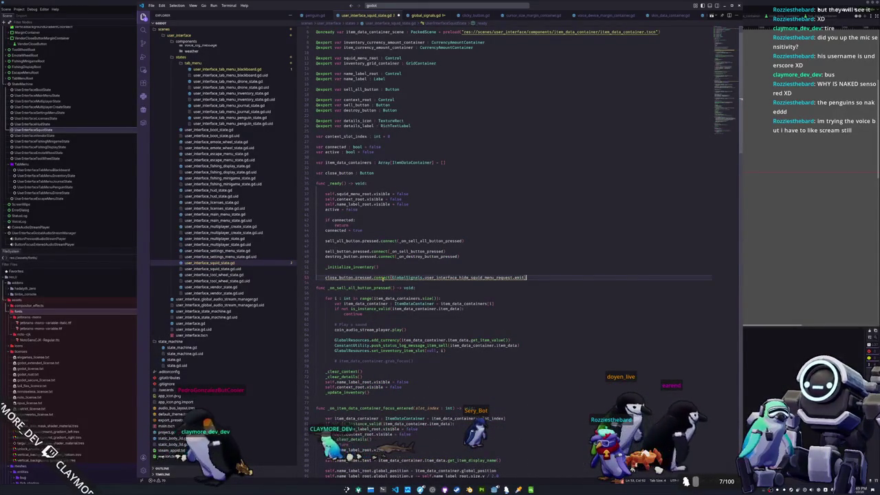
mouse_move(383, 278)
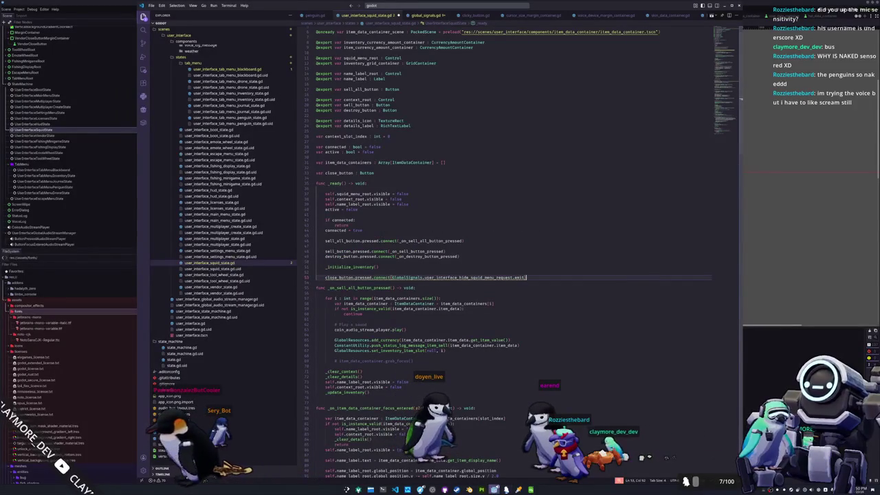
click(522, 314)
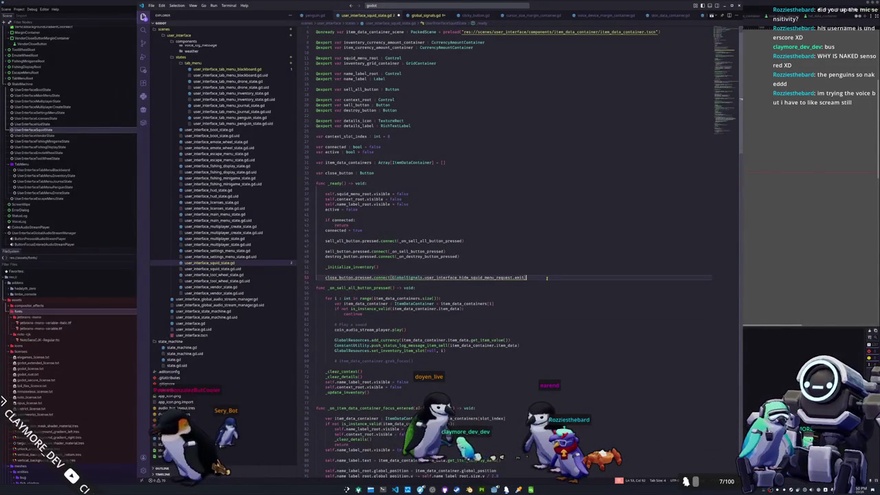
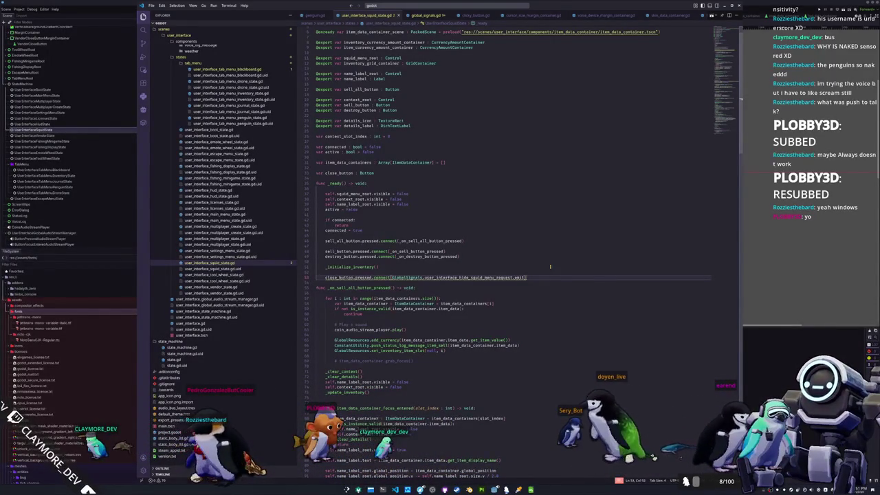
Insert a blank line after line 53's close-button hookup, before func _on_sell_all_button_pressed.
click(437, 283)
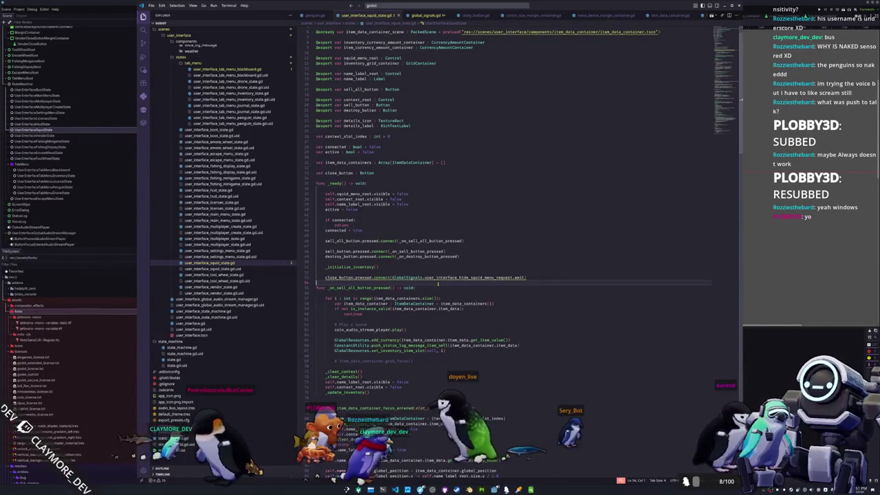
key(Left)
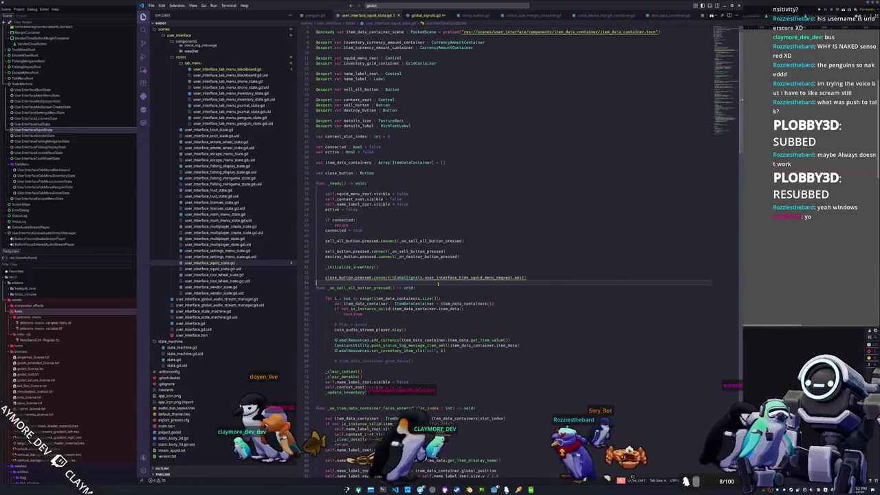
key(Return)
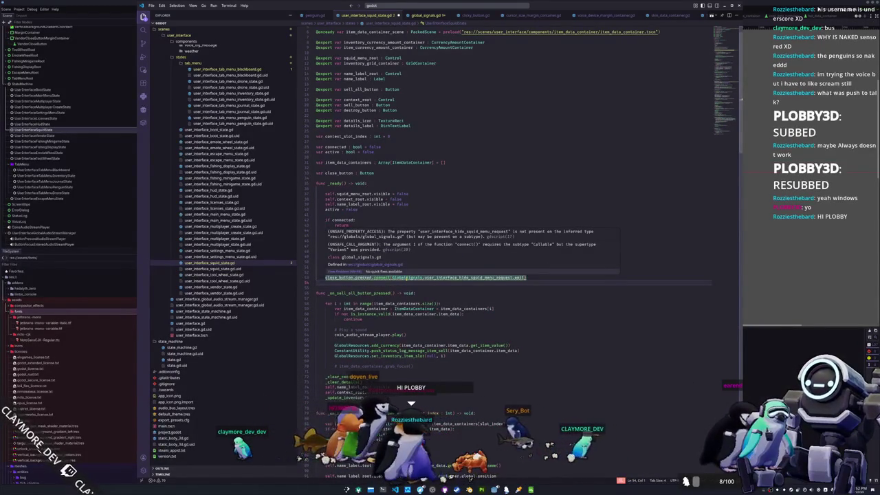
double_click(406, 278)
double_click(450, 277)
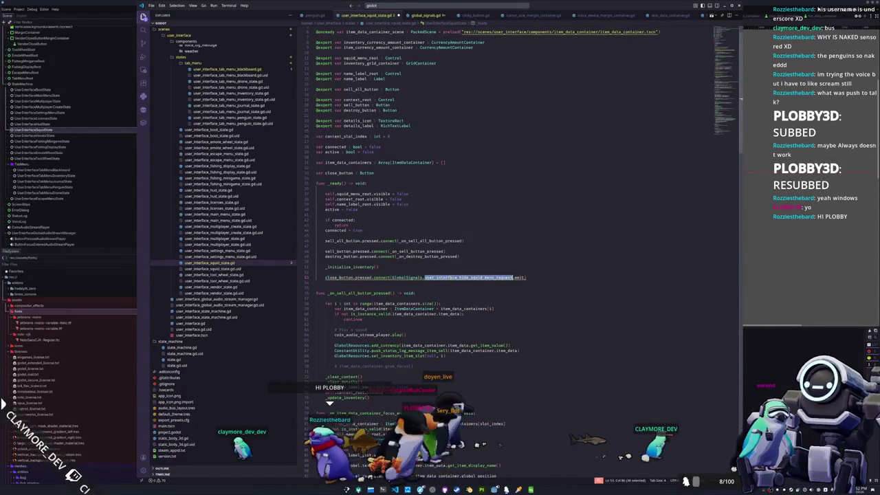
key(Escape)
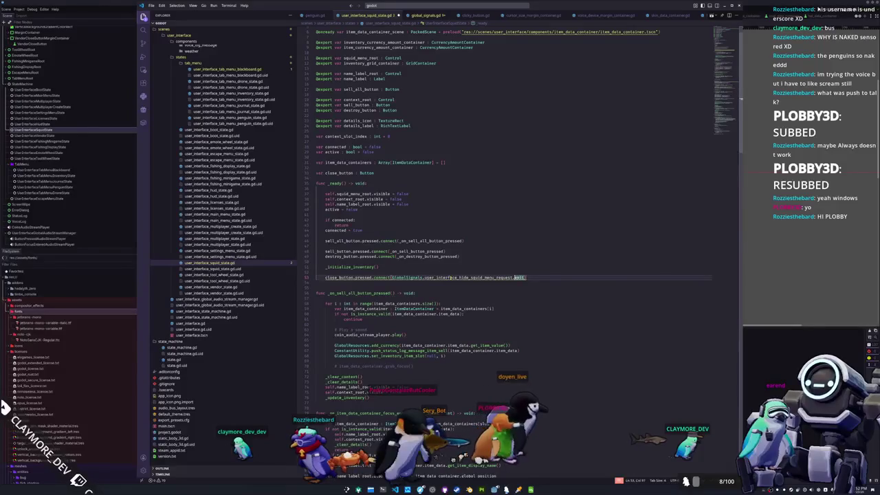
key(Down)
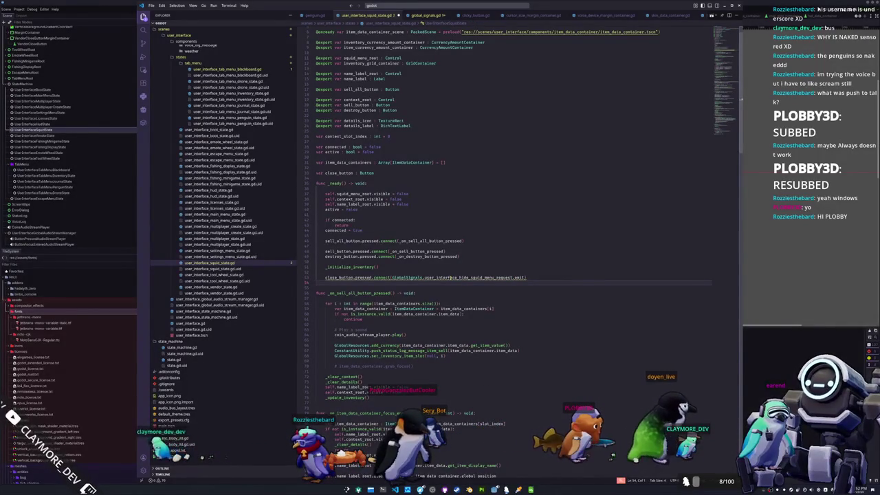
scroll(441, 297, down, 2)
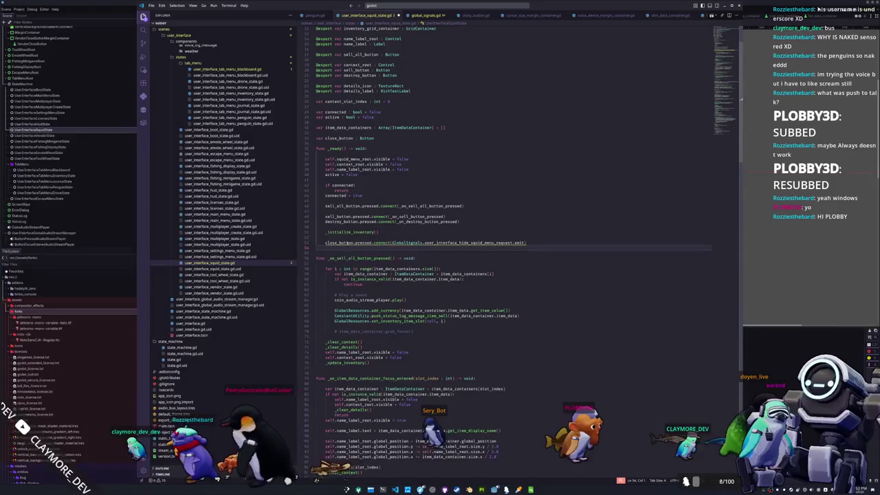
Check the warning that user_interface_hide_squid_menu_request is missing, then switch to global_signals.gd.
mouse_move(412, 243)
double_click(467, 243)
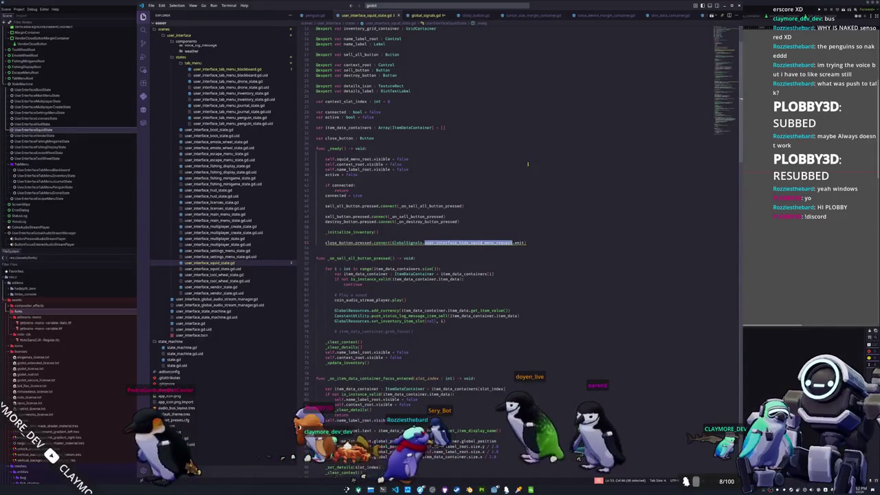
mouse_move(519, 242)
scroll(522, 248, down, 1)
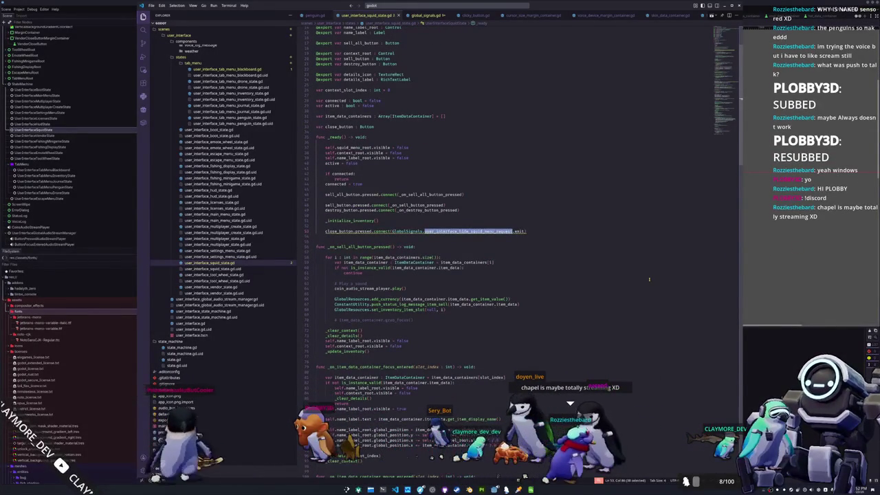
click(402, 235)
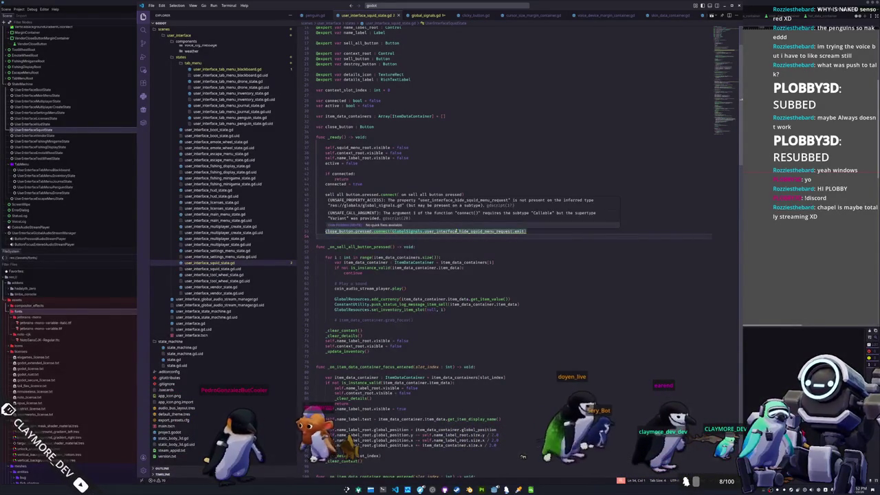
double_click(455, 231)
click(430, 238)
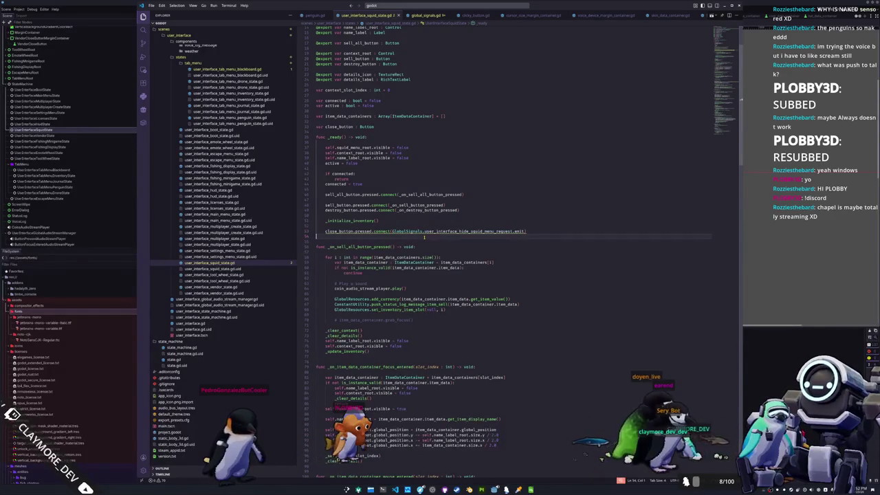
double_click(467, 231)
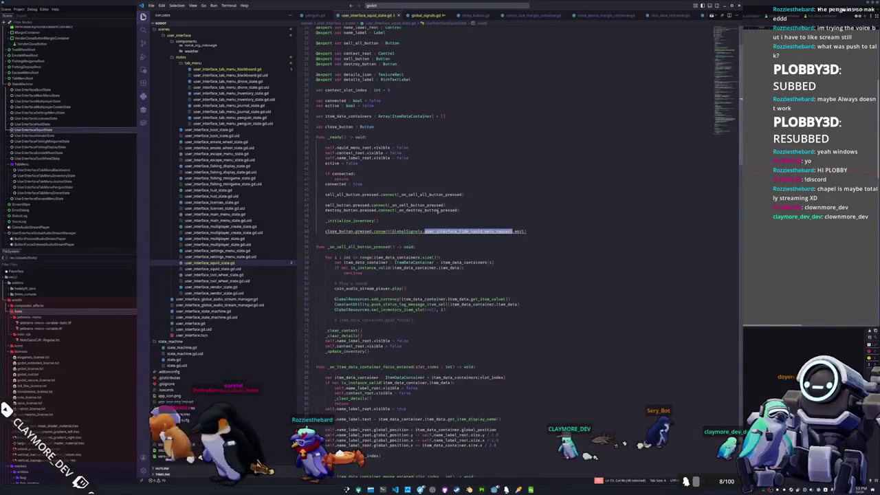
scroll(447, 219, up, 2)
scroll(447, 219, down, 1)
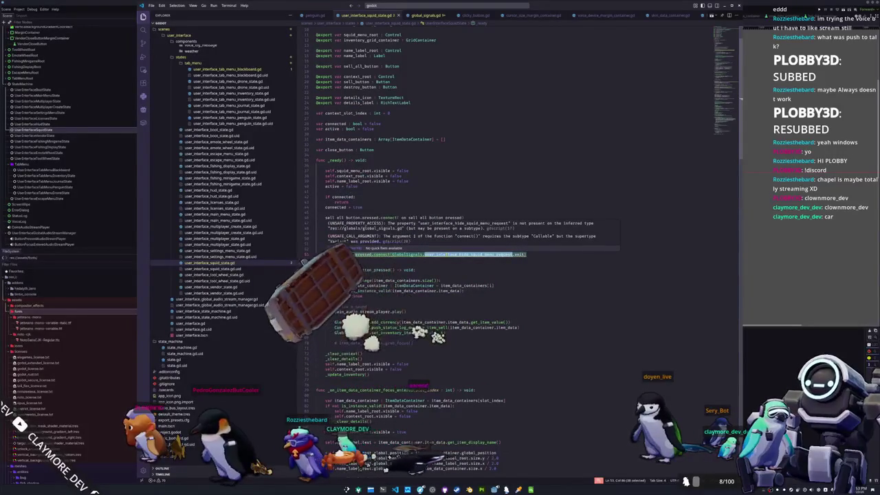
ctrl+click(407, 254)
scroll(435, 233, down, 3)
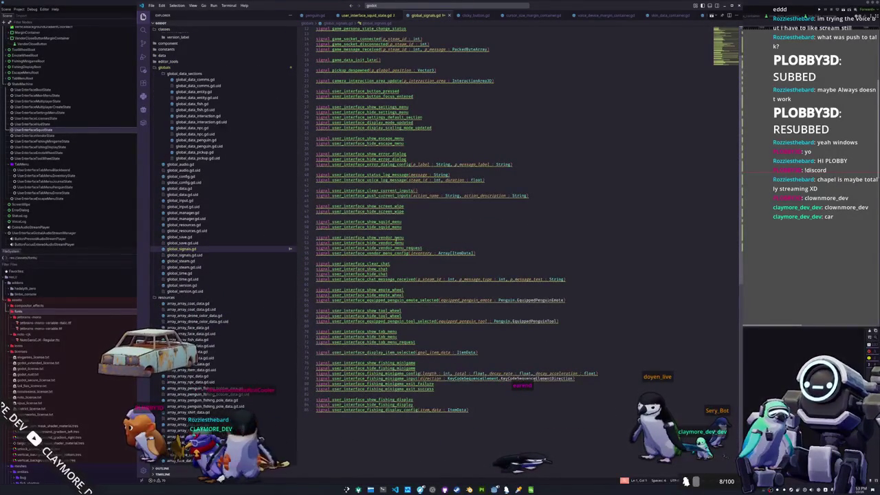
Declare signal user_interface_hide_squid_menu_request below the hide squid menu signal in global_signals.gd.
click(406, 226)
key(Return)
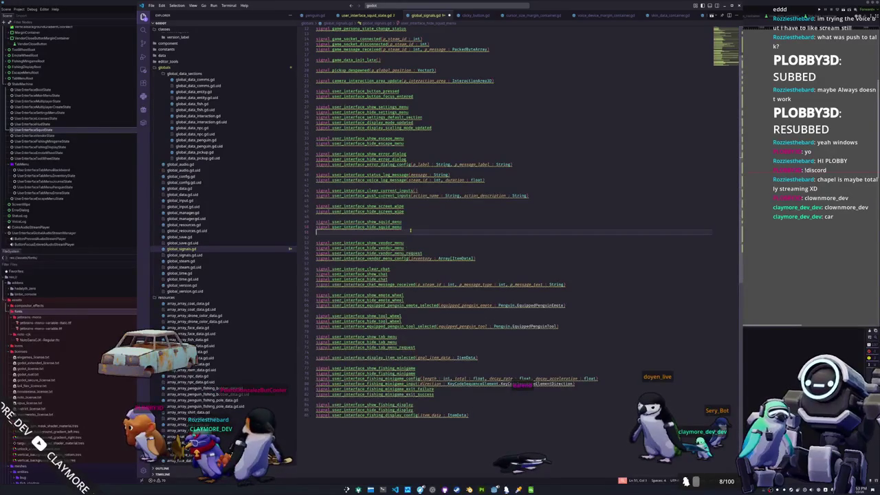
text(signal user_interface_hide_squid_menu_request)
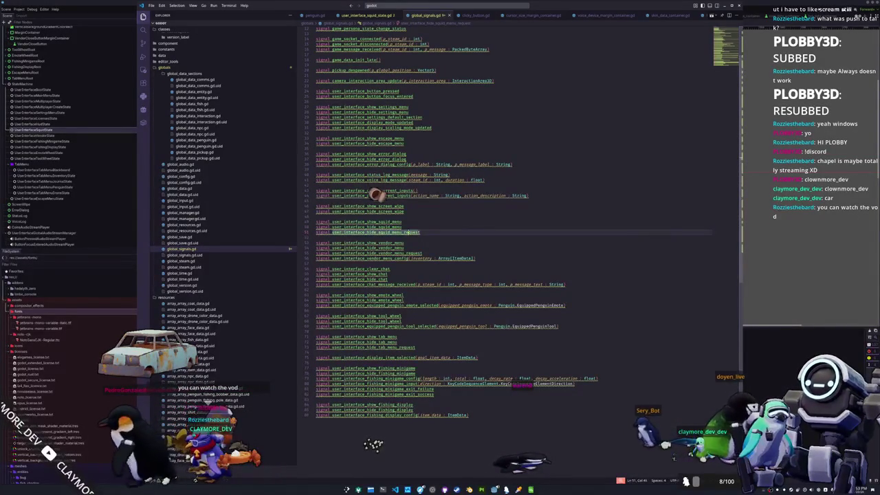
double_click(377, 232)
scroll(481, 206, up, 1)
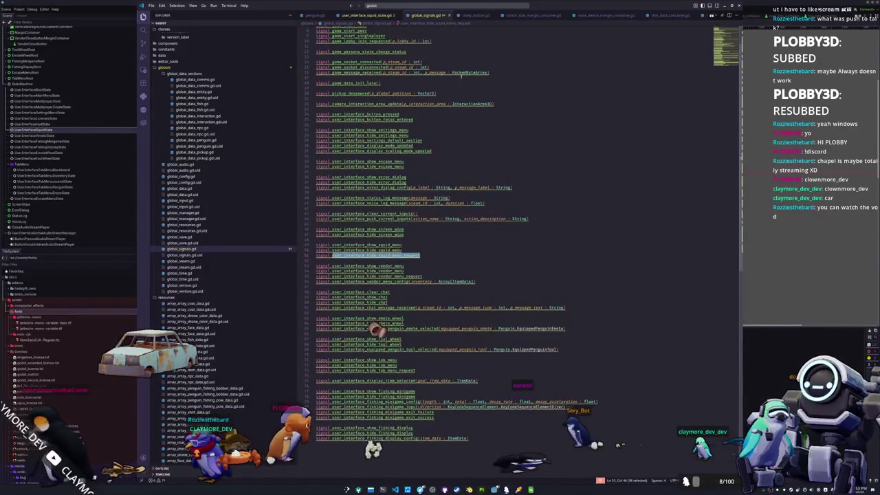
click(466, 5)
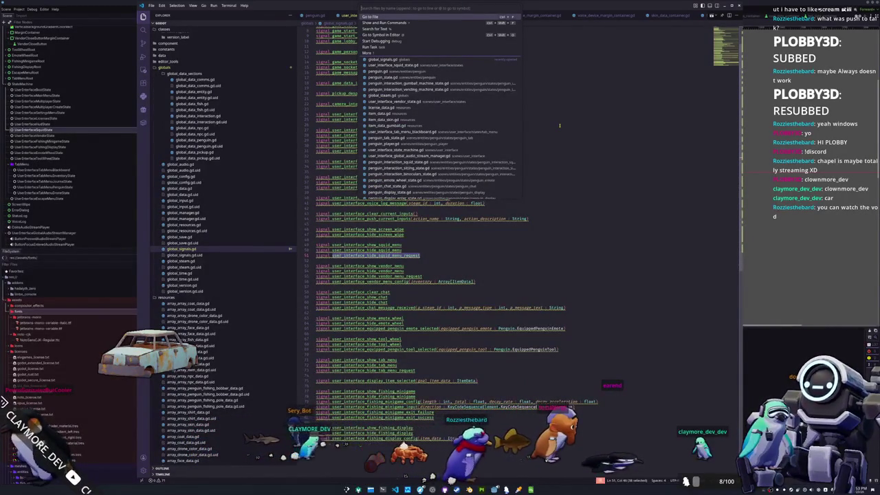
In penguin_interaction_squid_state.gd, declare var user_interface_hide_squid_menu_request : bool = false on line 7.
text(penguin_squid)
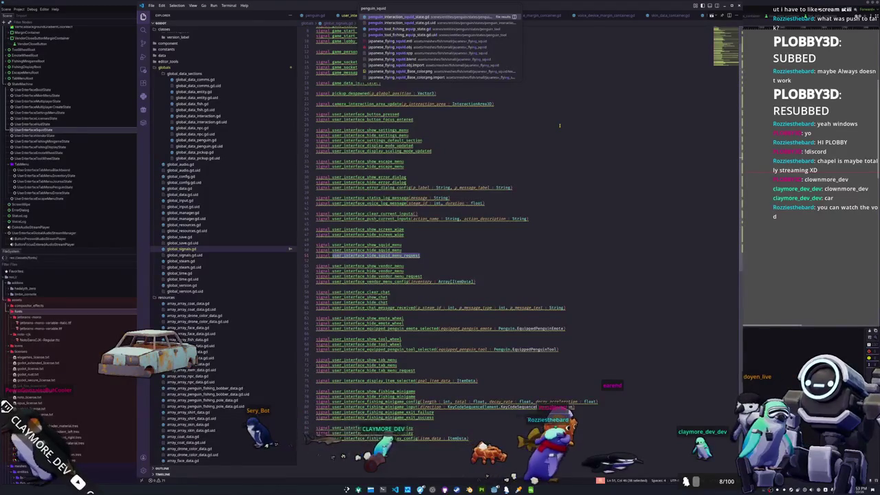
key(Return)
scroll(560, 125, up, 3)
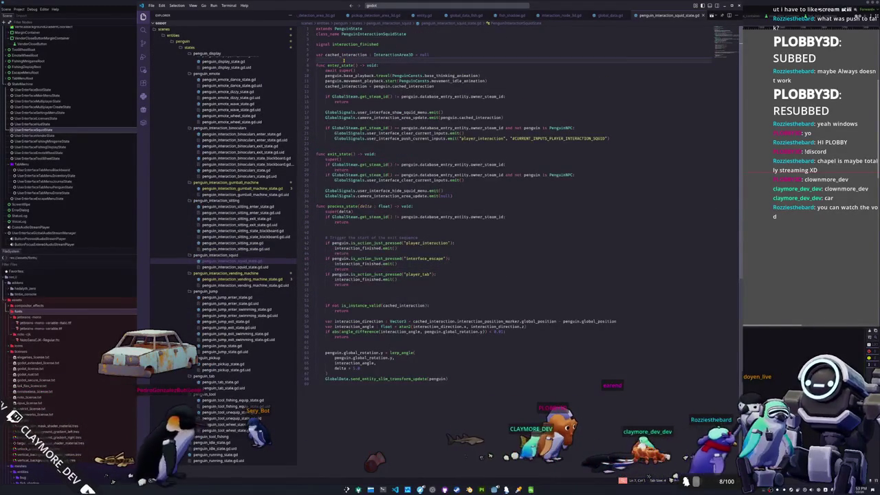
key(Return)
key(Return)
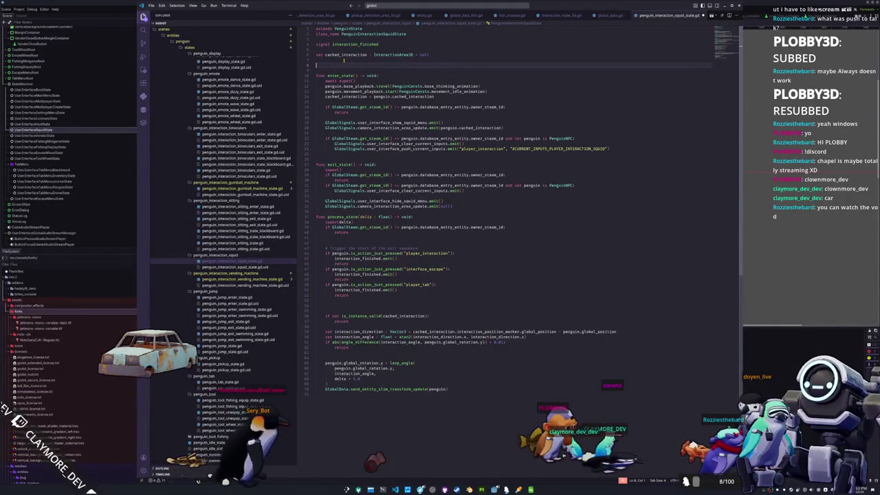
text(var)
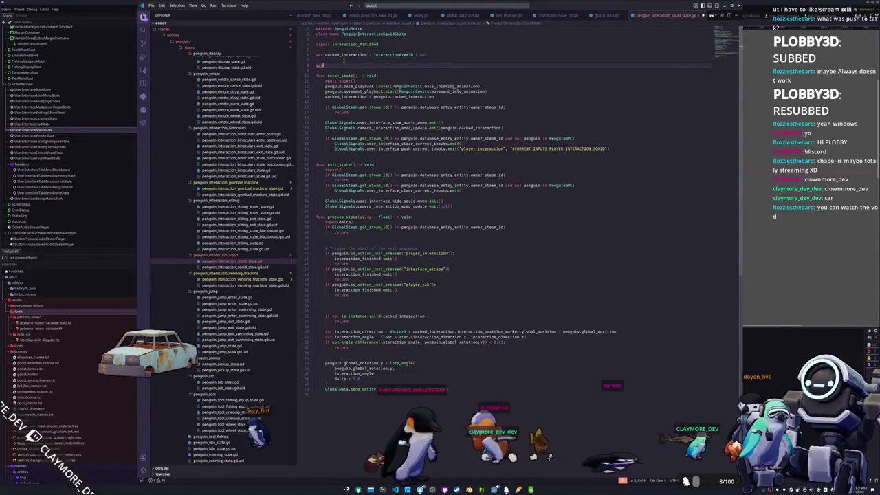
text( var )
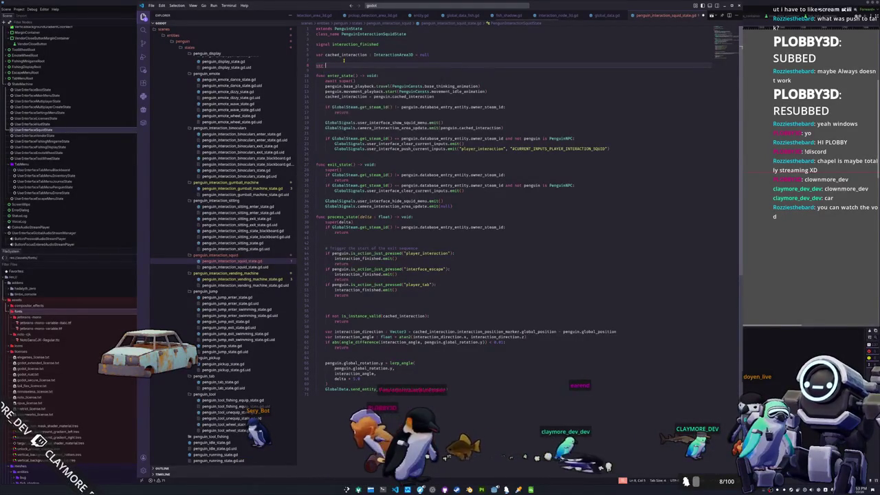
text(squid)
key(BackSpace)
key(BackSpace)
key(BackSpace)
text(user_interface_hide_squid_menu_request )
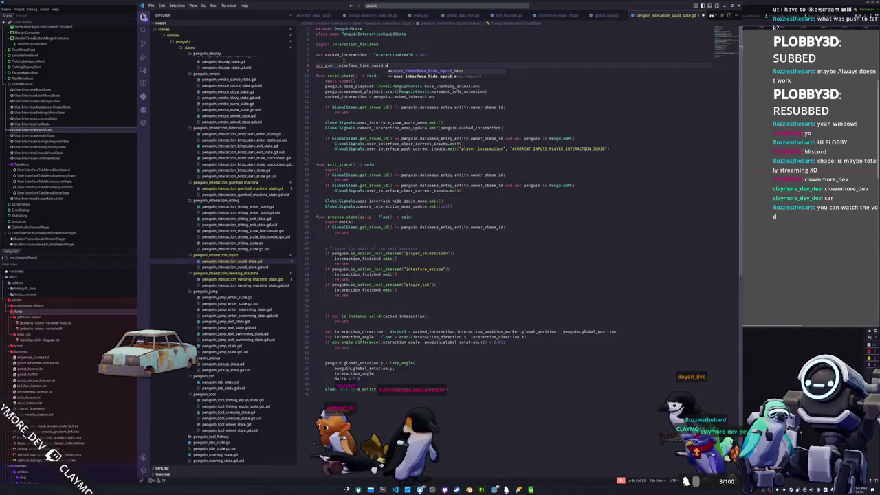
text(: bool = false)
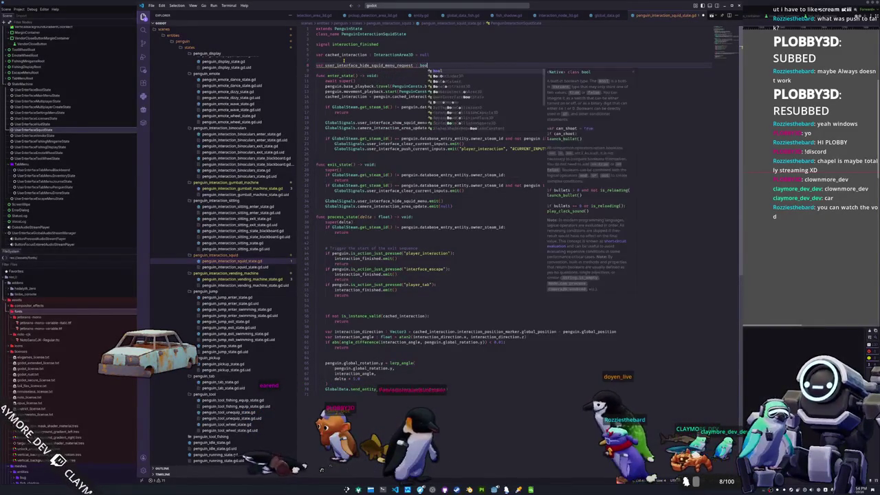
key(Down)
key(Down)
key(Down)
key(Down)
key(Down)
key(Down)
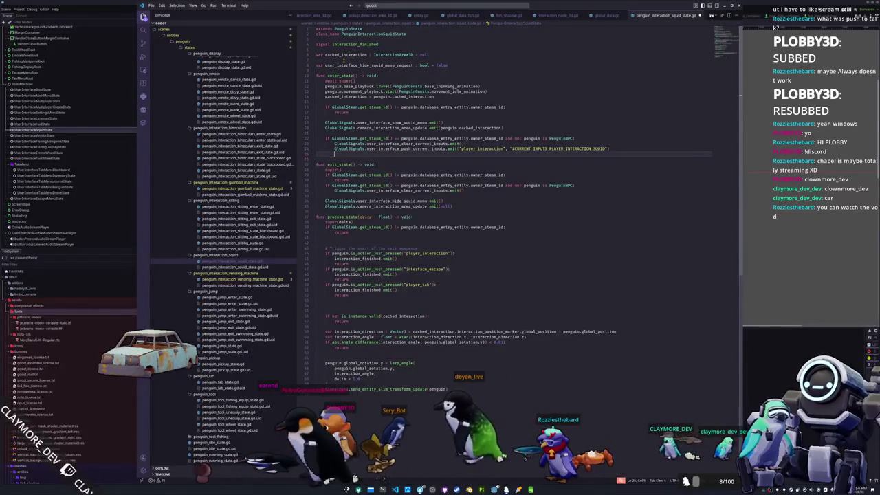
Reset user_interface_hide_squid_menu_request to false inside enter_state.
key(Return)
text(user_interface_hide_squid_menu_request = )
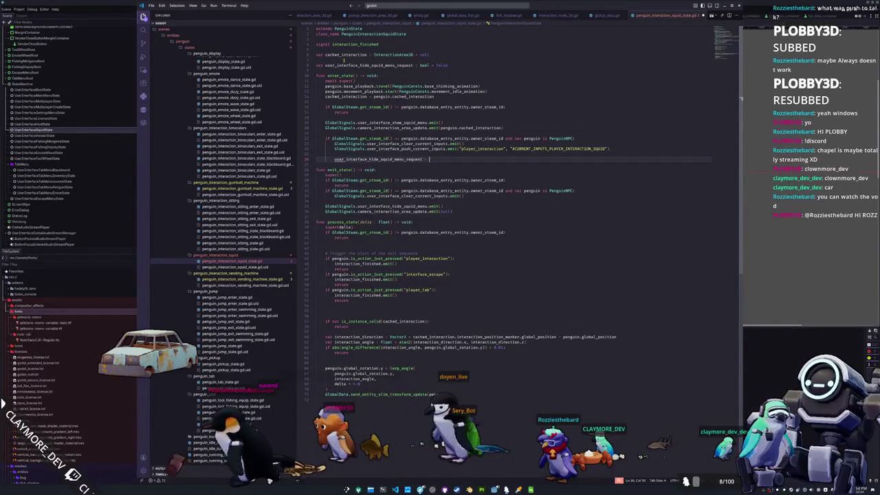
text(false)
key(Down)
Copy the flag reset line into exit_state after the clear-inputs call.
key(Up)
key(ctrl+Right)
key(ctrl+Right)
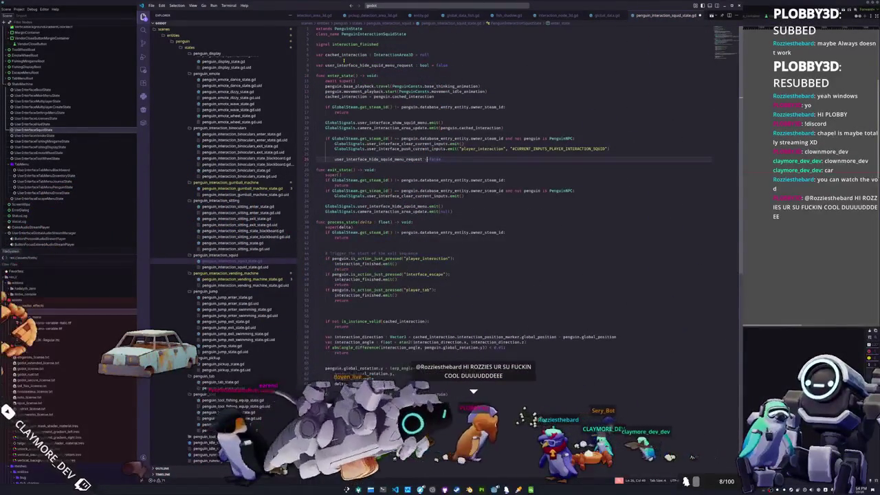
key(ctrl+l)
key(ctrl+c)
key(Down)
key(Down)
key(Down)
key(End)
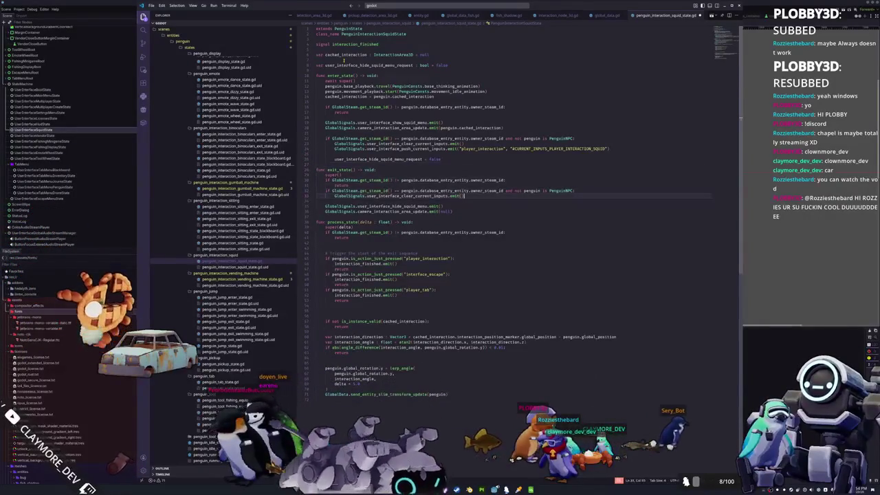
key(Return)
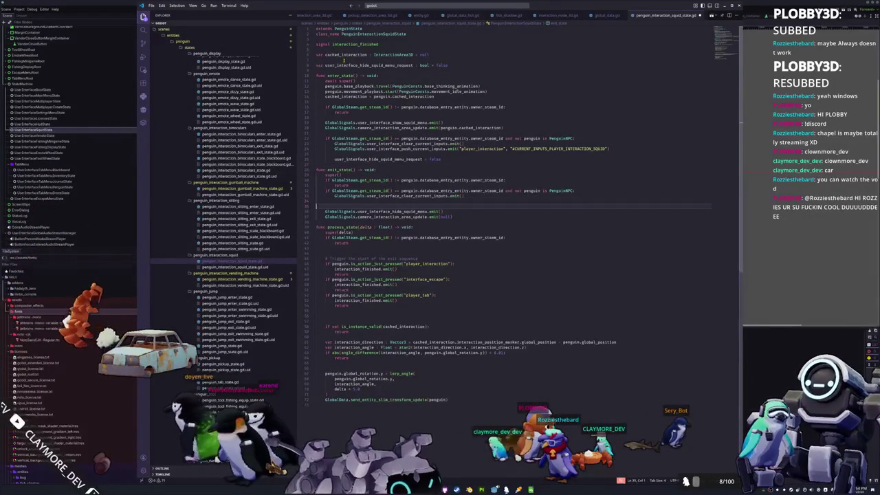
key(ctrl+v)
key(Down)
key(End)
key(Down)
key(Down)
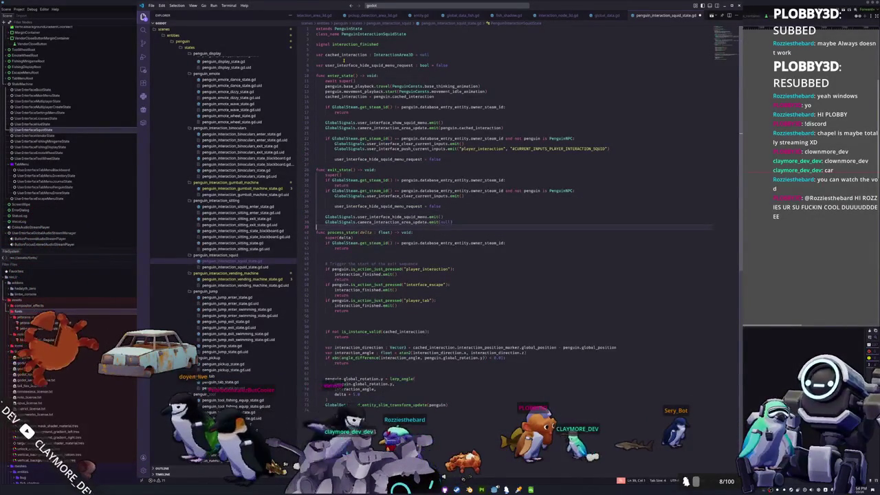
key(Return)
key(Down)
key(Down)
key(Down)
key(Down)
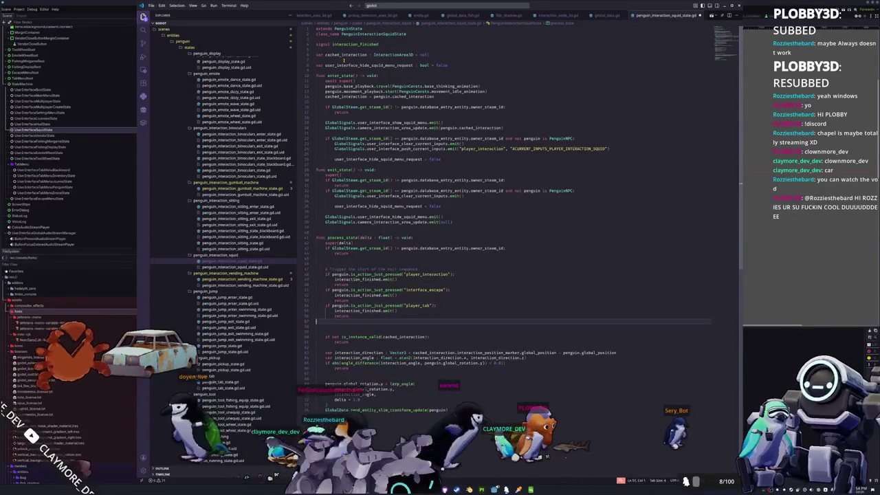
Make process_state emit interaction_finished and return when user_interface_hide_squid_menu_request is set.
key(Return)
text(if)
key(Return)
key(ctrl+v)
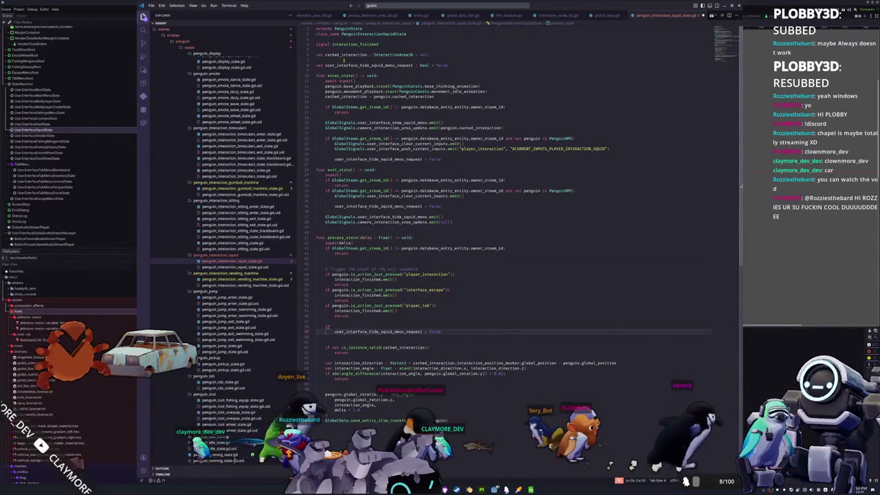
key(Home)
key(Home)
key(BackSpace)
key(End)
key(ctrl+shift+Left)
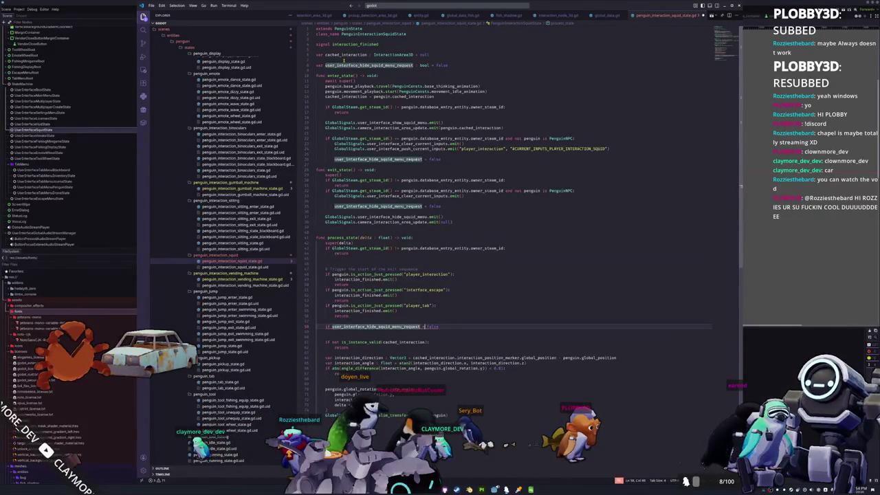
key(BackSpace)
key(BackSpace)
text(:)
key(Return)
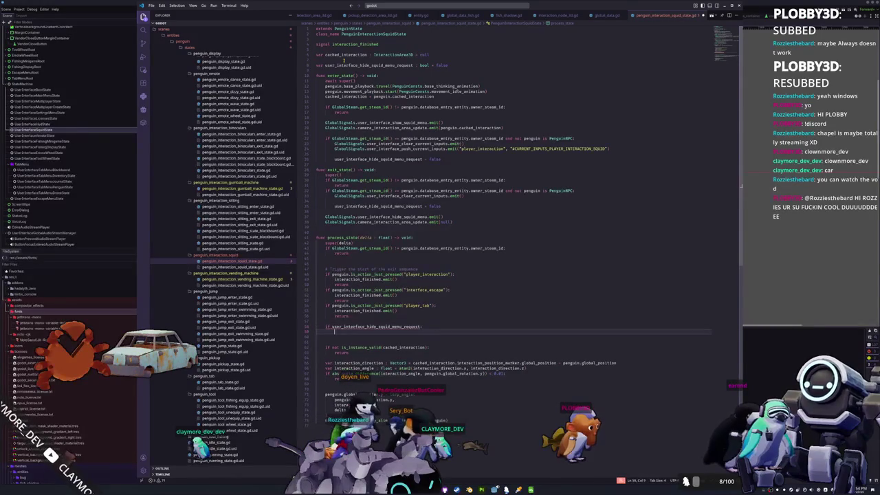
text(interaction_finished)
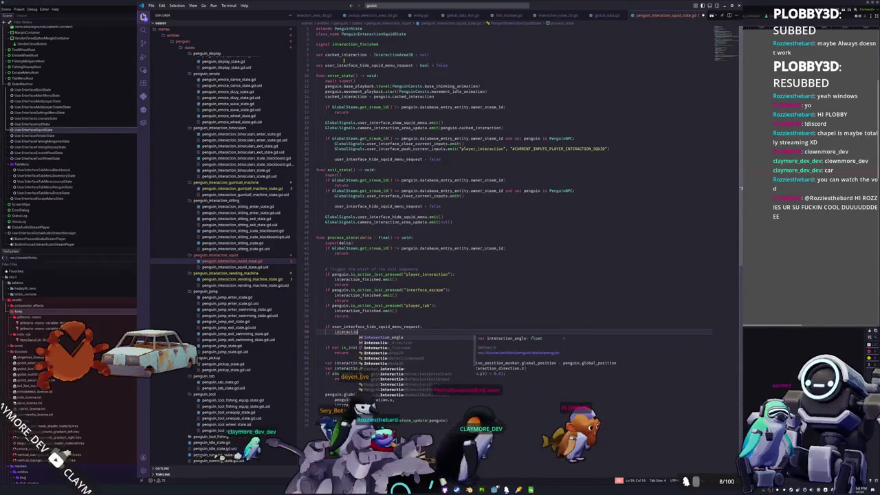
text(.emit()
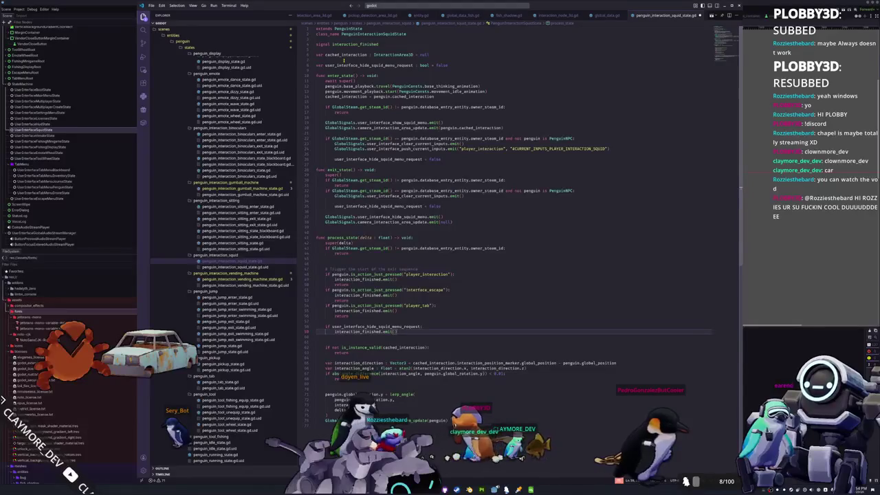
key(Return)
text(return)
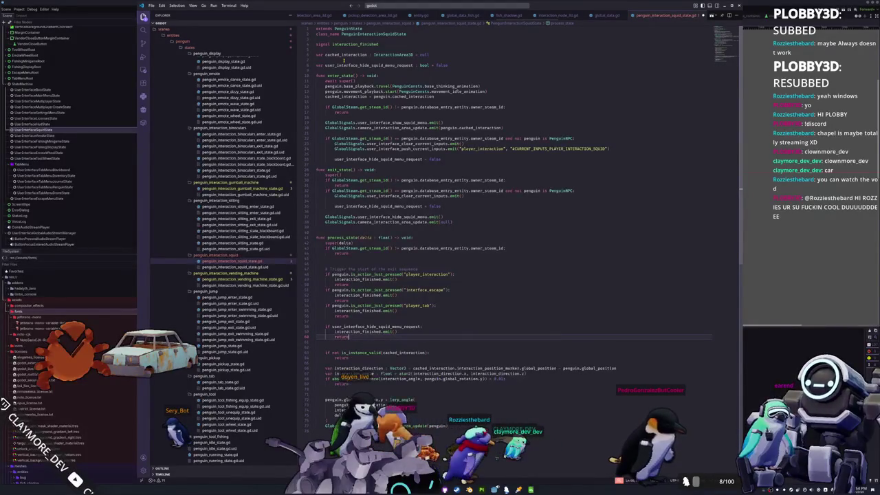
key(Delete)
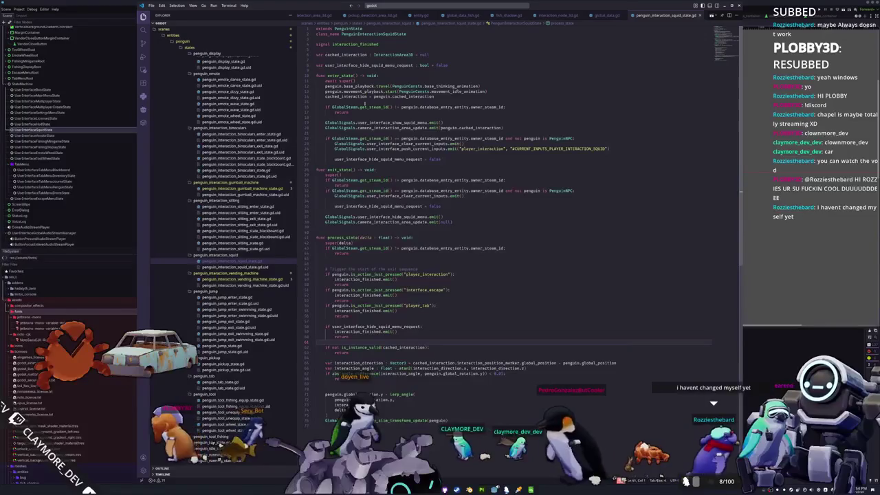
Add func _on_user_interface_hide_squid_menu_request() -> void: after enter_state.
click(342, 165)
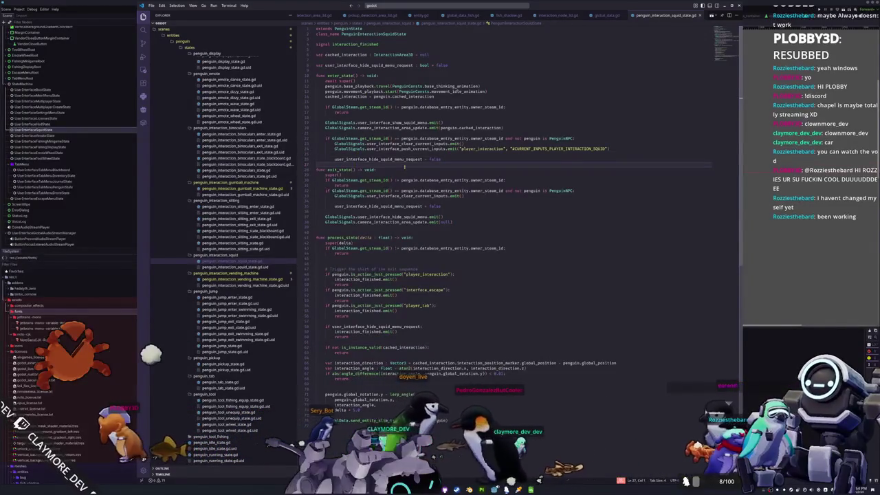
key(Return)
key(Up)
key(Return)
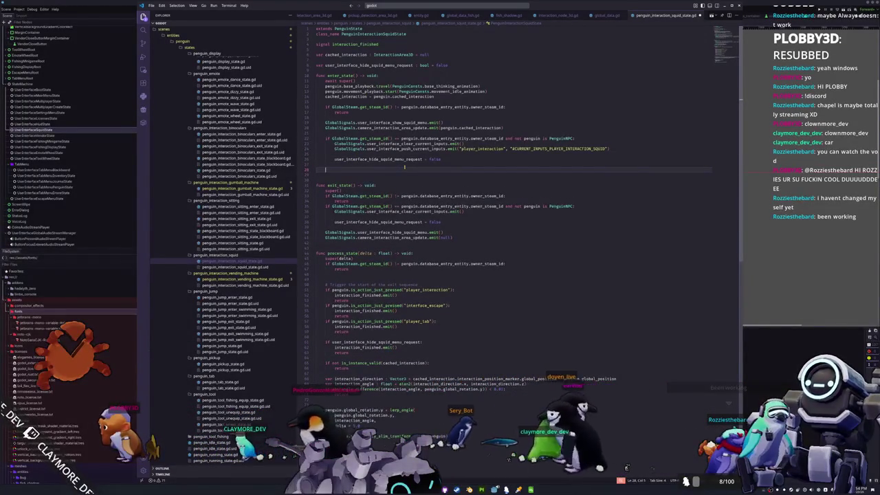
key(Return)
key(BackSpace)
text(func _on_user)
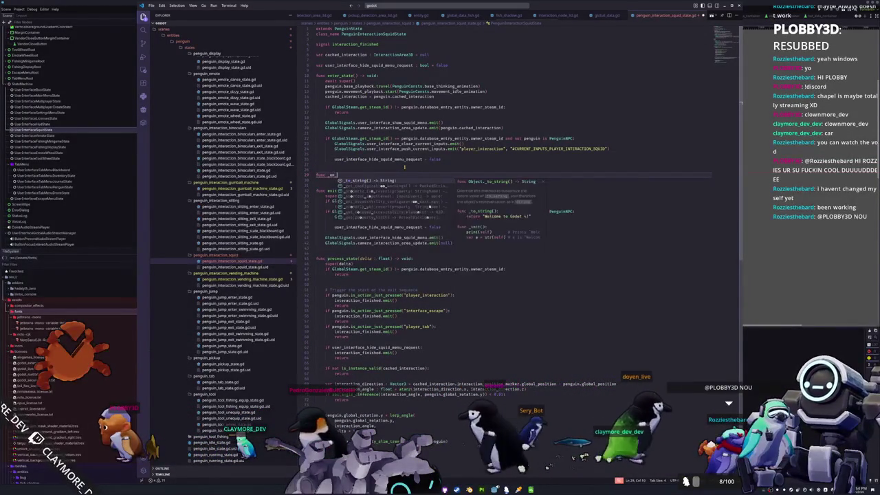
text(_interface_hide_squid_me)
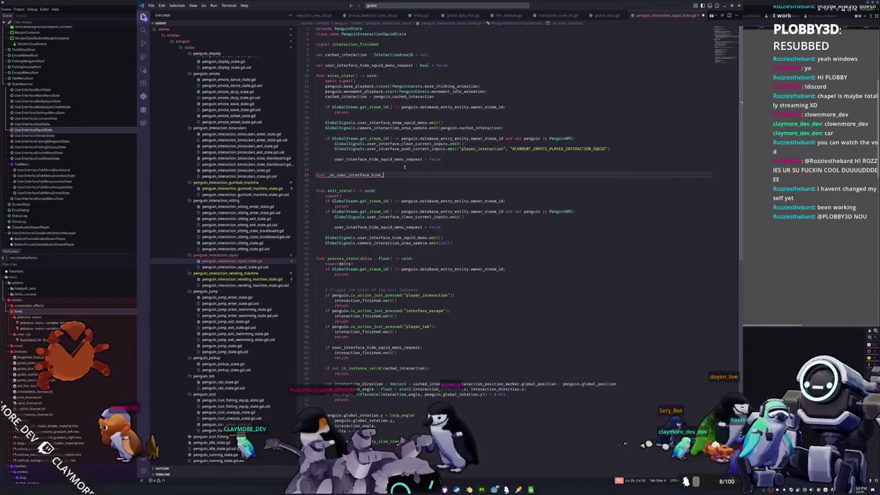
text(nu_request())
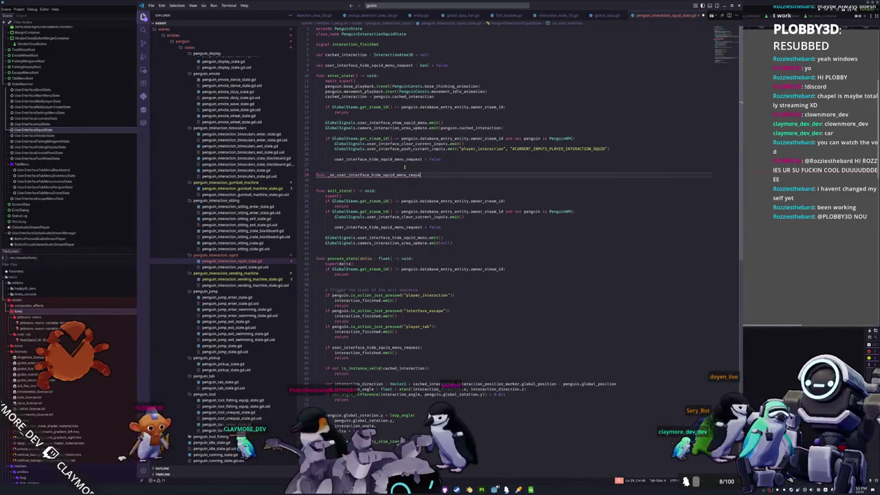
text( -> void:)
Make the handler body set user_interface_hide_squid_menu_request to true.
key(Return)
text(user_interface_hide)
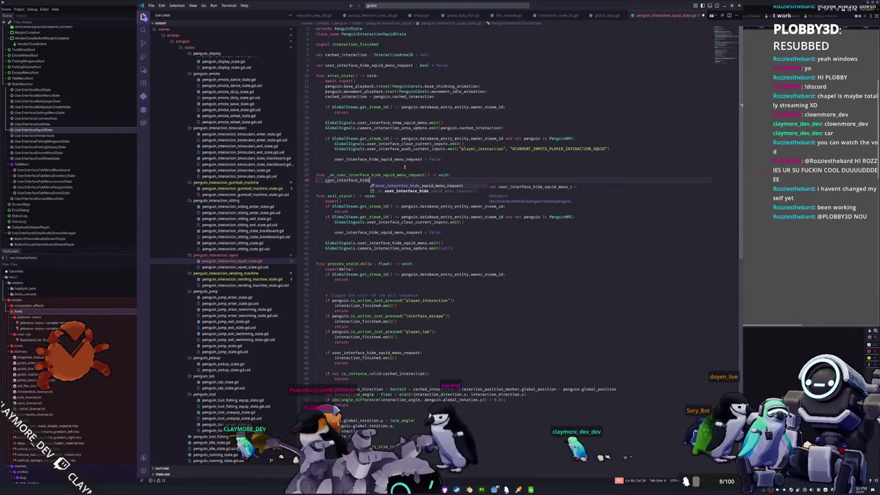
key(Return)
text(true)
key(Down)
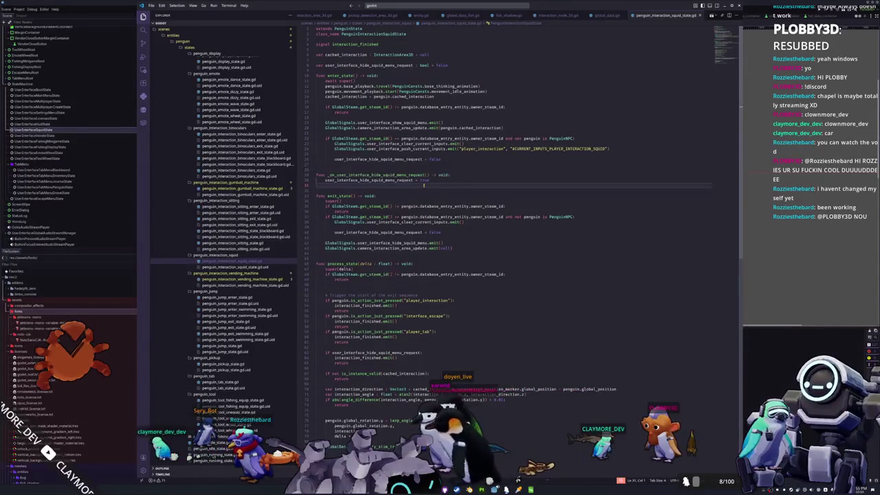
Check the new handler and highlight every use of the hide-squid-menu request flag.
key(Up)
key(Home)
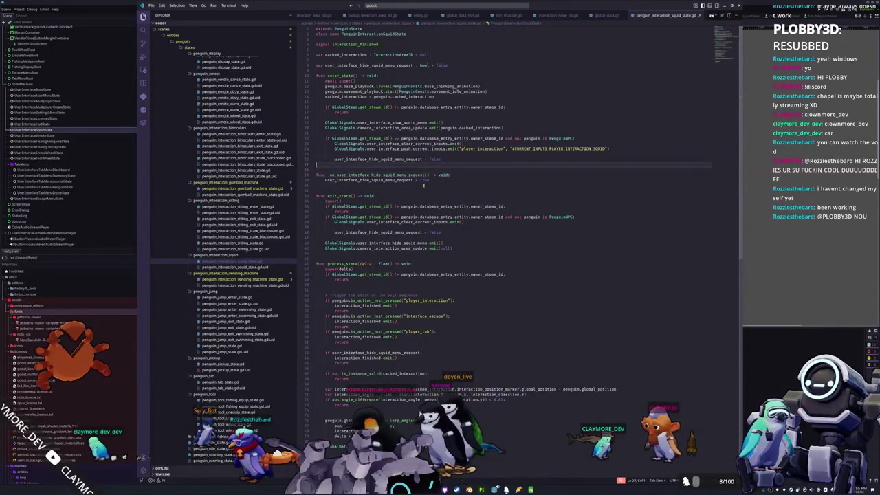
key(Down)
key(Down)
key(Down)
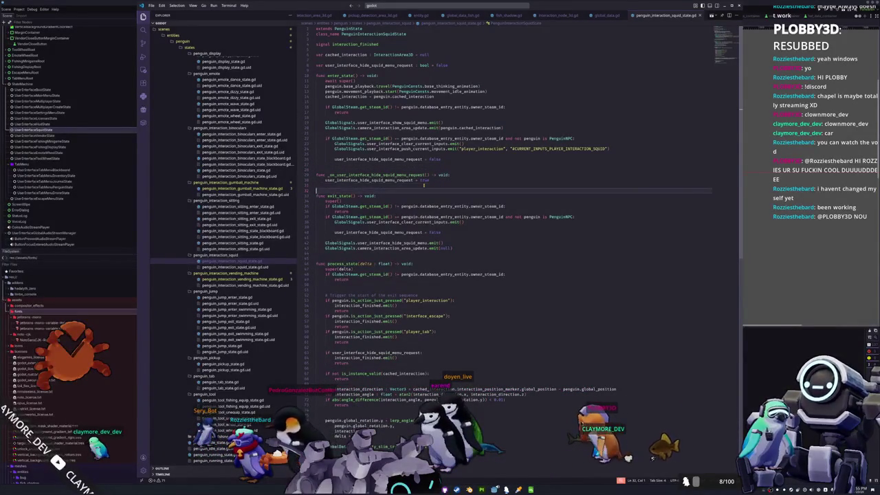
key(Up)
key(Up)
key(Up)
key(Up)
key(Down)
key(Down)
key(Down)
key(Up)
key(Up)
key(Up)
key(Down)
key(Down)
key(Down)
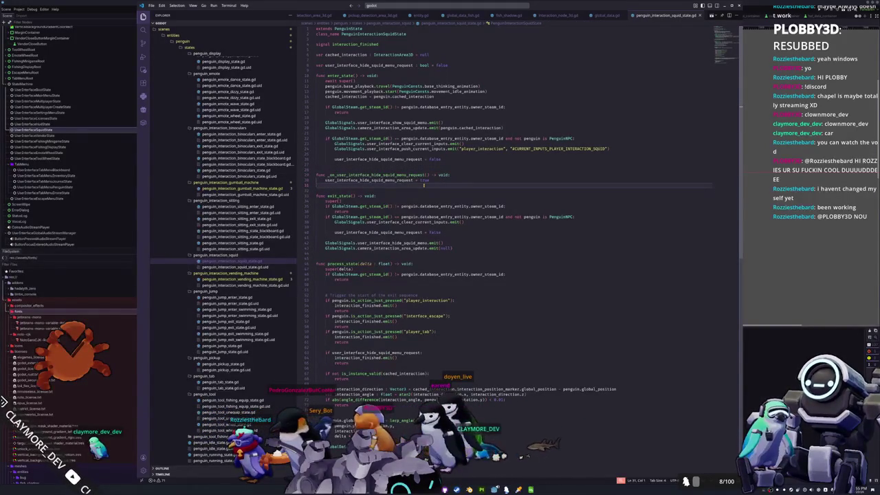
key(Up)
key(End)
key(ctrl+shift+Left)
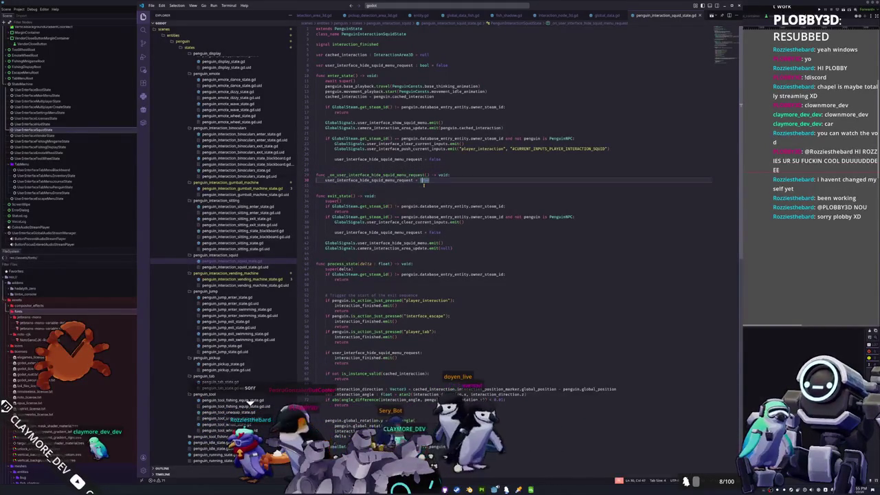
key(ctrl+Left)
key(ctrl+shift+Right)
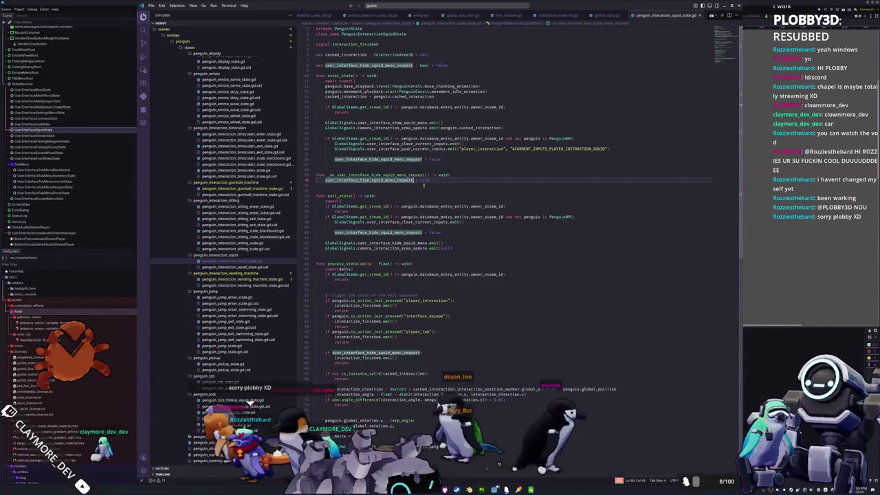
key(Right)
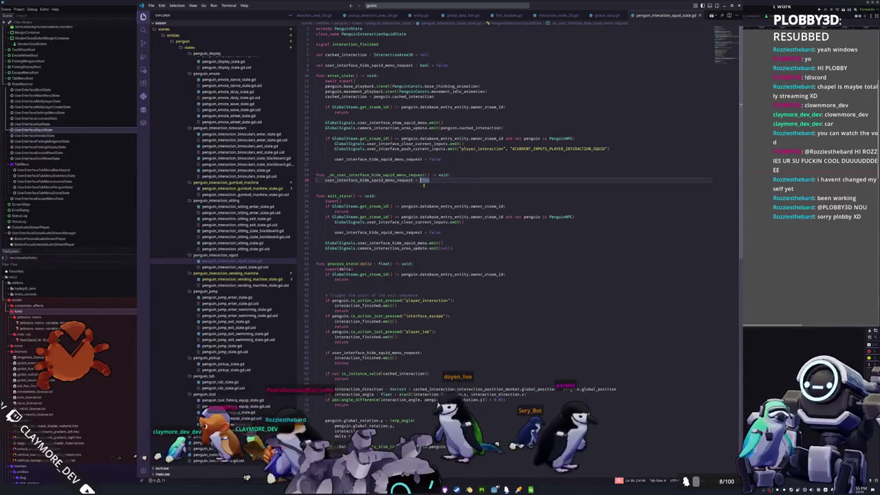
key(ctrl+shift+Left)
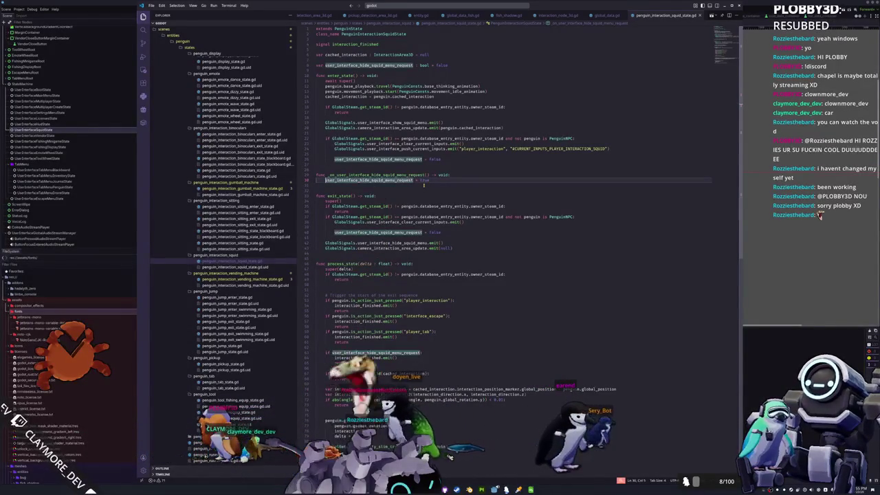
click(424, 185)
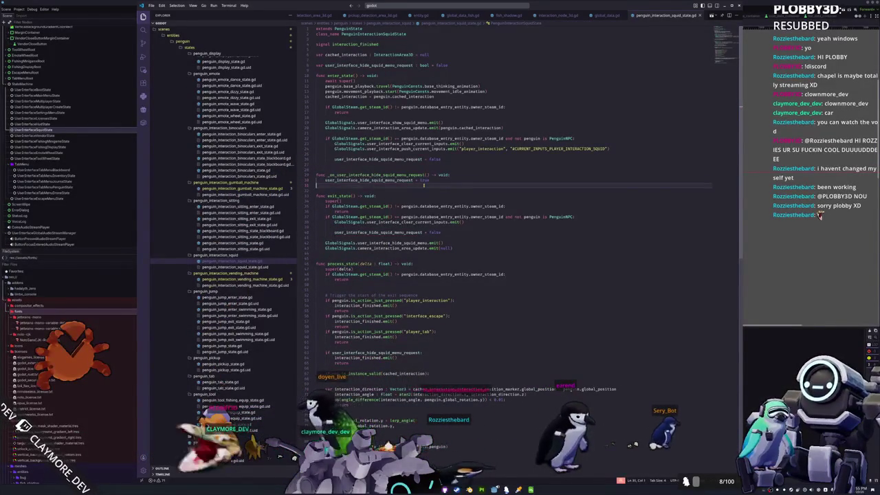
Review the rest of the squid state script, then switch to the Godot editor.
key(Up)
key(Up)
key(Down)
key(Down)
key(Down)
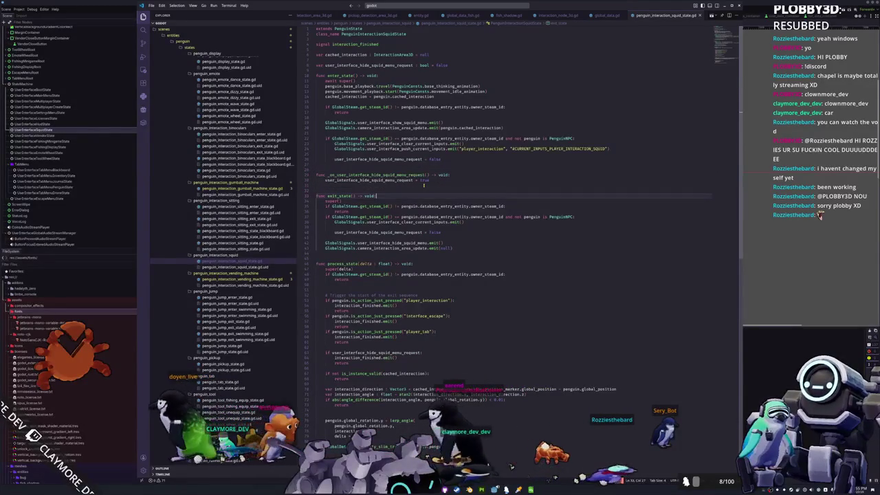
key(Down)
key(Down)
key(Down)
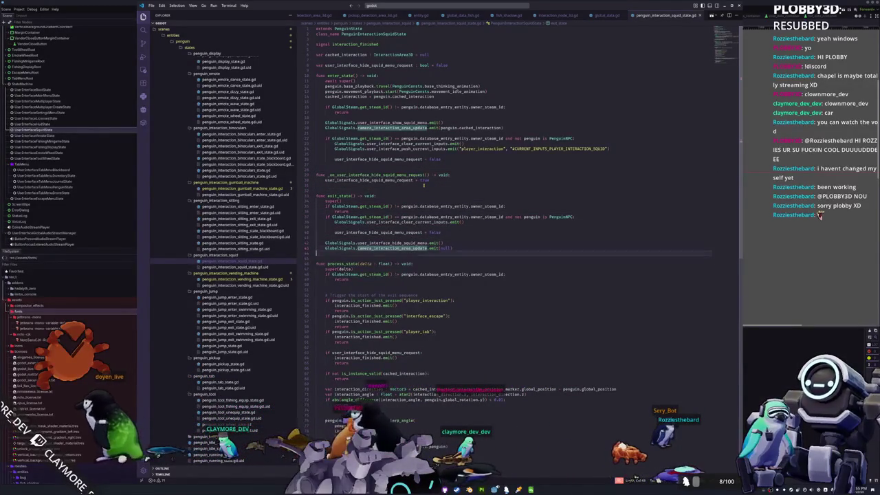
key(Down)
key(Down)
key(Down)
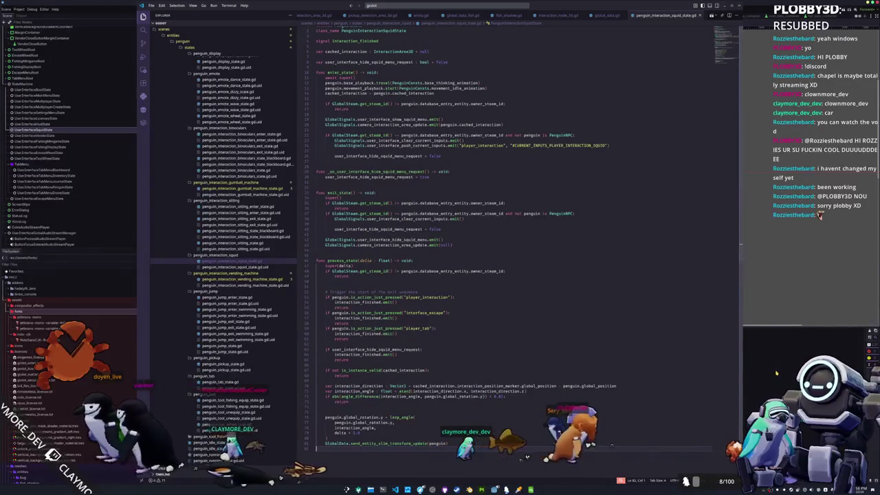
key(alt+Tab)
key(alt+Tab)
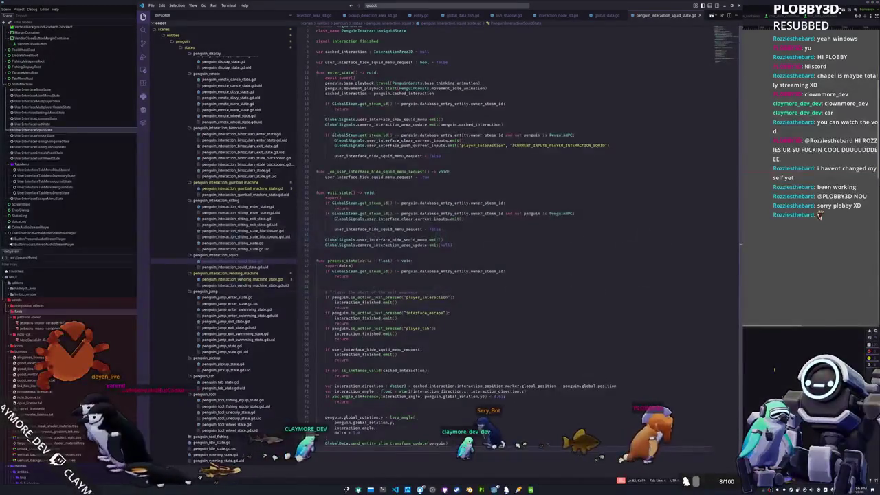
key(alt+Tab)
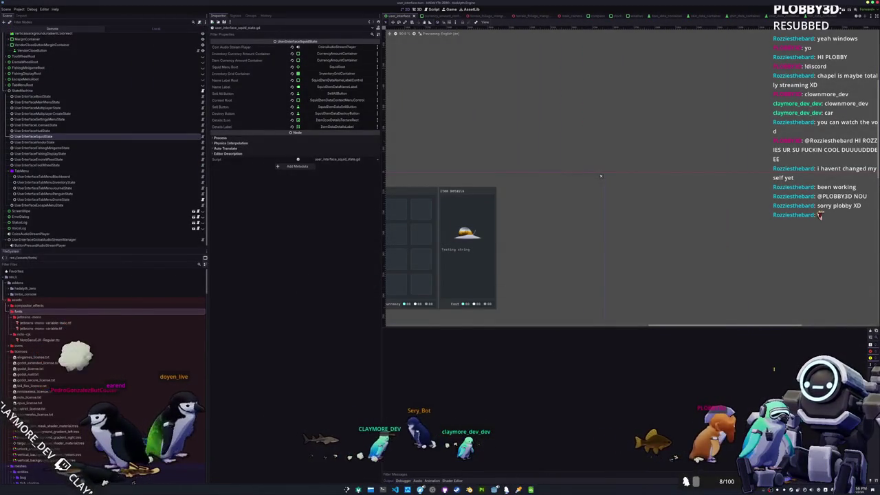
Run the game, hit the _ready error, inspect the UserInterfaceSquidState node, and rerun.
key(F5)
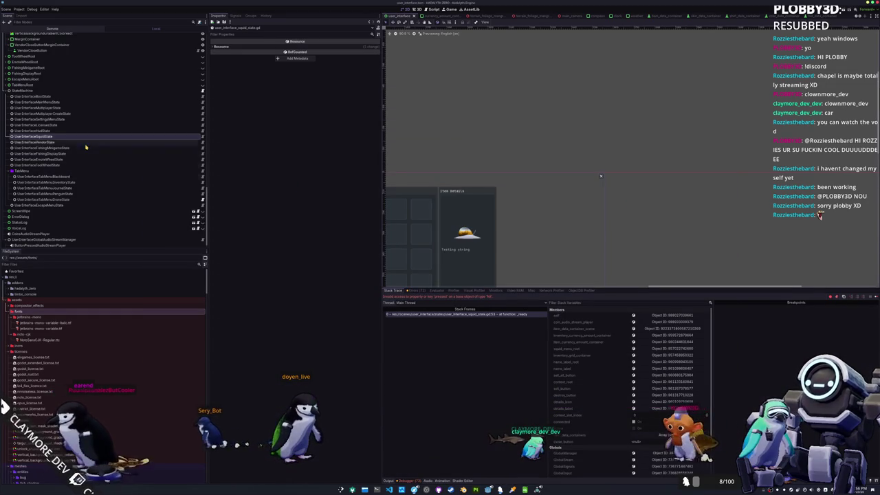
click(62, 137)
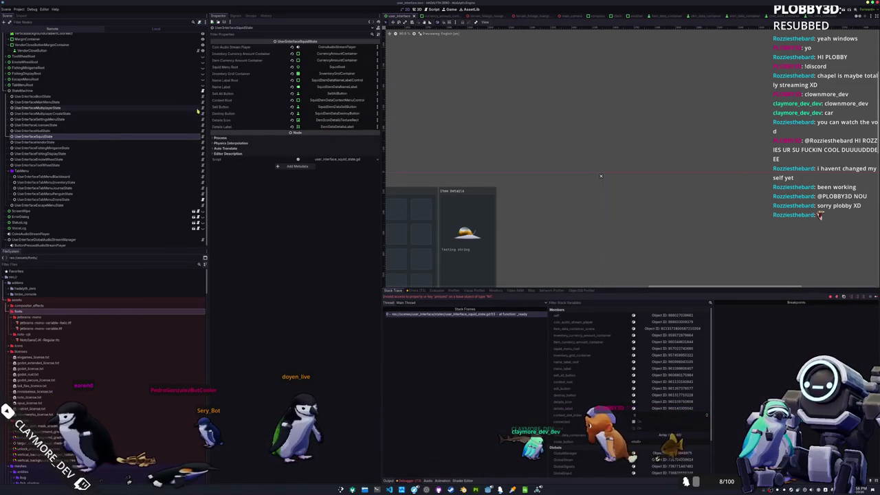
click(96, 137)
key(F5)
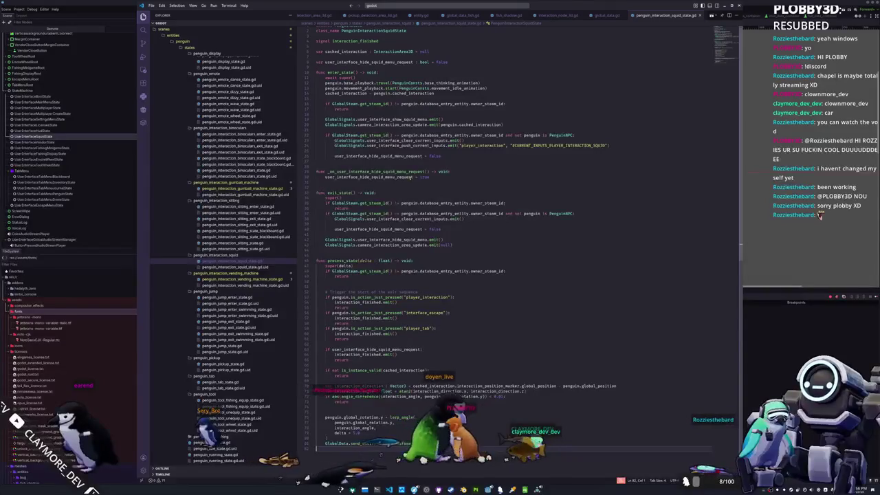
Highlight the request flag's uses, then switch windows and scroll through the Godot editor.
double_click(385, 178)
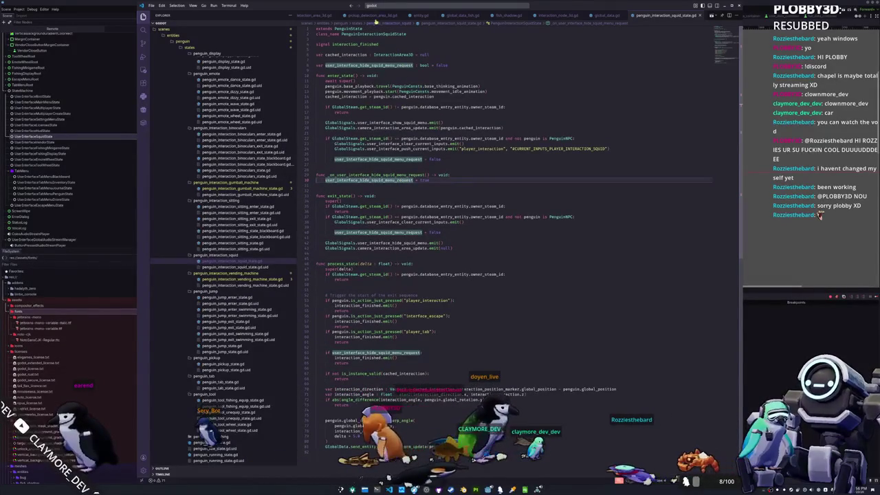
key(alt+Tab)
key(alt+Tab)
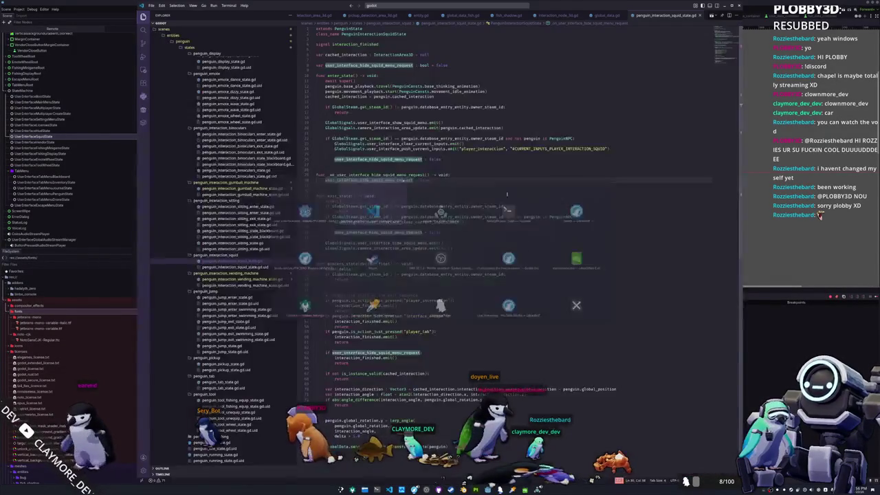
scroll(603, 15, right, 5)
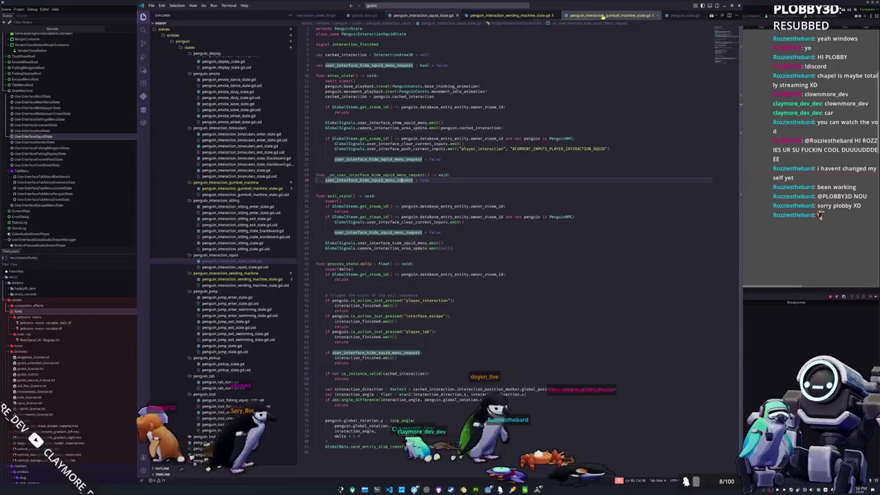
scroll(603, 15, right, 3)
scroll(587, 80, down, 4)
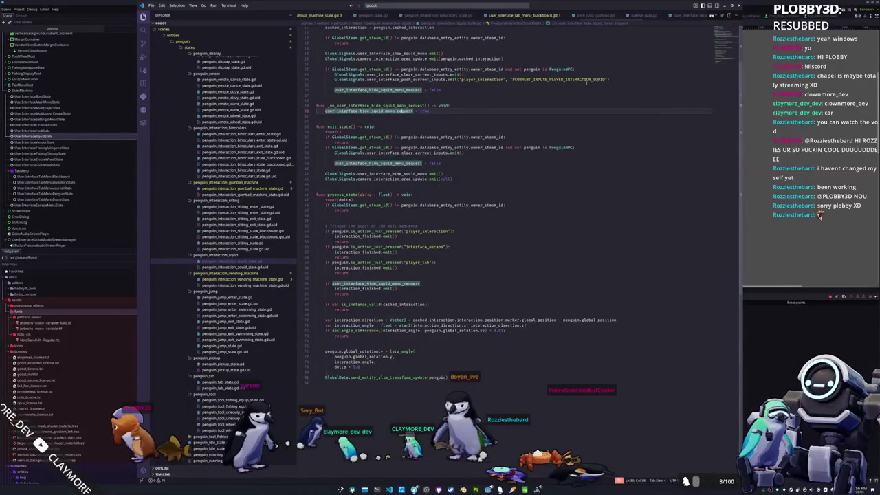
scroll(586, 81, down, 2)
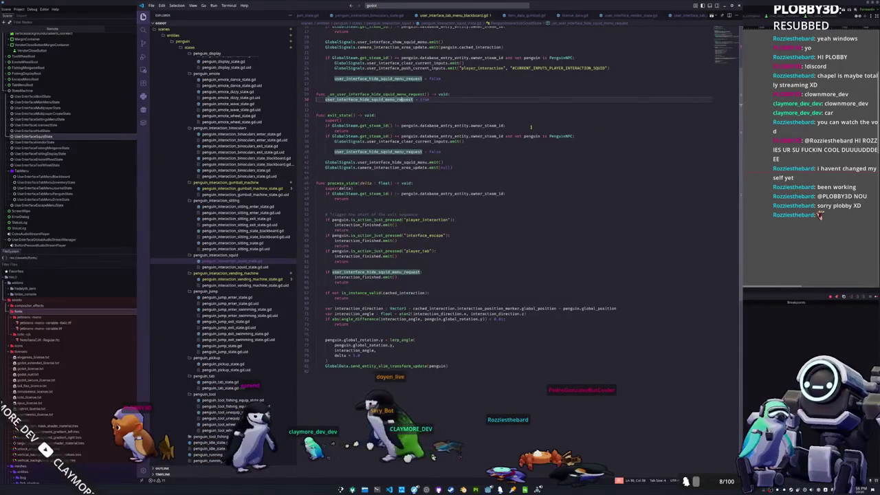
key(ctrl+p)
text(user_interface_hide_squid)
key(Return)
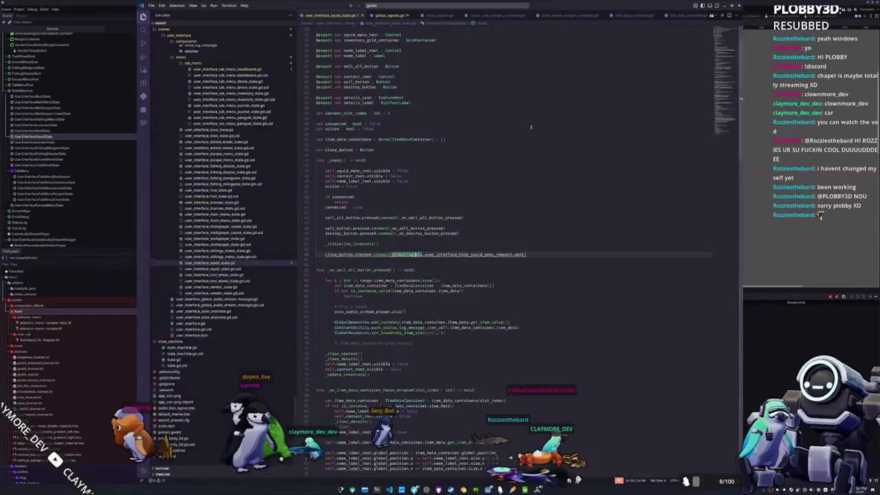
click(497, 254)
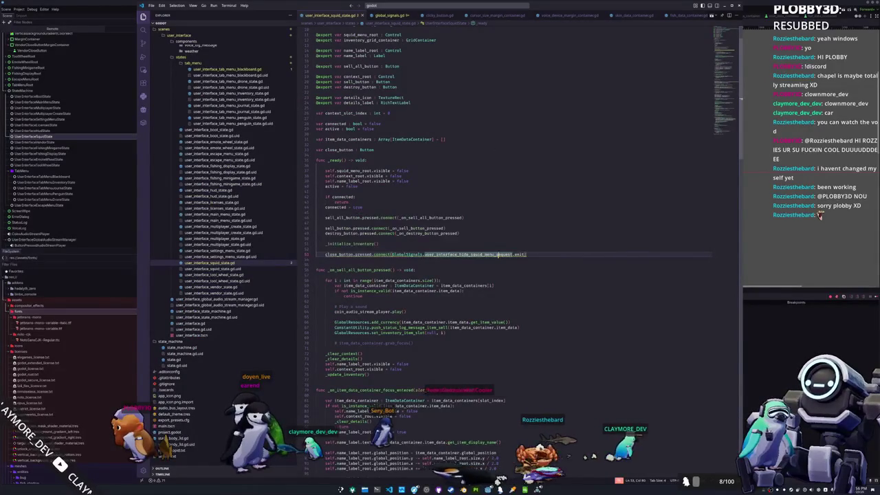
mouse_move(497, 254)
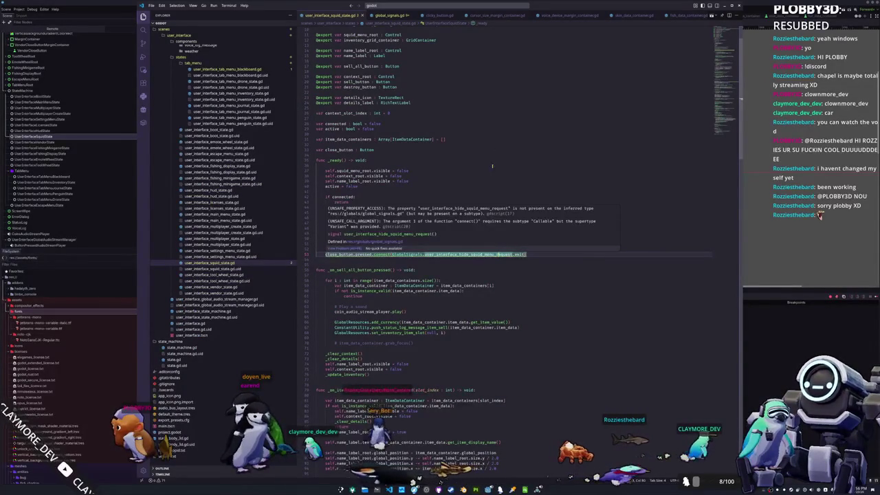
click(317, 150)
text(@export)
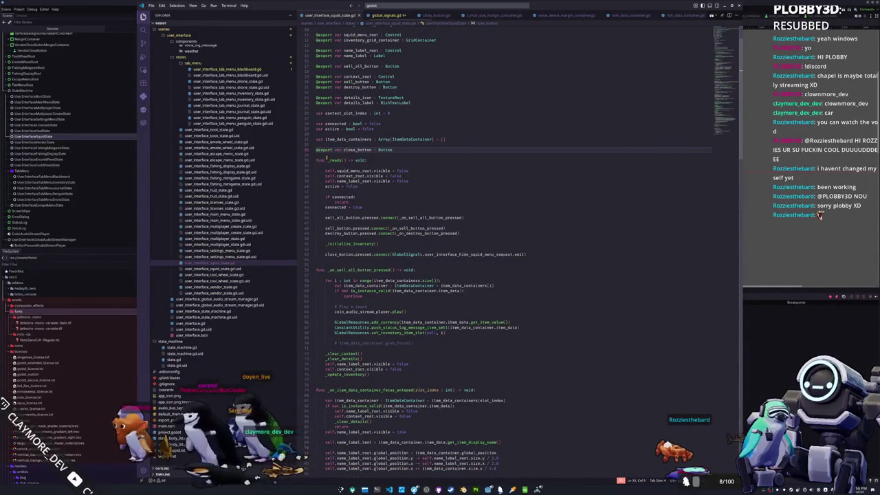
key(alt+Tab)
click(335, 133)
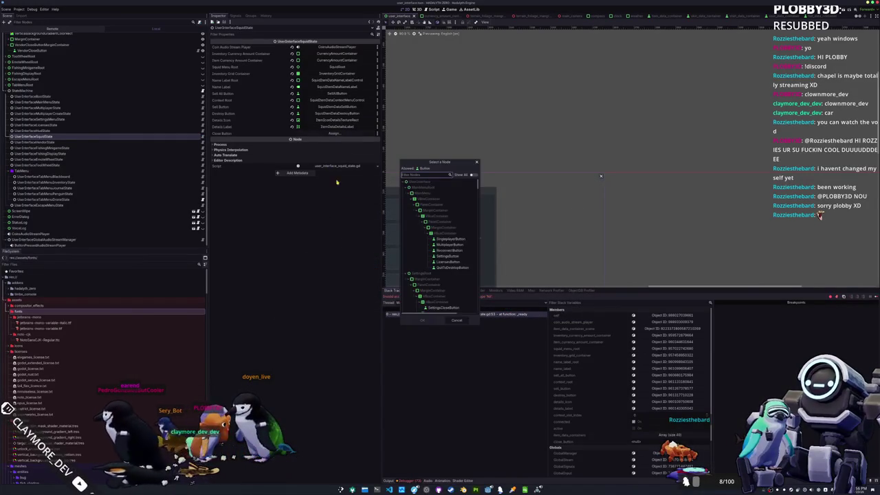
Filter for 'squid', assign SquidCloseButton as Close Button, and rerun the game.
text(squid)
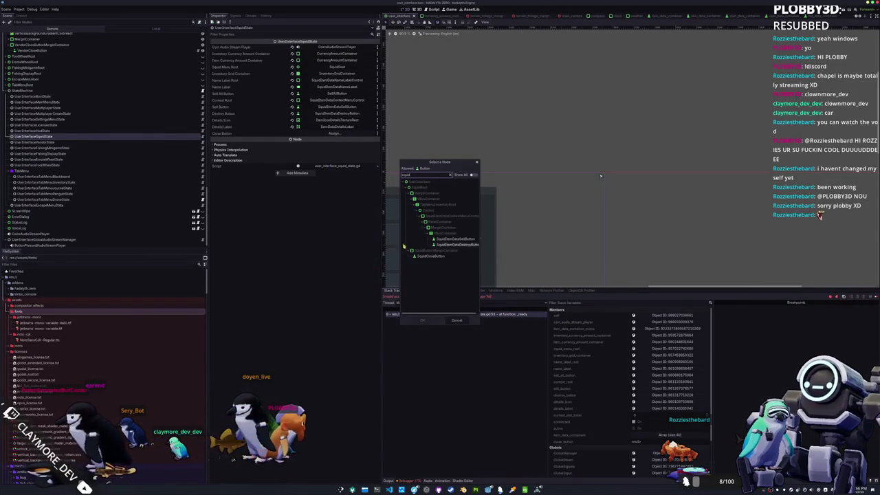
double_click(425, 256)
key(F5)
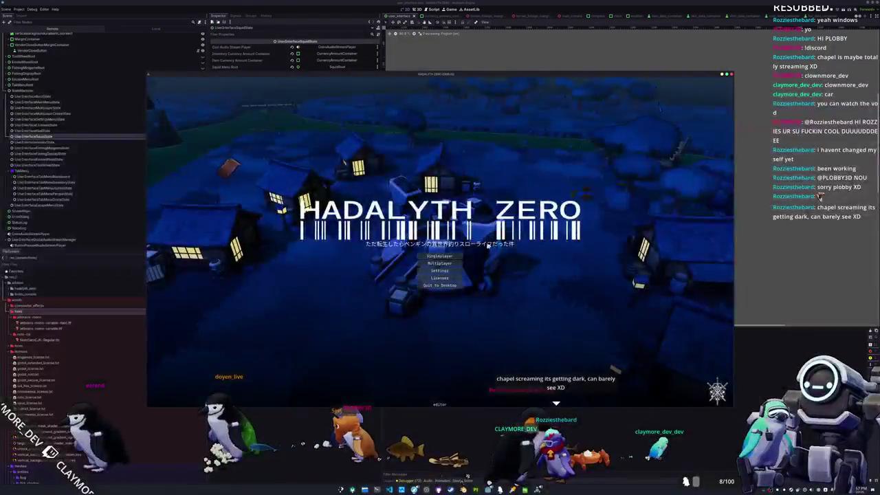
Start a Singleplayer game and walk the penguin across the bridge to the village crates.
click(449, 257)
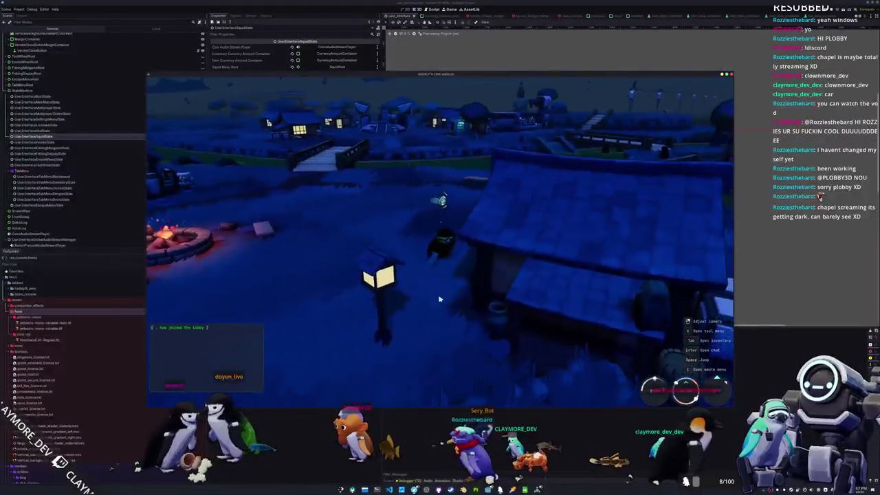
key(w)
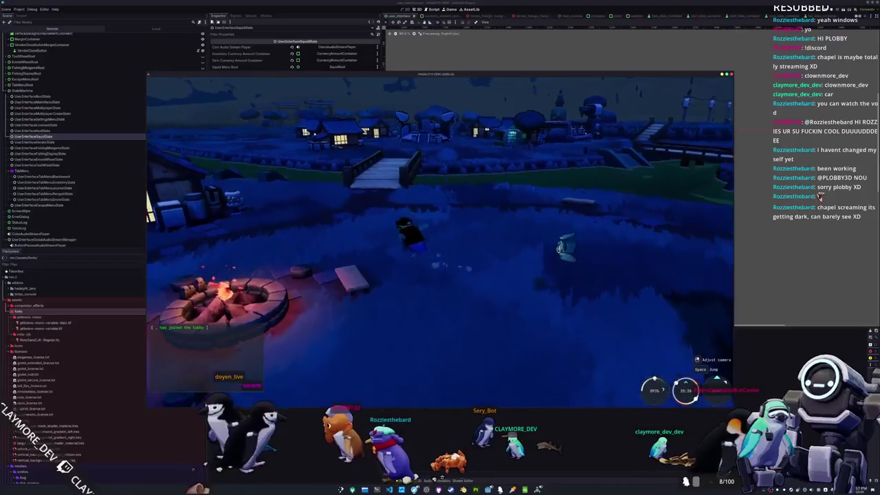
key(w)
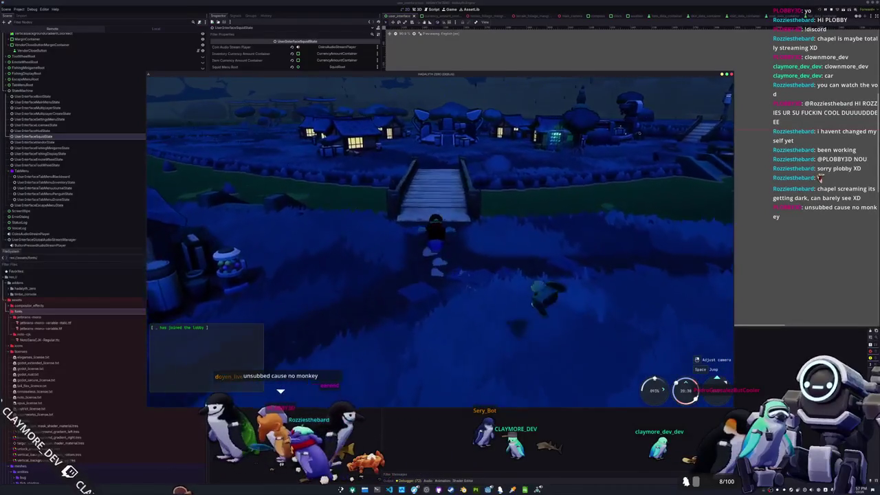
key(w)
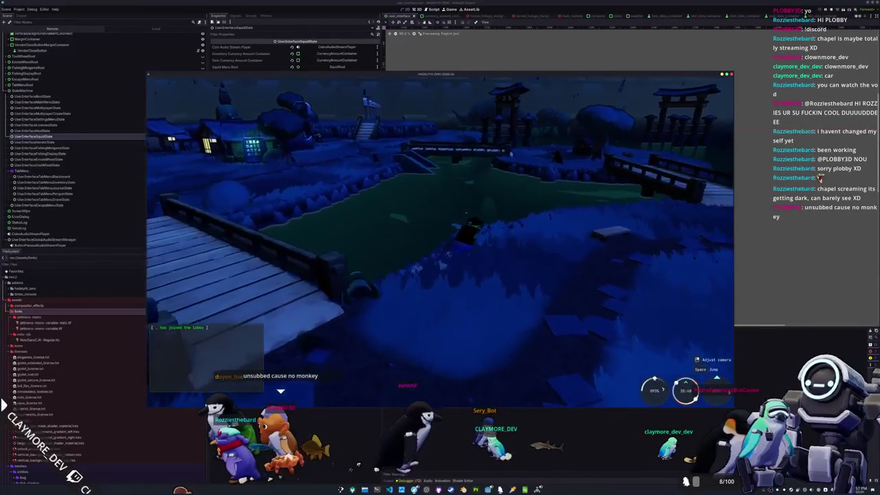
key(w)
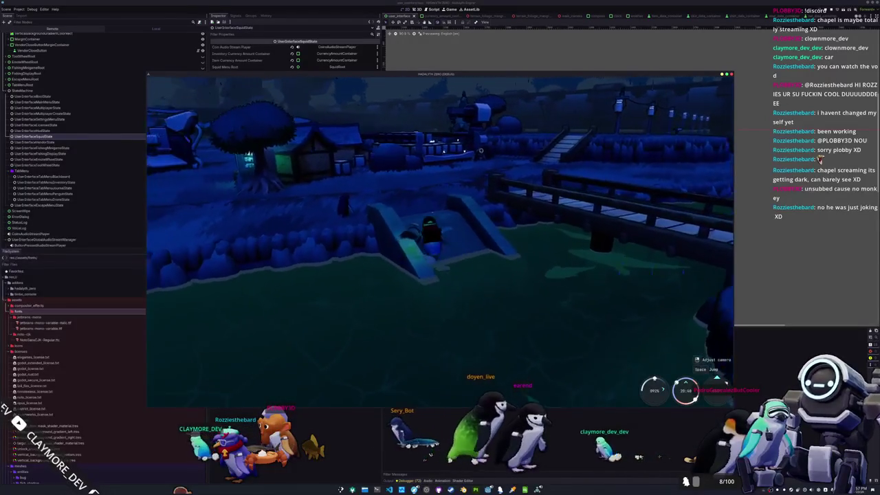
key(w)
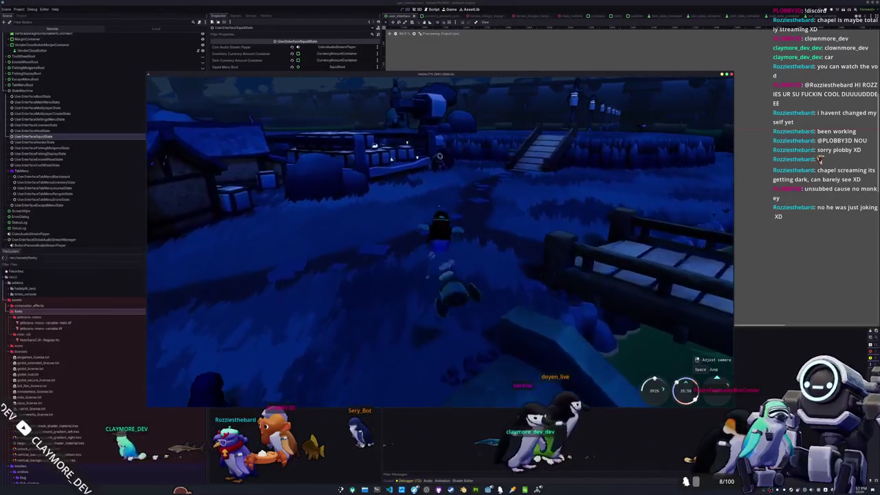
key(w)
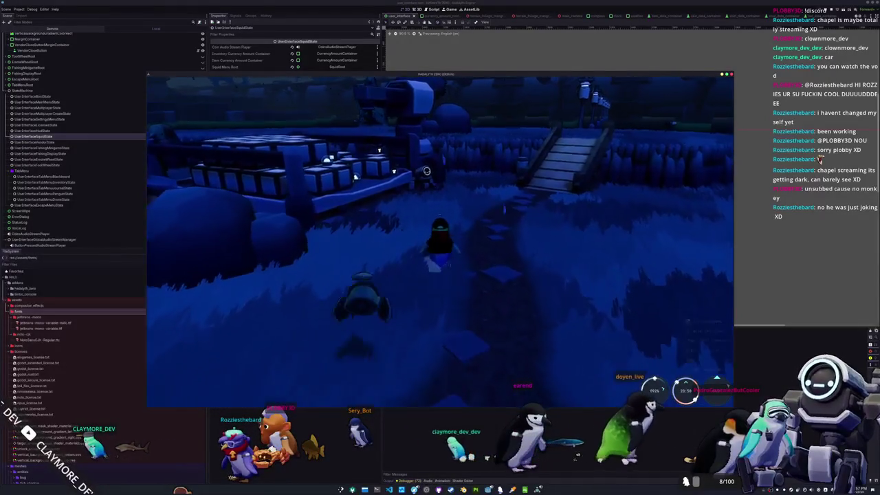
key(w)
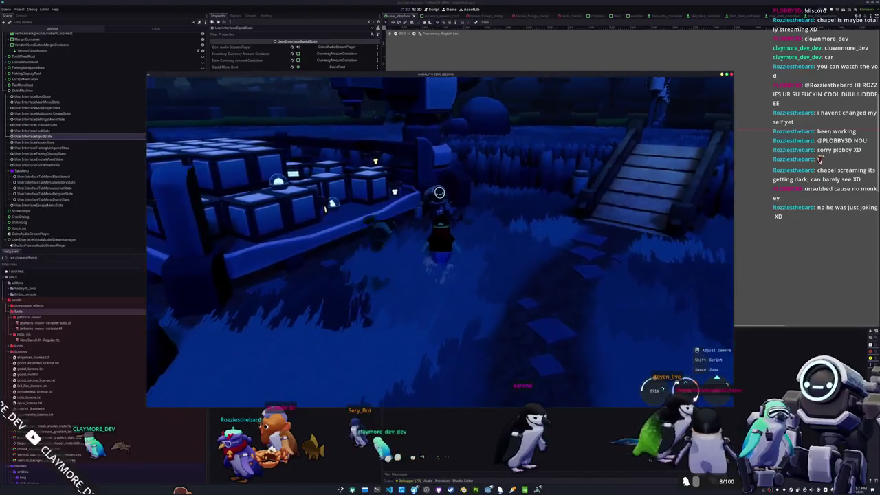
Open and close the squid selling menu with Tab, then return to VS Code.
key(Tab)
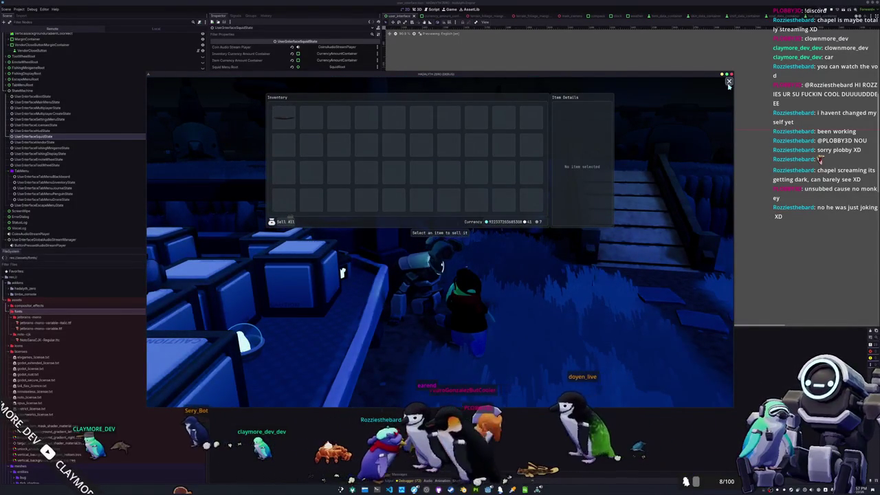
key(Tab)
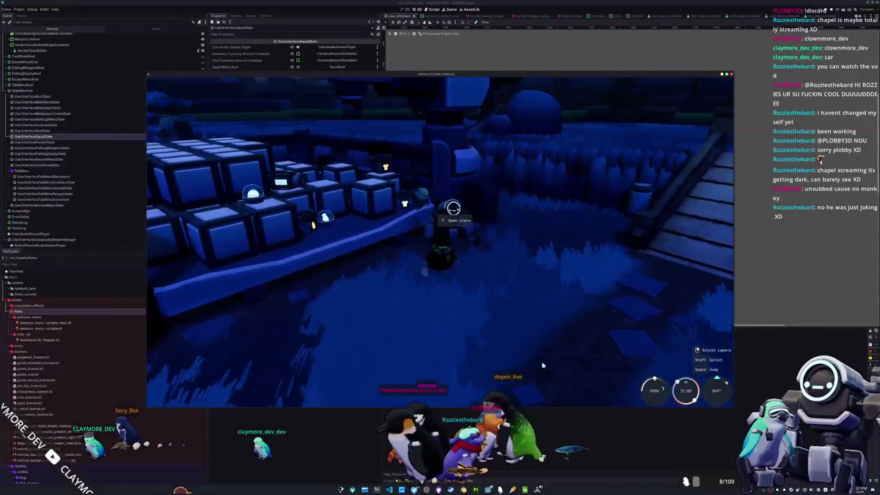
key(alt+Tab)
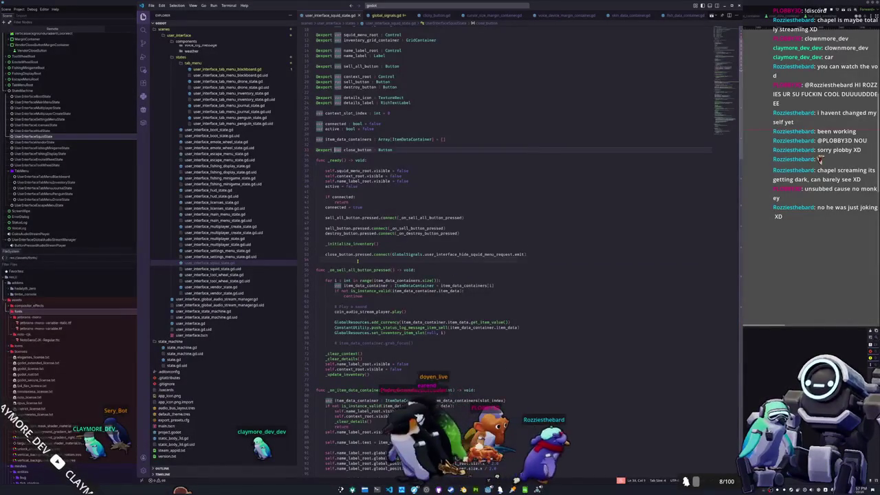
Open penguin_interaction_squid_state.gd with the Ctrl+P quick-open search 'penguin_squid'.
click(357, 261)
scroll(590, 12, down, 3)
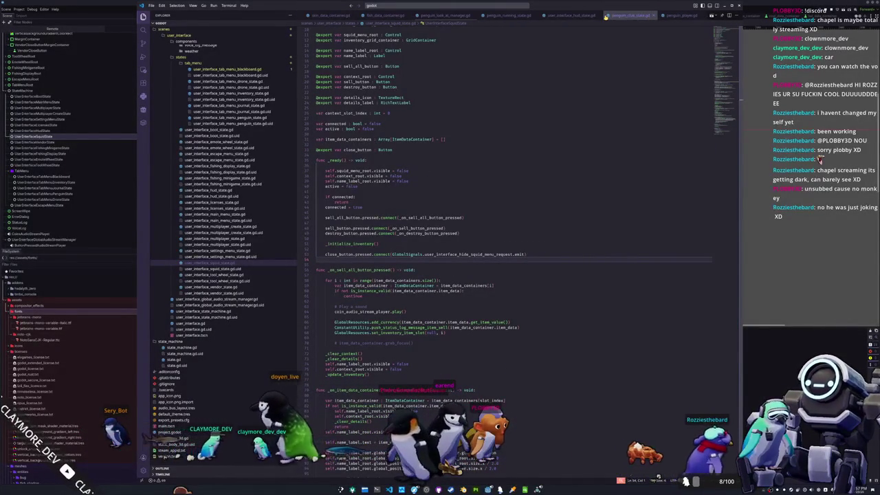
key(ctrl+p)
text(penguin_squid)
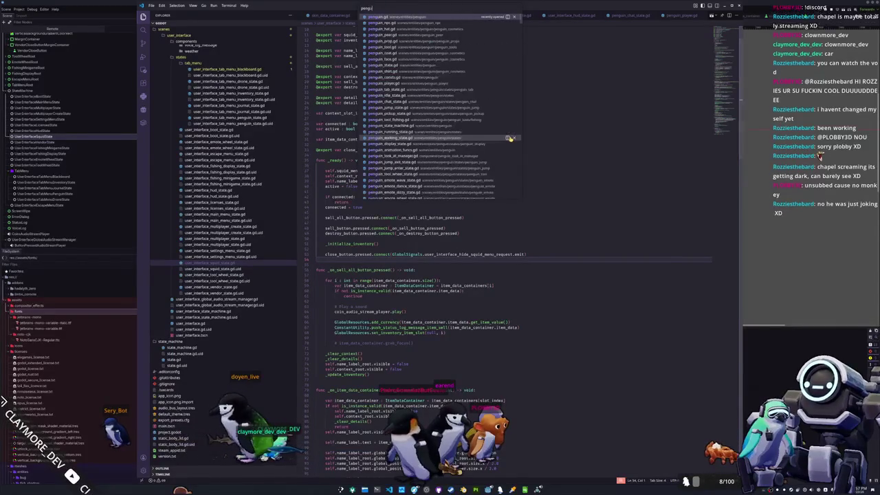
key(Return)
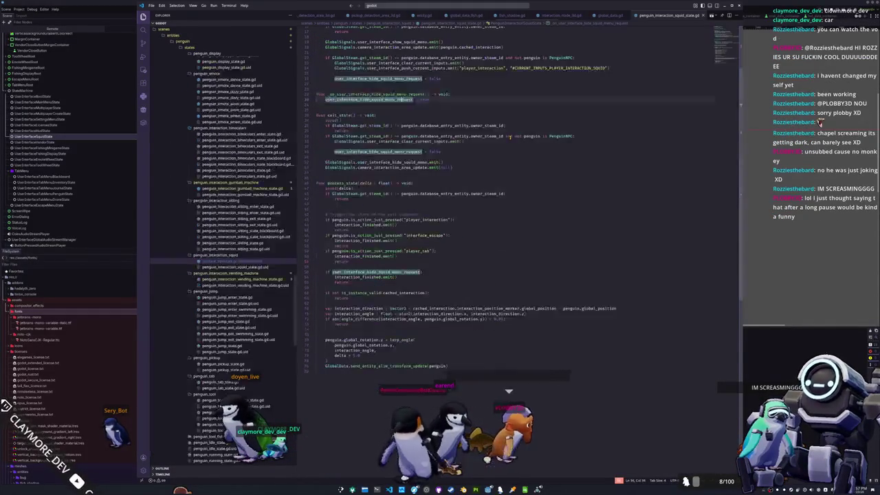
Select the _on_user_interface_hide_squid_menu_request handler name to review it.
click(397, 173)
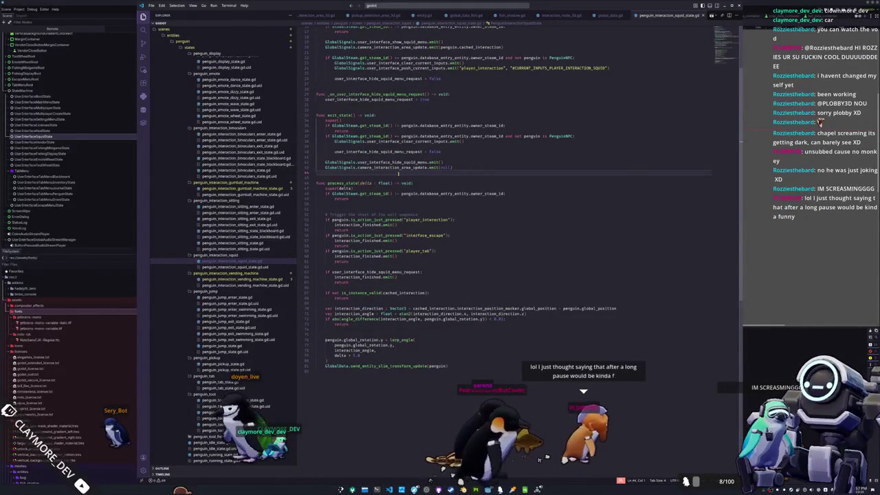
scroll(398, 173, up, 2)
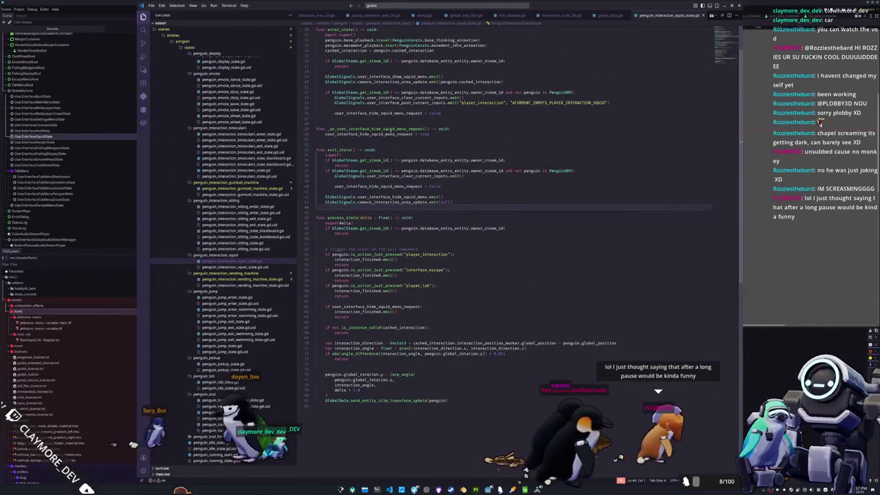
double_click(385, 128)
scroll(351, 164, up, 3)
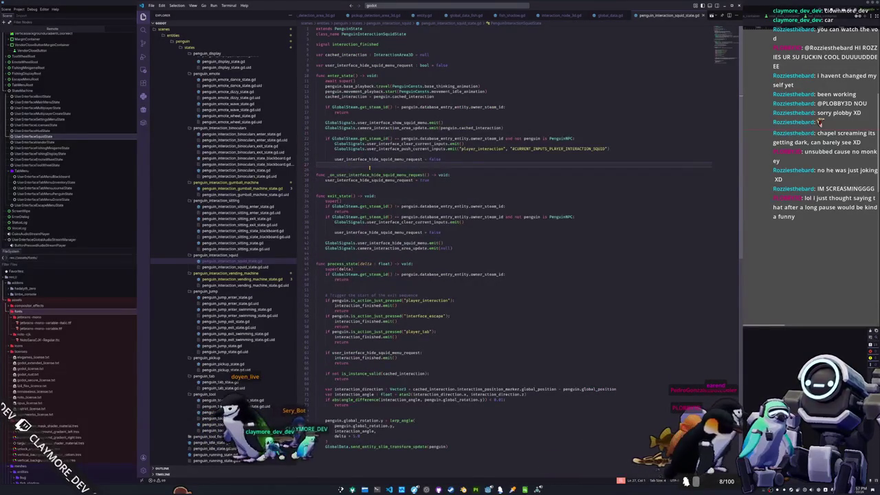
Insert blank lines above enter_state, discarding a started GlobalSignals line.
key(Return)
key(Up)
key(Up)
key(Up)
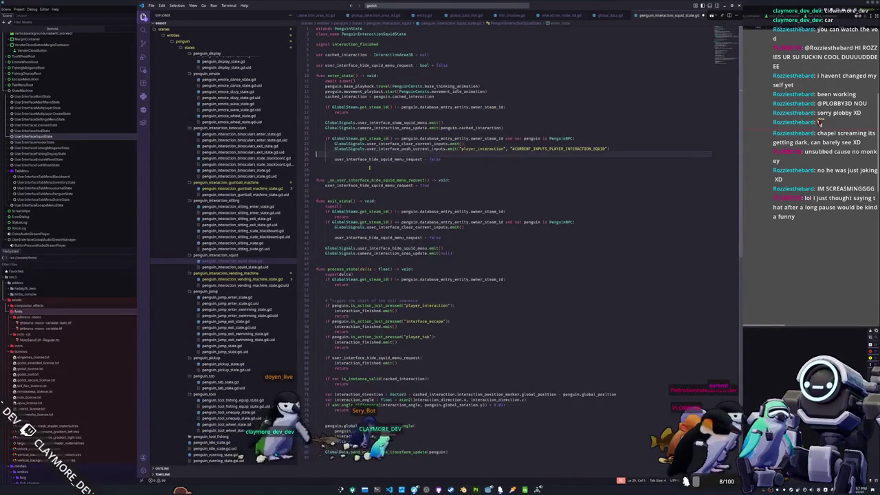
key(Return)
text(GlobalSignals.)
key(BackSpace)
key(BackSpace)
key(BackSpace)
key(Up)
key(Up)
key(Up)
key(Up)
key(Return)
key(Return)
key(Up)
Add func _ready() -> void: connecting user_interface_hide_squid_menu_request to _on_user_interface_hide_squid_menu_request.
text(func _ready() -> void:)
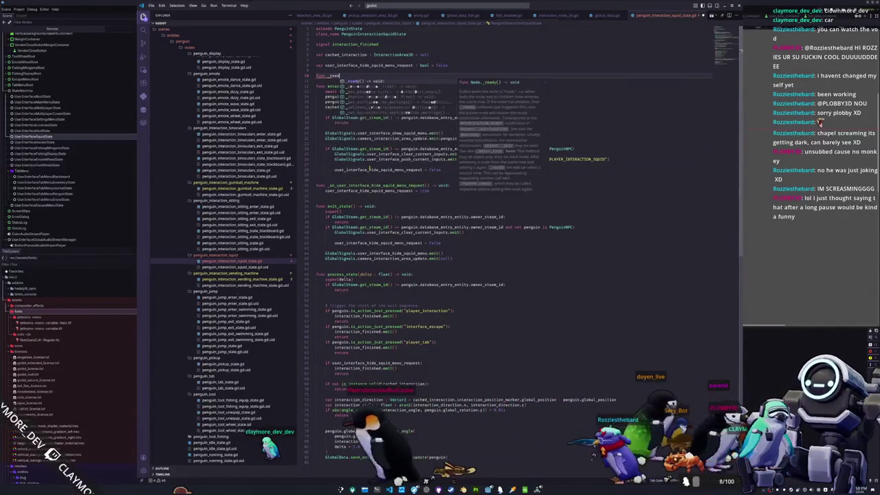
key(Return)
text(s)
key(BackSpace)
text(GlobalSignals)
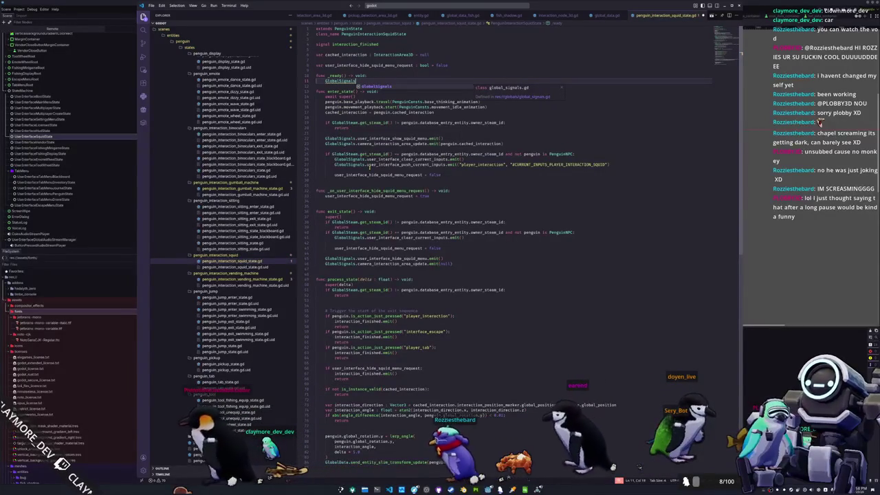
text(.)
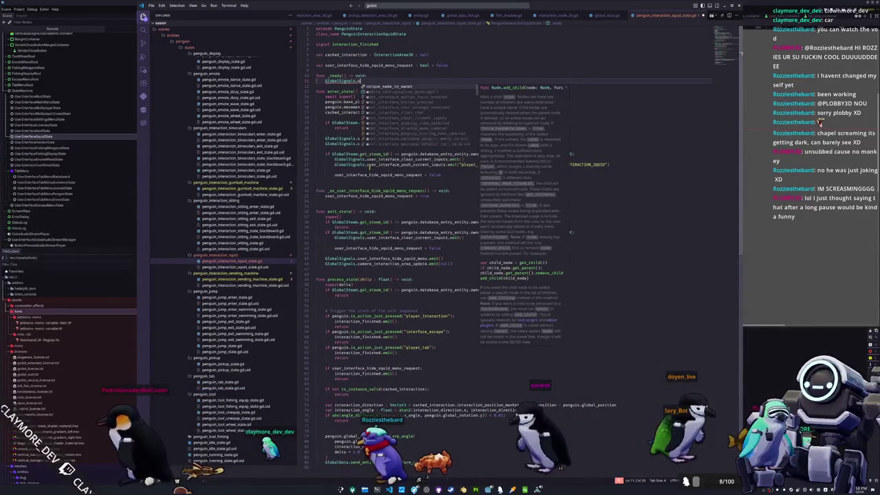
text(user_interface_hide_)
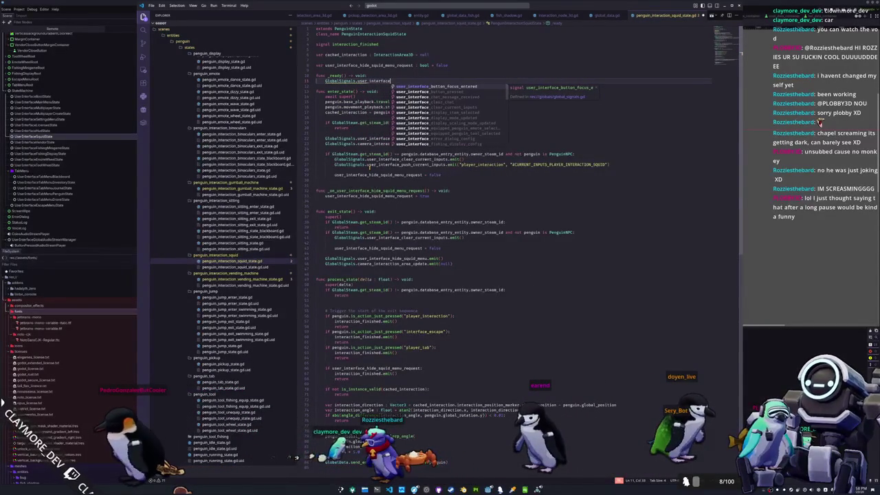
text(squid_menu_request)
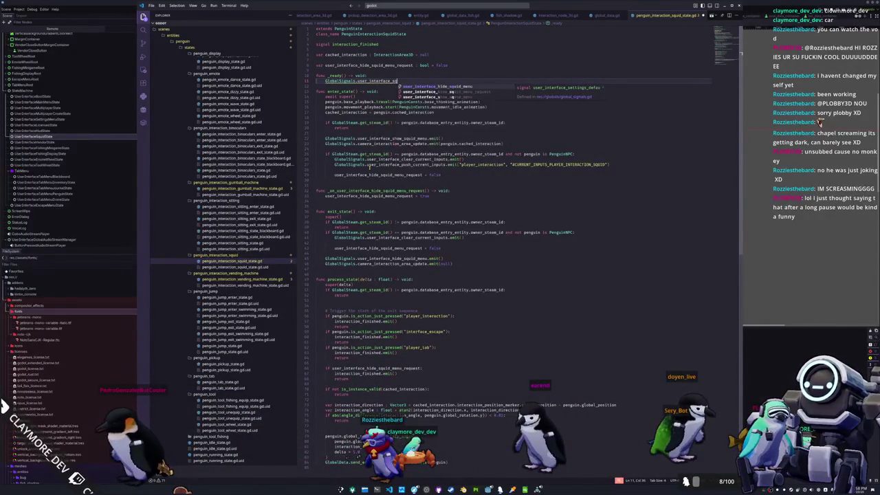
text(.connect()
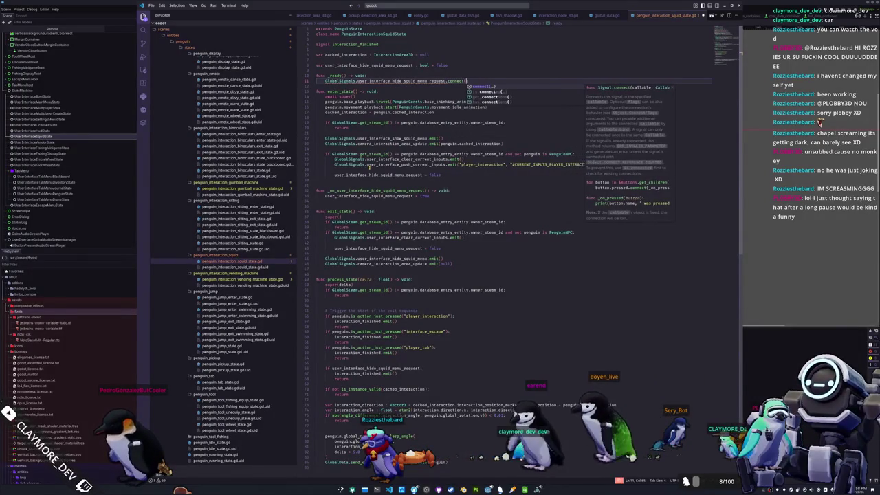
key(Return)
text(_on)
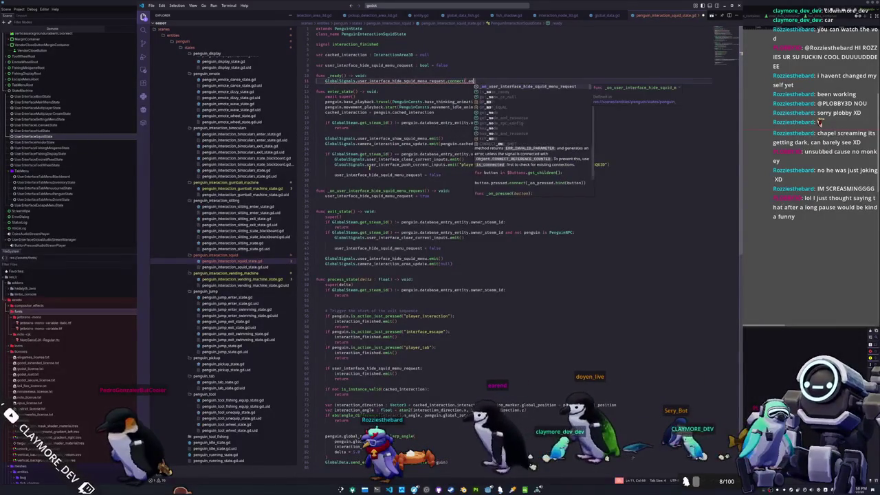
key(Return)
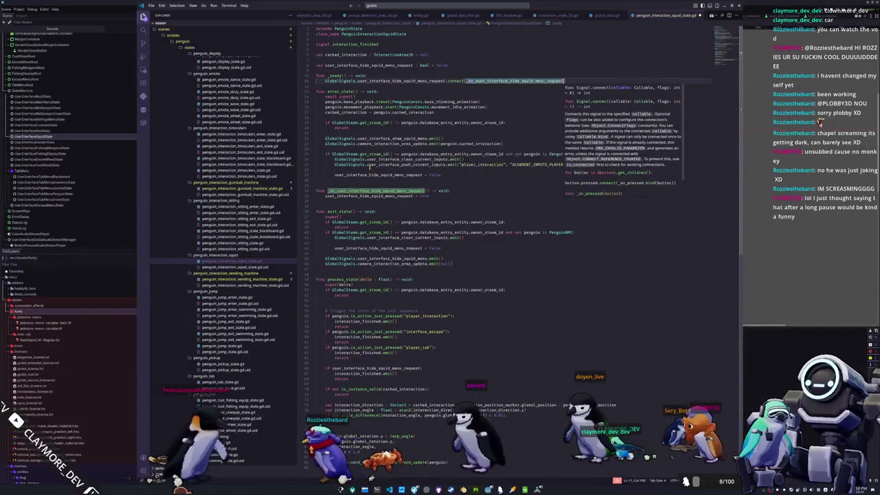
click(378, 90)
key(alt+Tab)
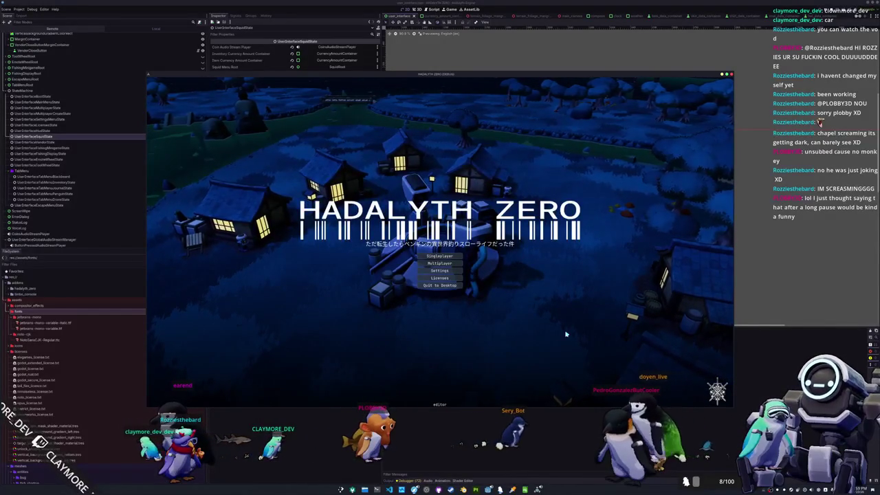
Join the existing multiplayer lobby and walk the penguin up to the store kiosk.
click(444, 263)
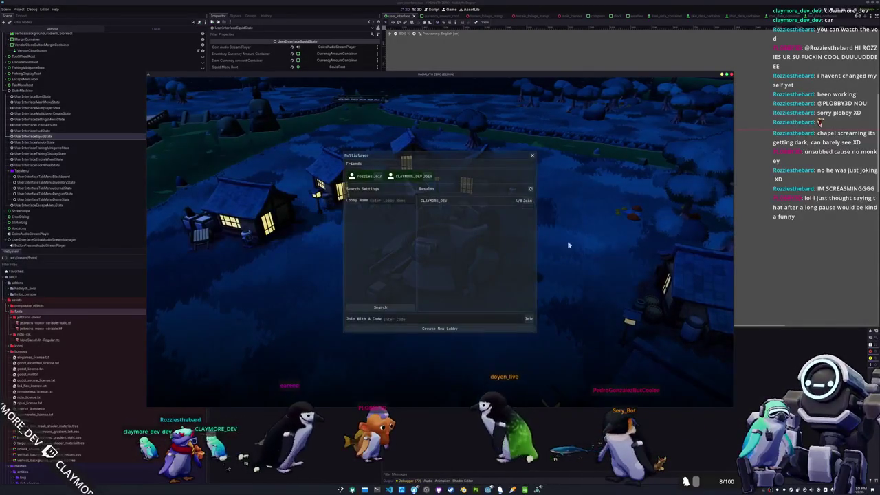
click(527, 200)
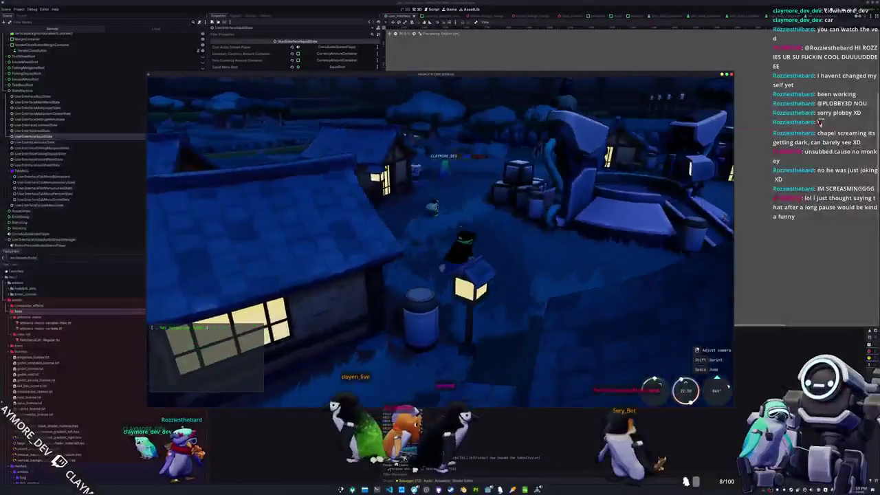
key(w)
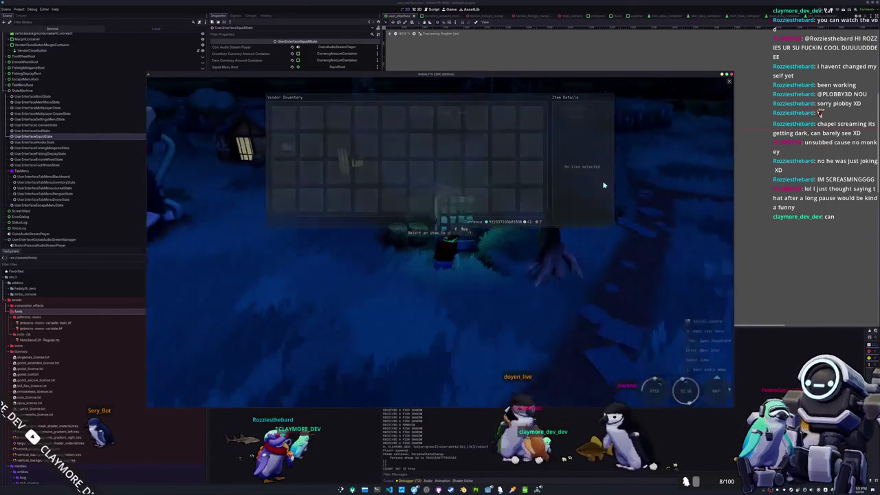
key(d)
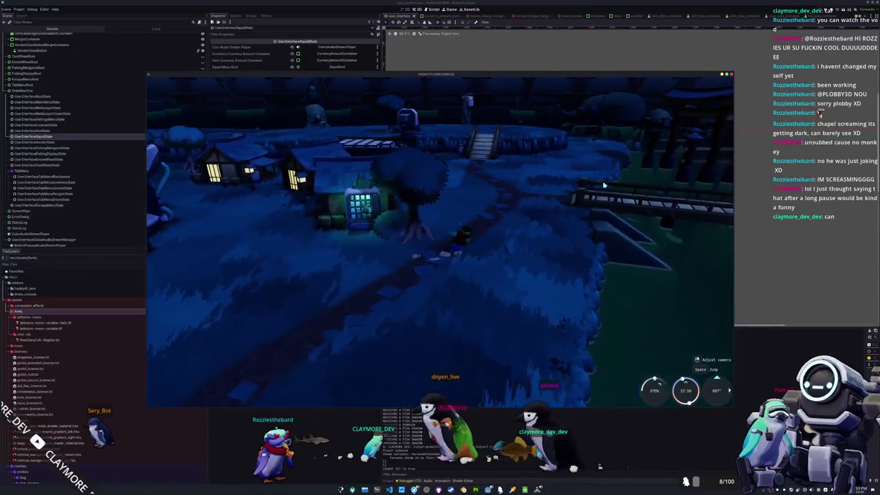
key(w)
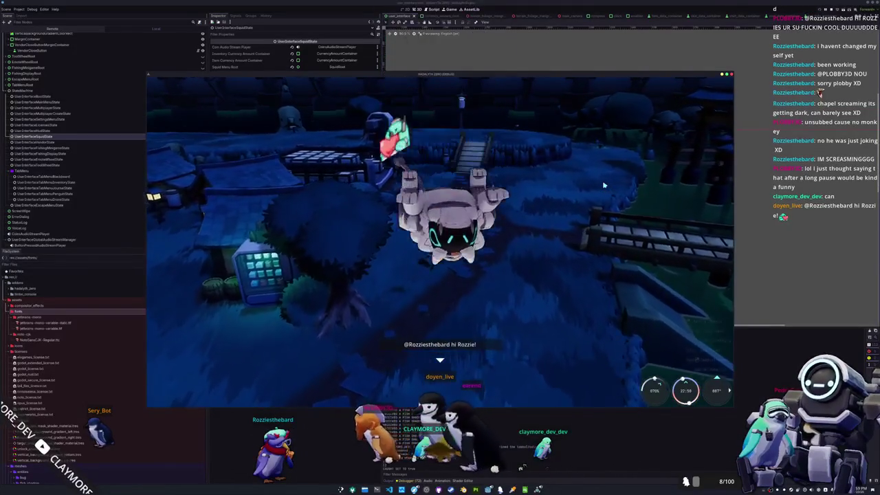
key(a)
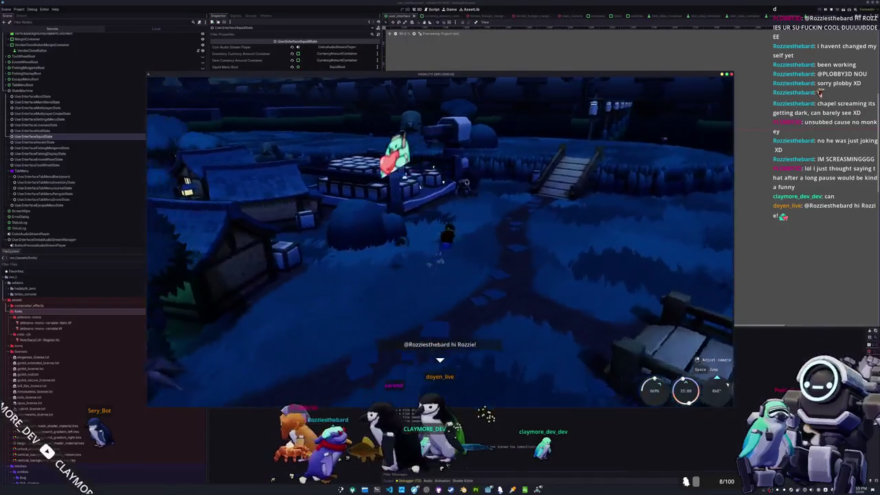
key(w)
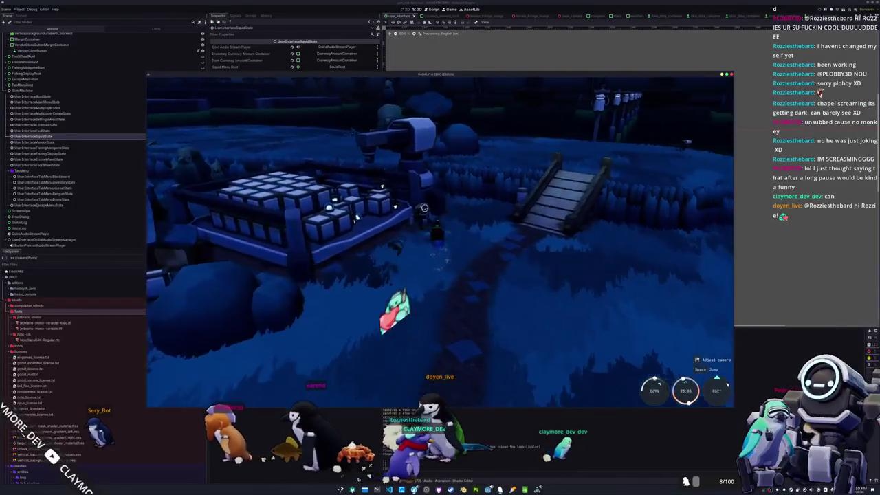
Open and close the store twice to test it, then quit the test run.
key(e)
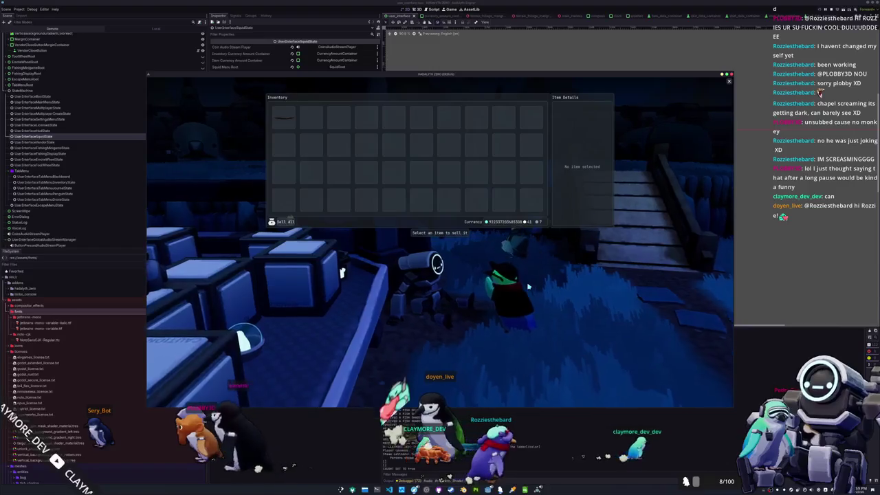
key(e)
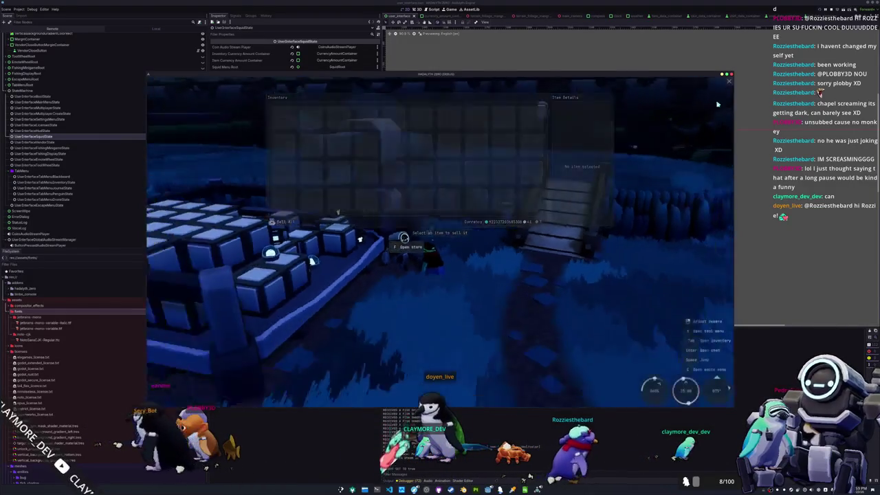
key(e)
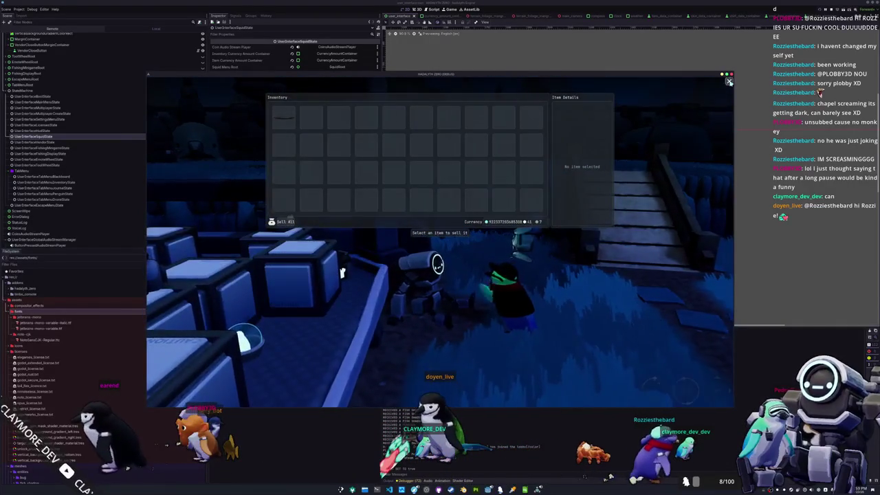
key(e)
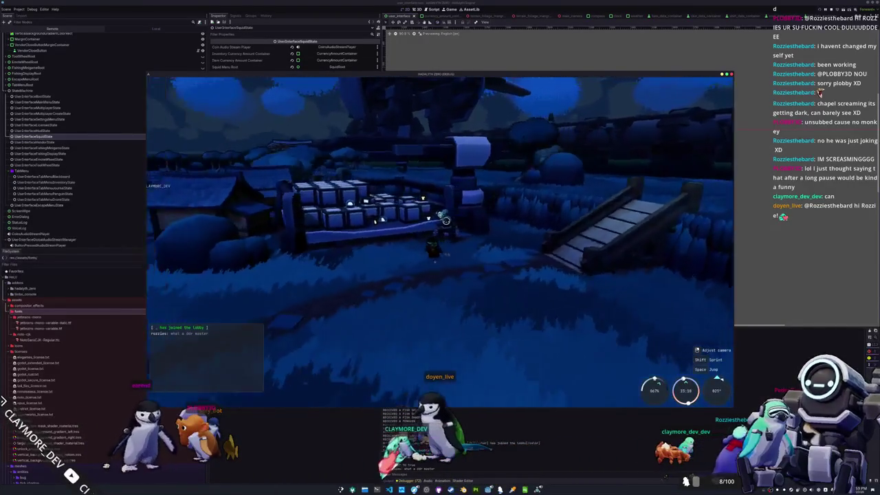
key(Escape)
click(434, 253)
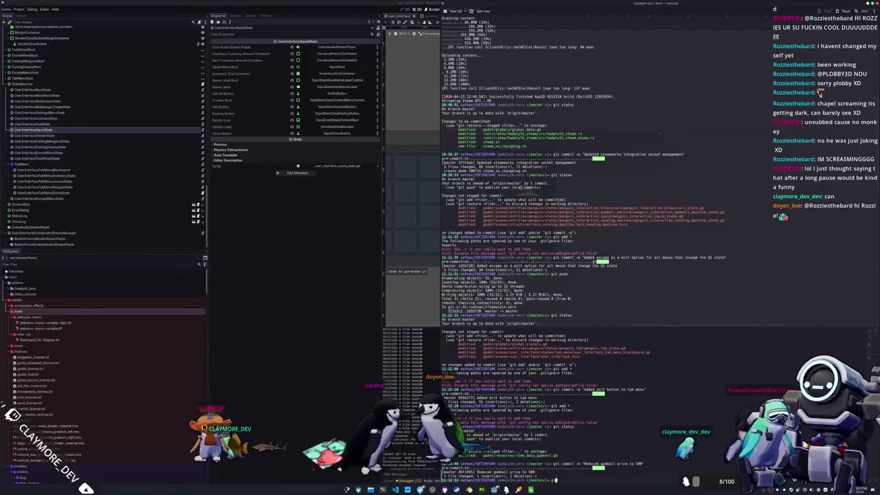
Stage all changes, commit as 'Added exit button to vendor menu and squid menu', and push.
key(Return)
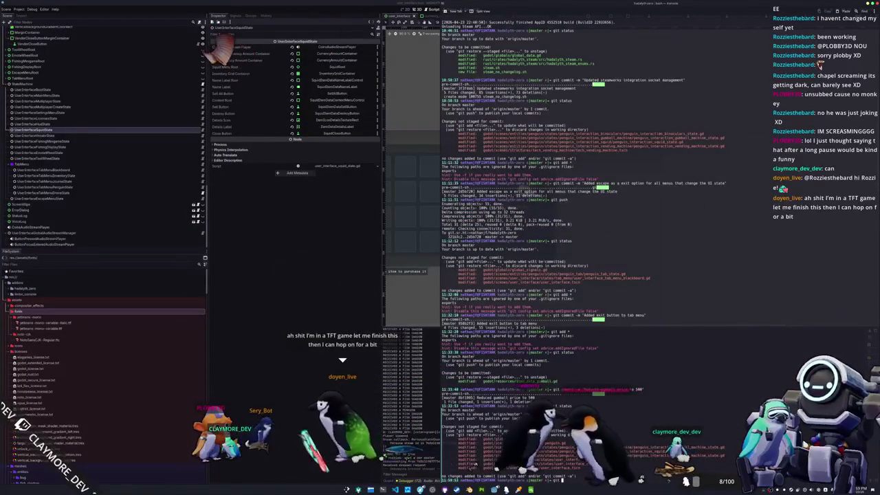
key(Return)
text(git commit -m "Added exit button to vendor menu and squid menu)
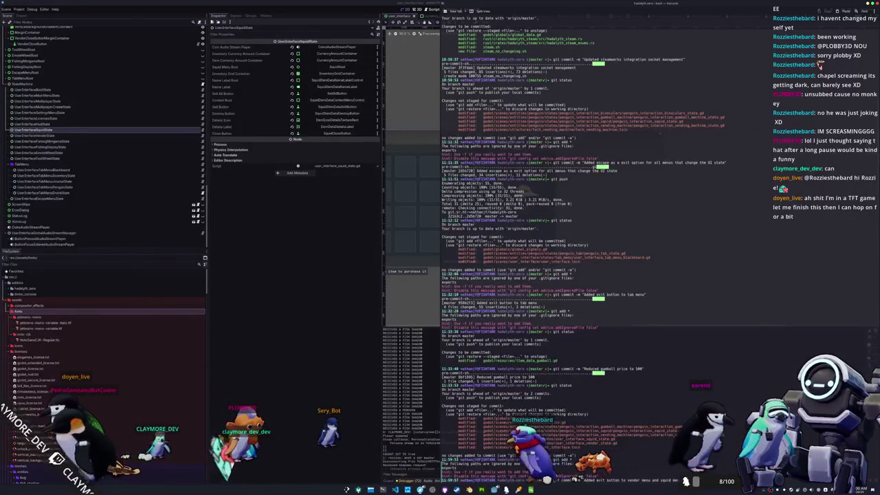
key(Return)
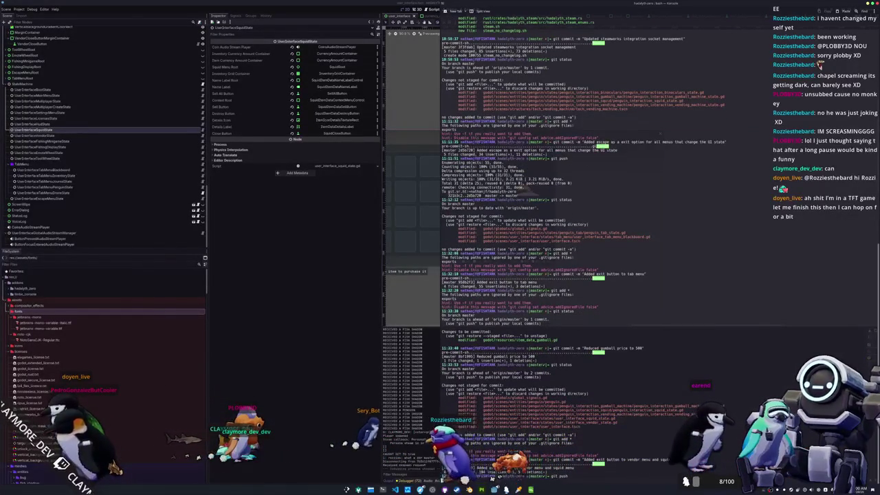
key(Return)
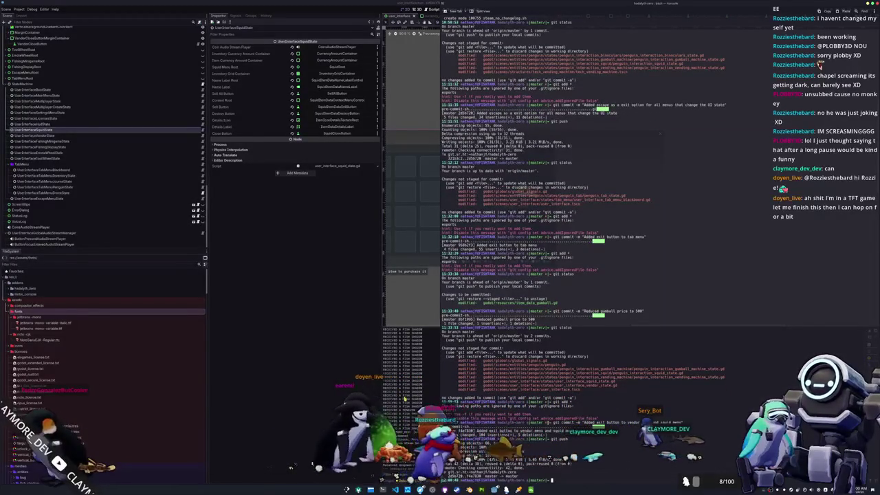
click(285, 333)
Export release builds of all presets via Project > Export > Export All.
click(19, 9)
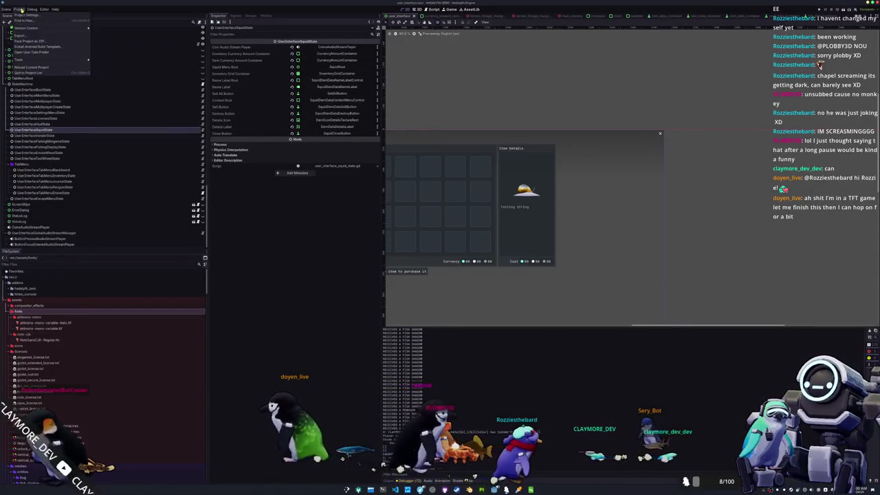
click(24, 36)
click(294, 370)
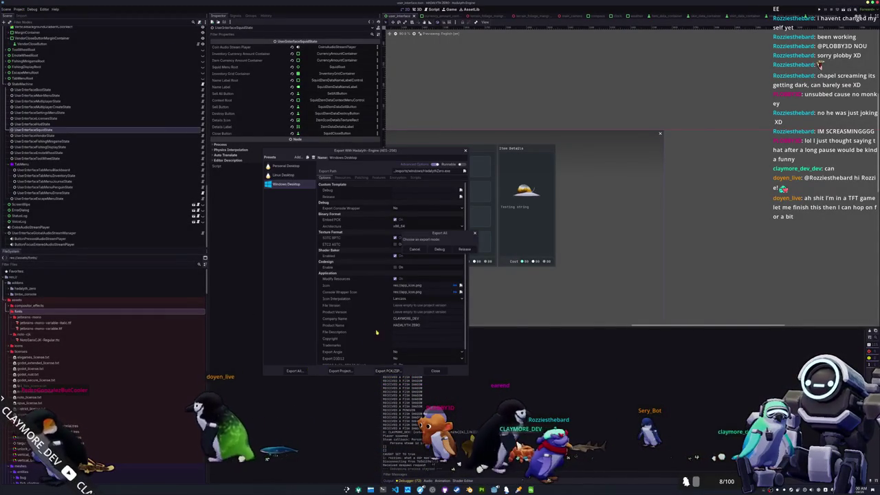
click(465, 249)
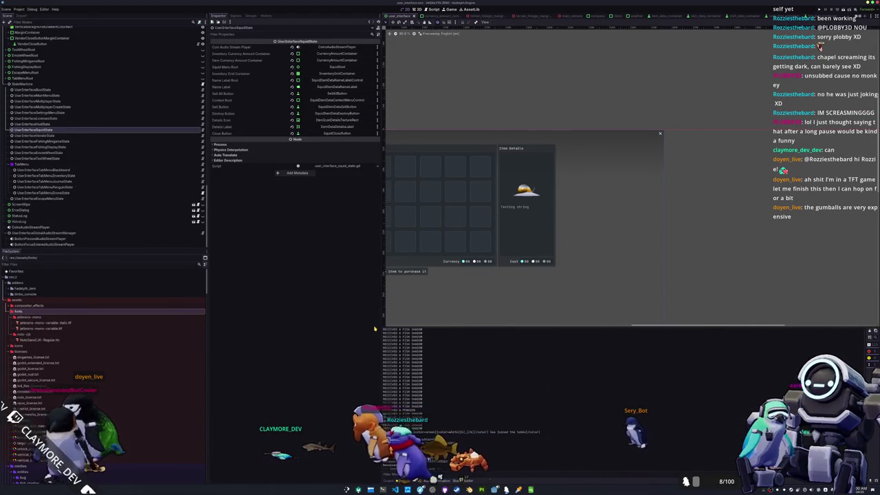
Save the interface scene and run the project with F5 to test it.
scroll(458, 305, down, 1)
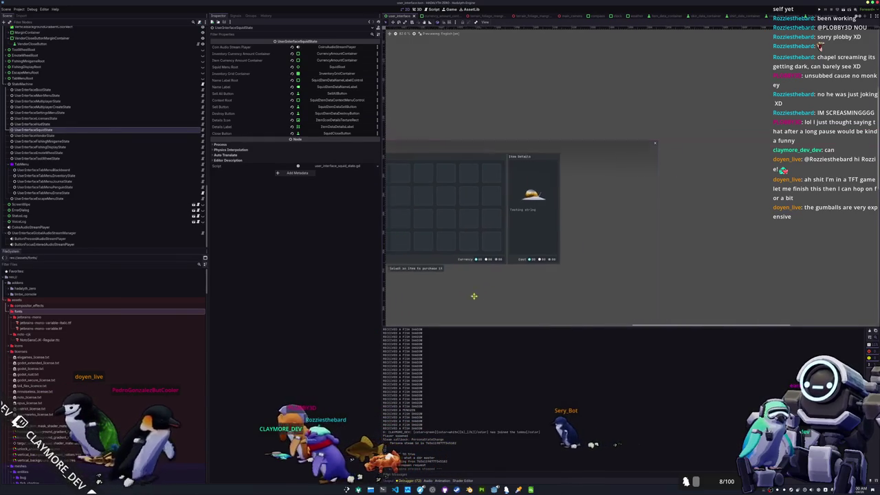
drag(473, 295, 626, 244)
key(ctrl+s)
scroll(579, 257, down, 4)
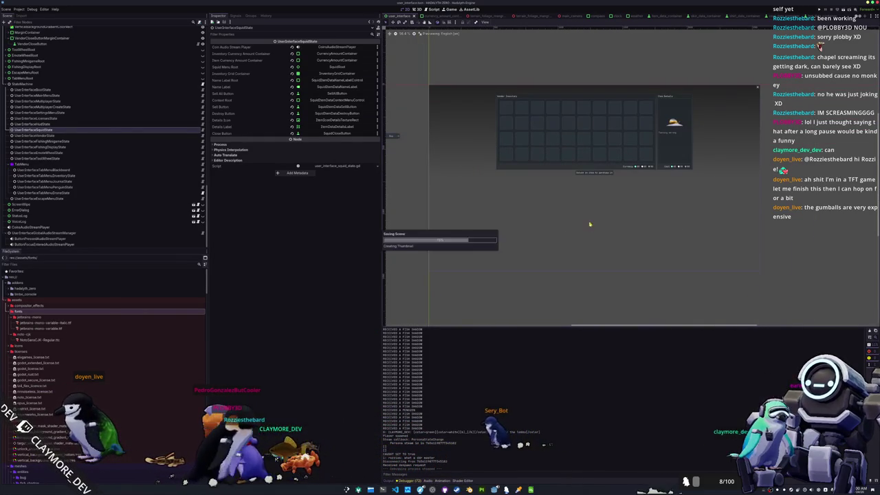
scroll(590, 243, up, 1)
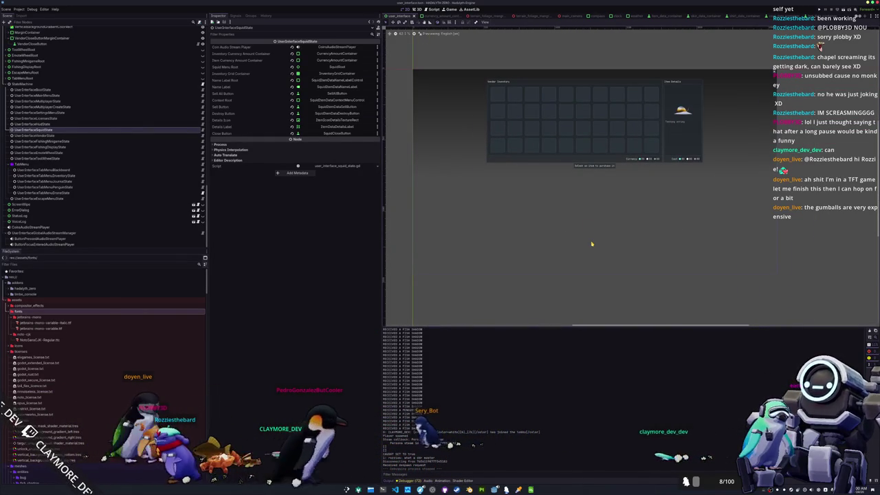
key(F5)
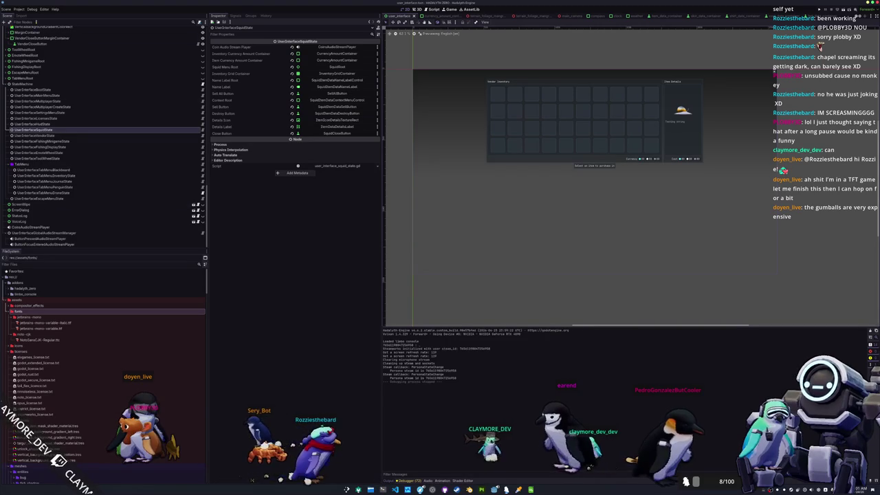
Run Export All as Release again for every desktop preset.
click(20, 9)
click(34, 38)
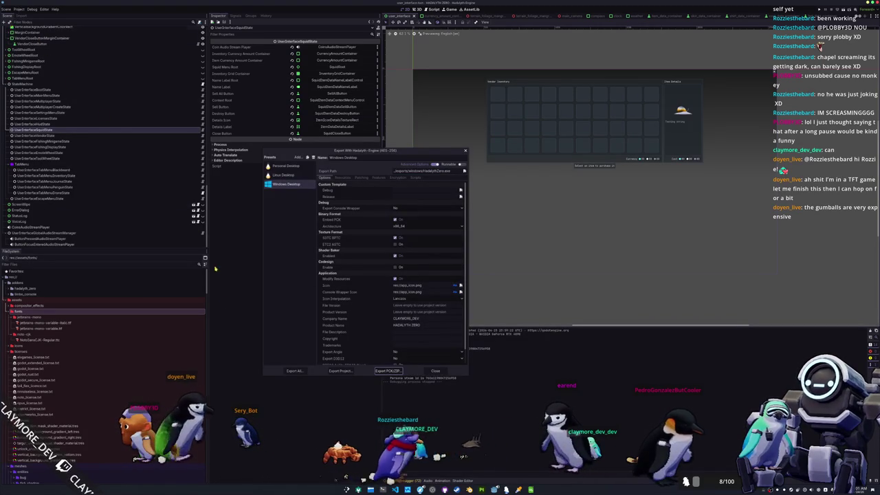
click(294, 371)
click(456, 249)
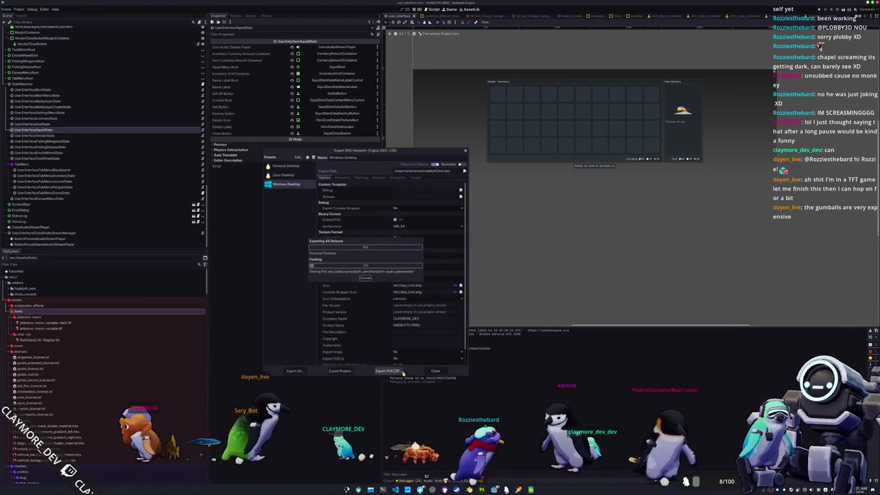
key(alt+Tab)
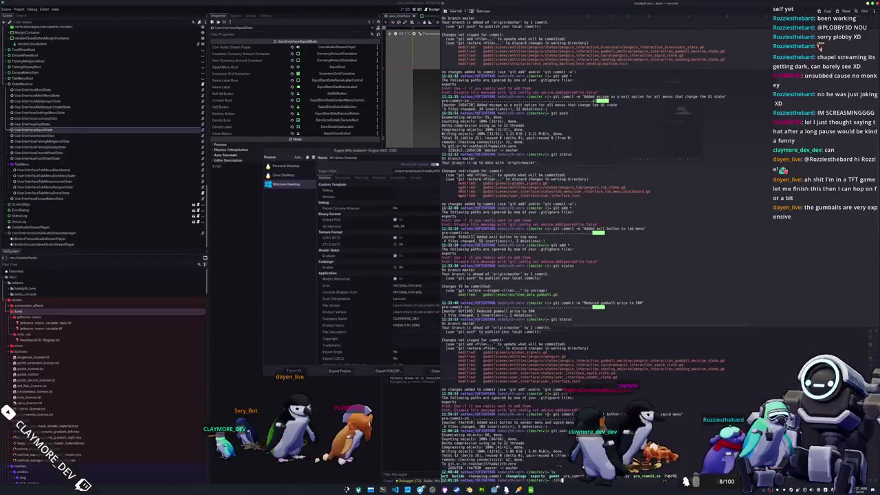
Run ./steam.sh to upload the builds to Steam, then close Godot's Export dialog.
key(Return)
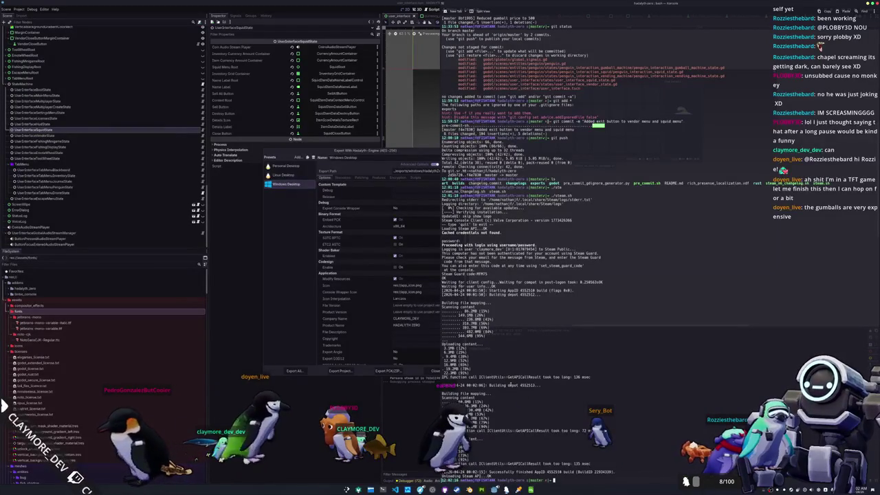
click(368, 375)
click(434, 371)
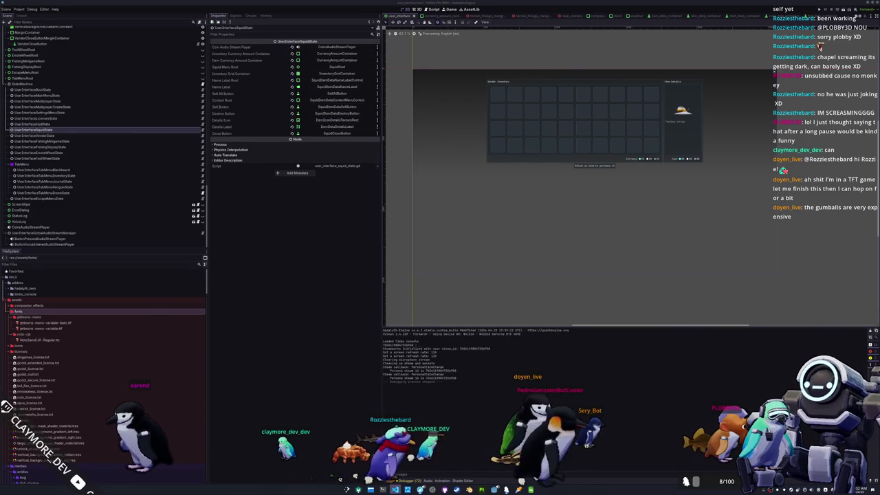
Open the hadalyth-zero project folder in the code editor.
key(alt+Tab)
click(445, 342)
key(ctrl+k)
key(ctrl+o)
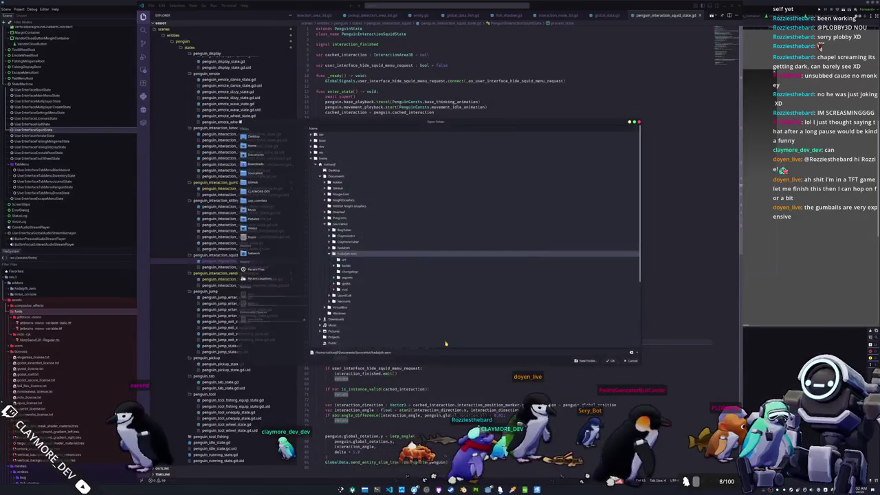
key(Return)
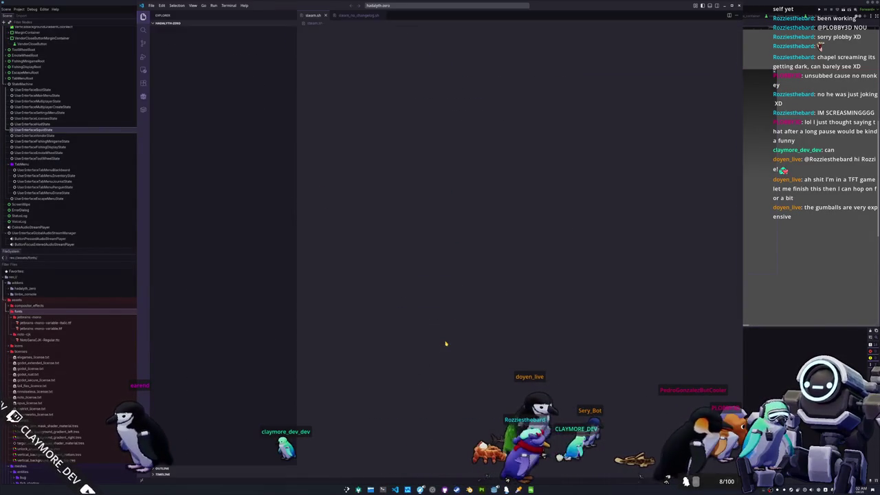
Open changelog 2026-04-24T04:01:23UTC.txt and copy its whole text.
click(190, 89)
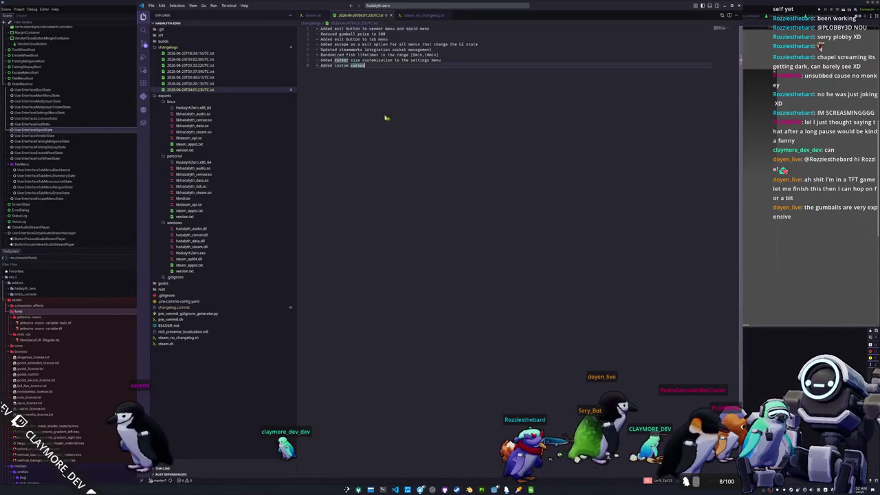
key(ctrl+a)
key(alt+Tab)
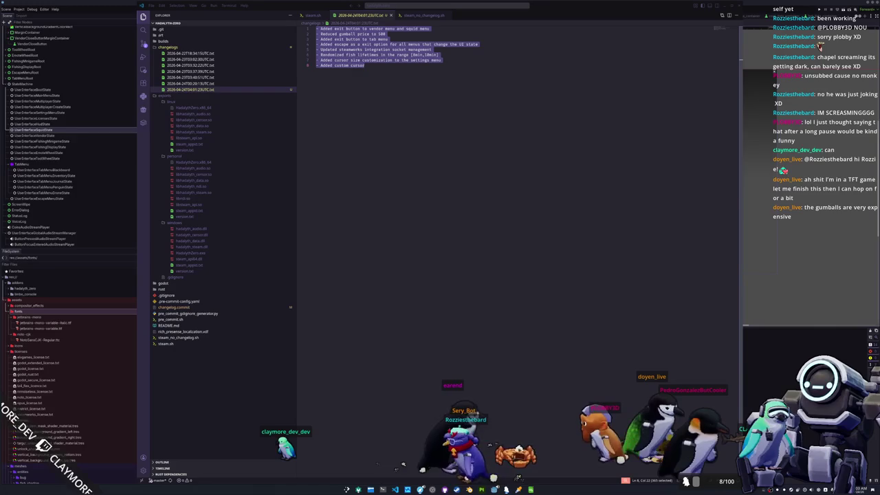
key(ctrl+q)
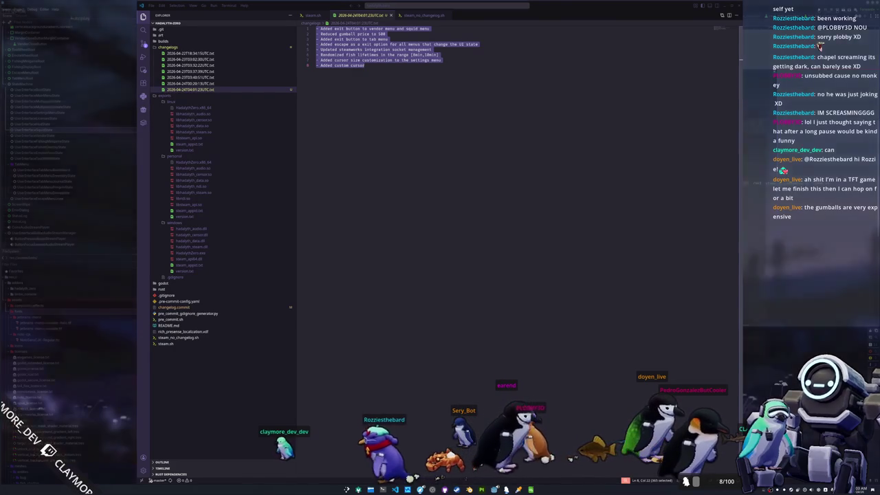
key(ctrl+q)
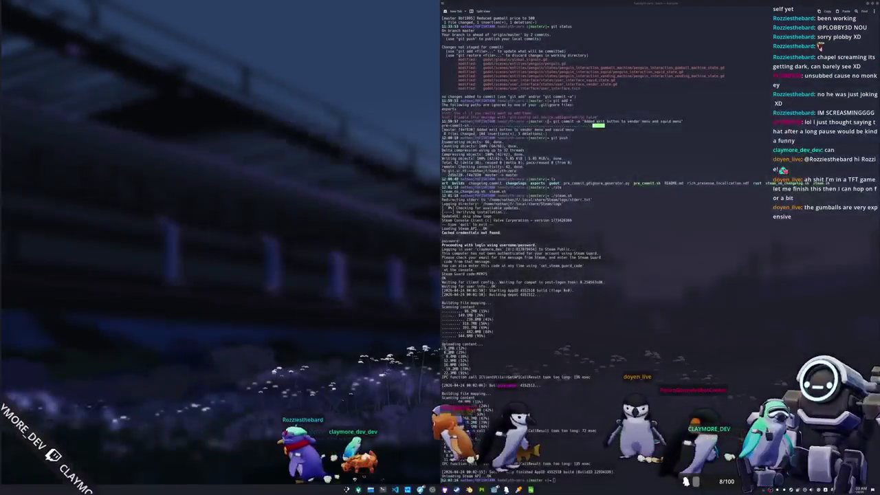
Paste the eight-line changelog into #hadalyth-zero-changelogs and send it.
key(super+1)
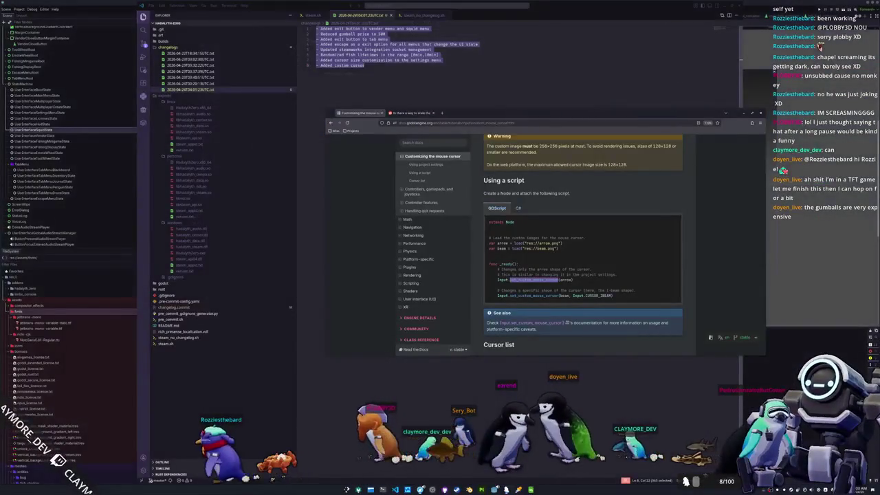
key(ctrl+q)
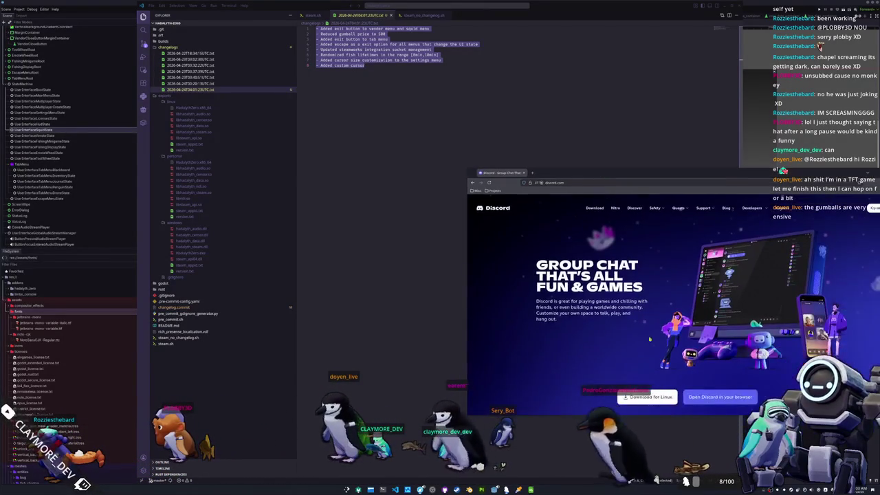
mouse_move(633, 175)
mouse_down()
mouse_move(574, 194)
mouse_move(583, 227)
mouse_up()
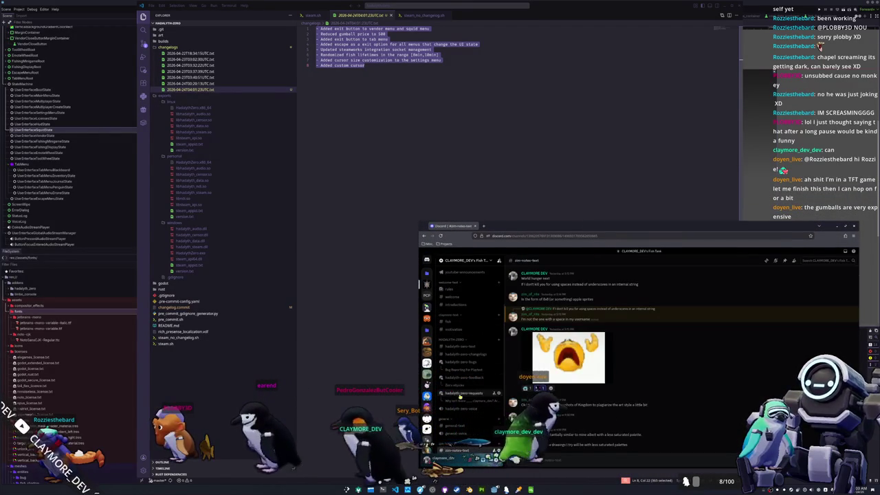
click(468, 355)
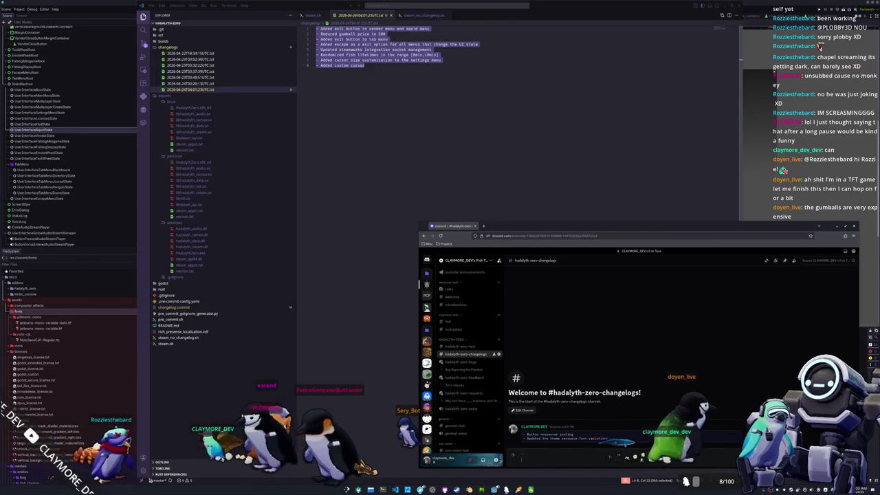
key(ctrl+v)
key(Return)
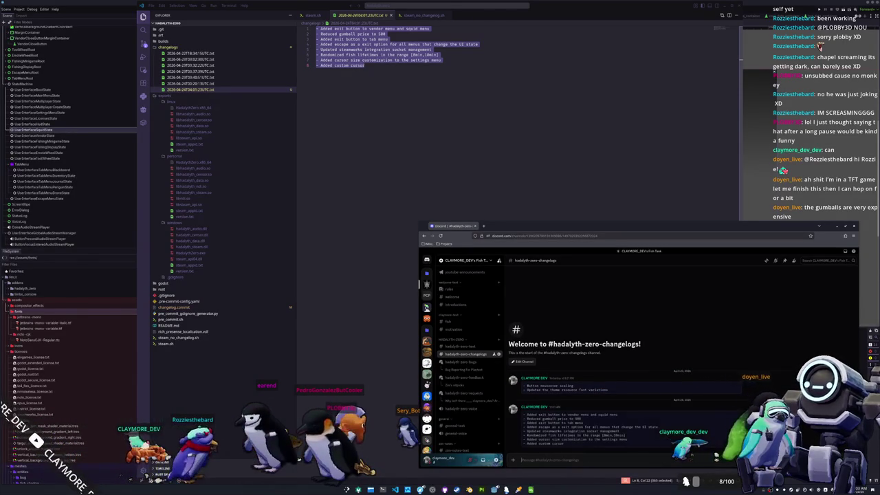
key(alt+Tab)
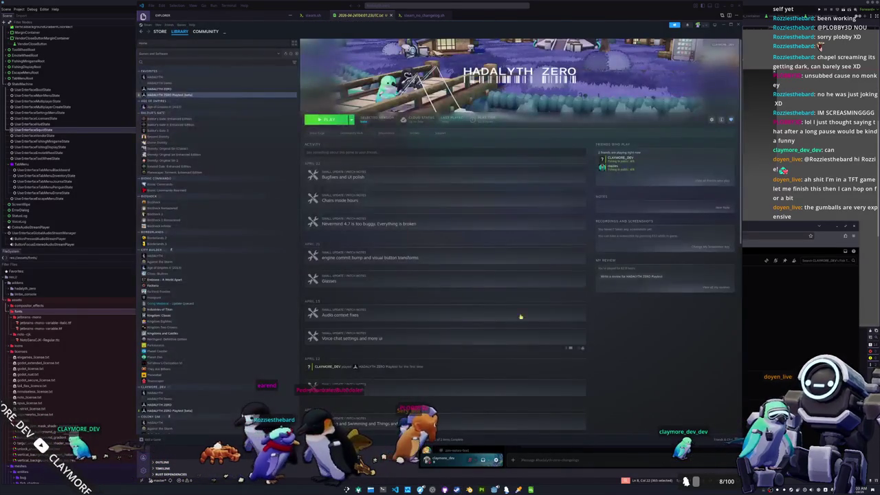
Review the playtest's Properties: Compatibility, Updates and Installed Files pages.
click(711, 121)
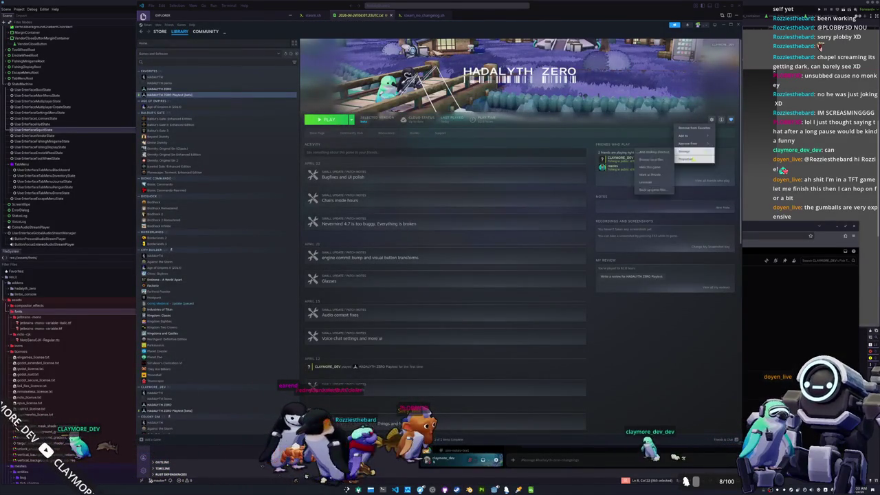
click(693, 160)
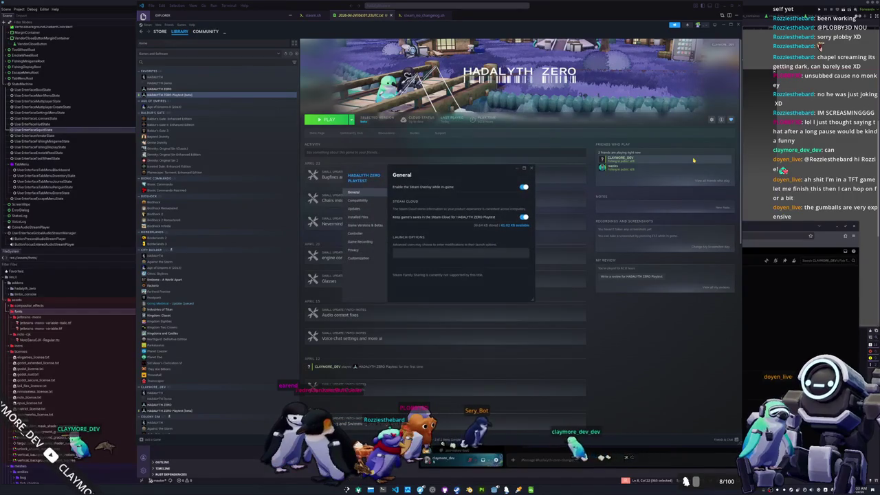
click(375, 201)
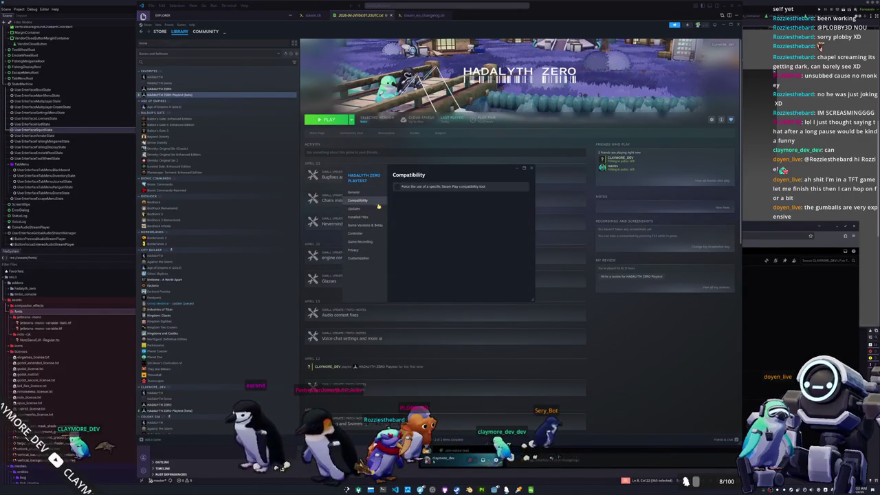
click(368, 208)
click(369, 217)
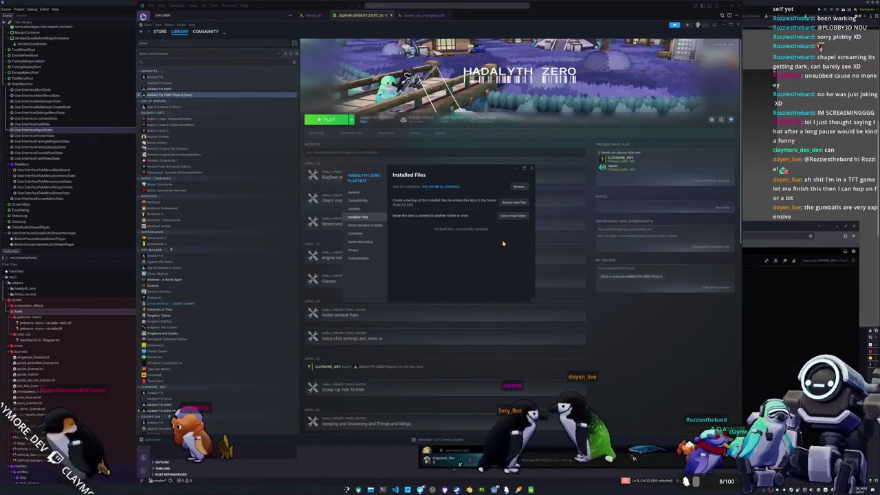
click(531, 168)
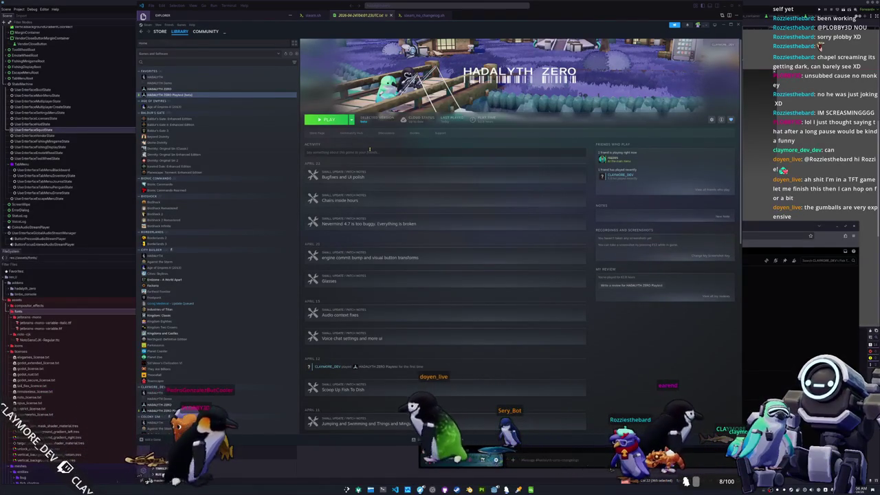
Recheck Compatibility, Updates and Game Versions & Betas, then download the update and launch.
click(711, 120)
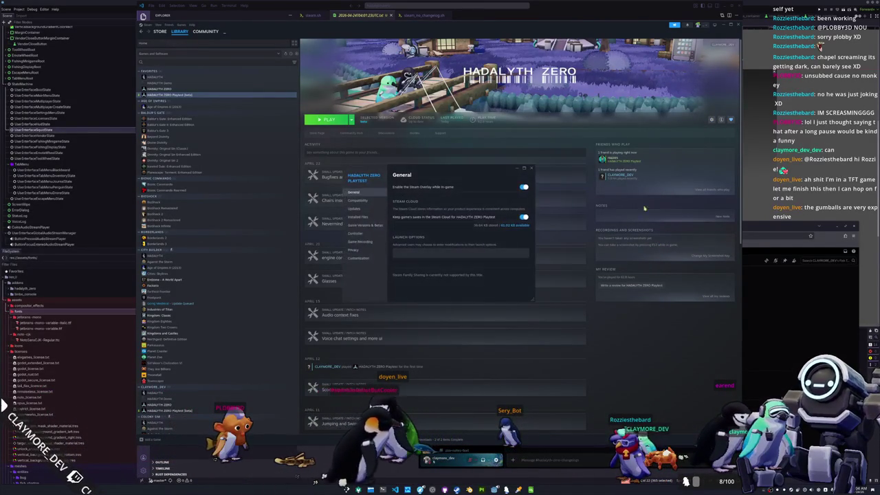
click(358, 200)
click(369, 209)
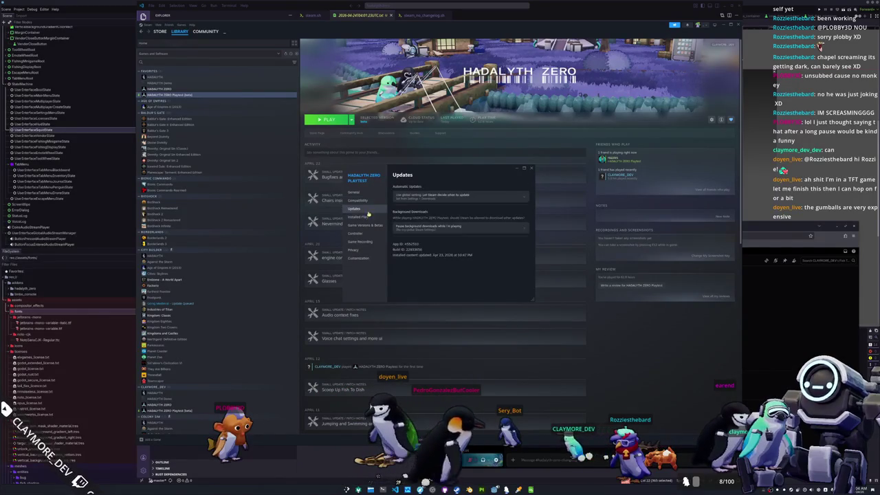
click(363, 226)
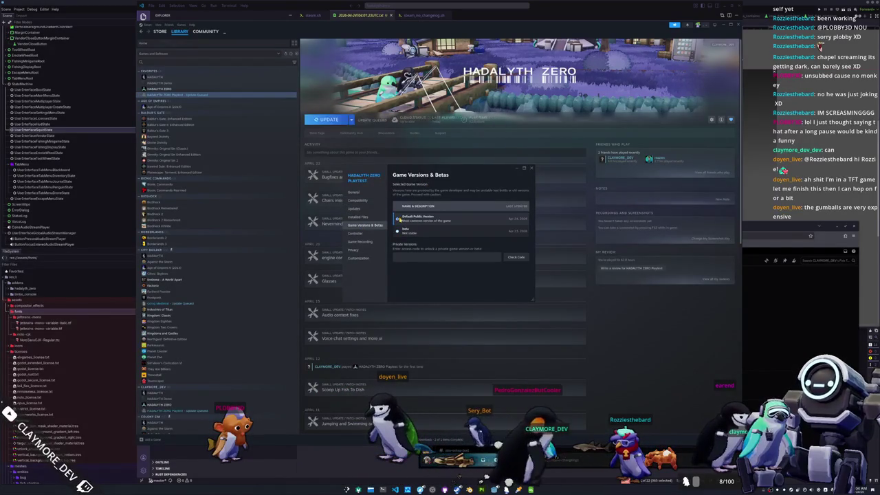
click(532, 169)
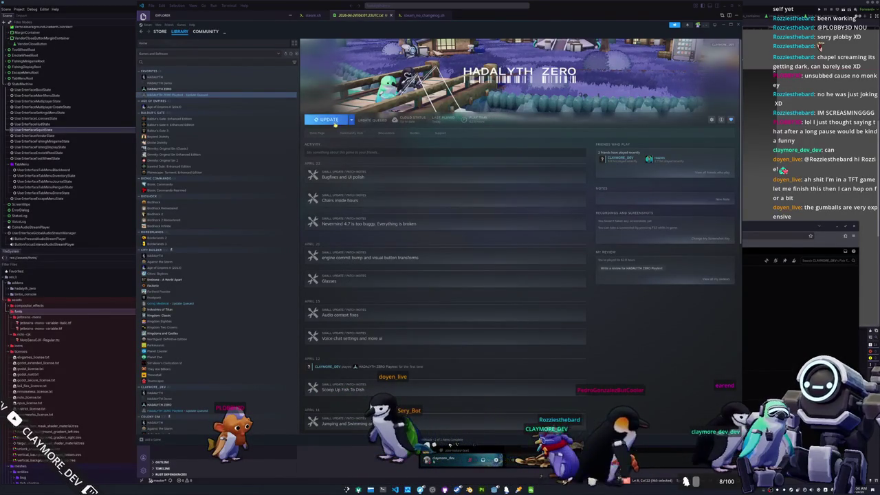
click(329, 120)
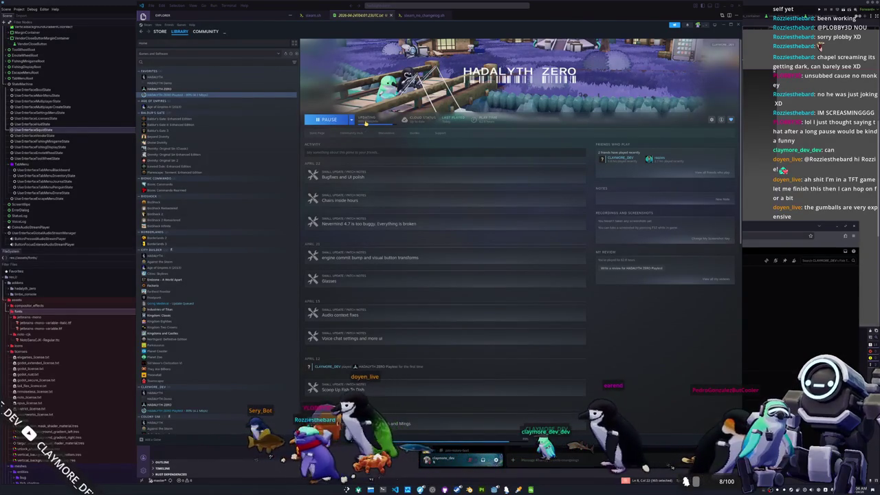
click(328, 119)
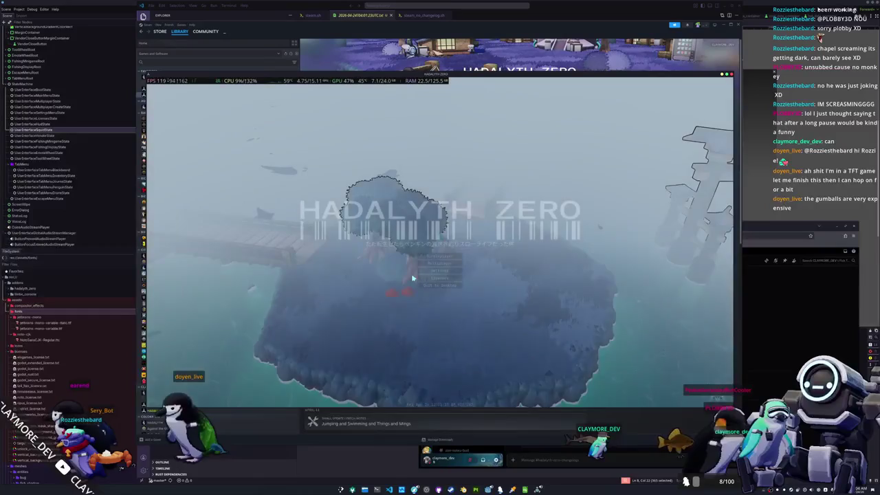
Open the Multiplayer lobby browser and join the friend's lobby.
click(430, 264)
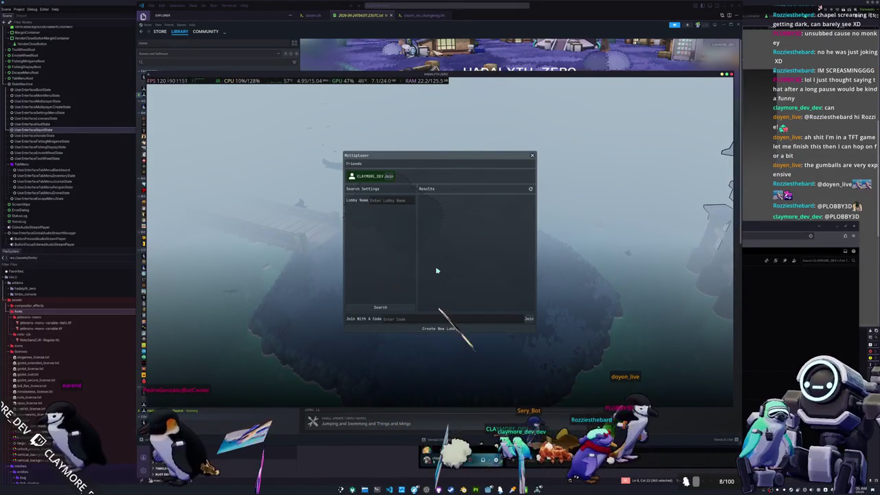
click(526, 201)
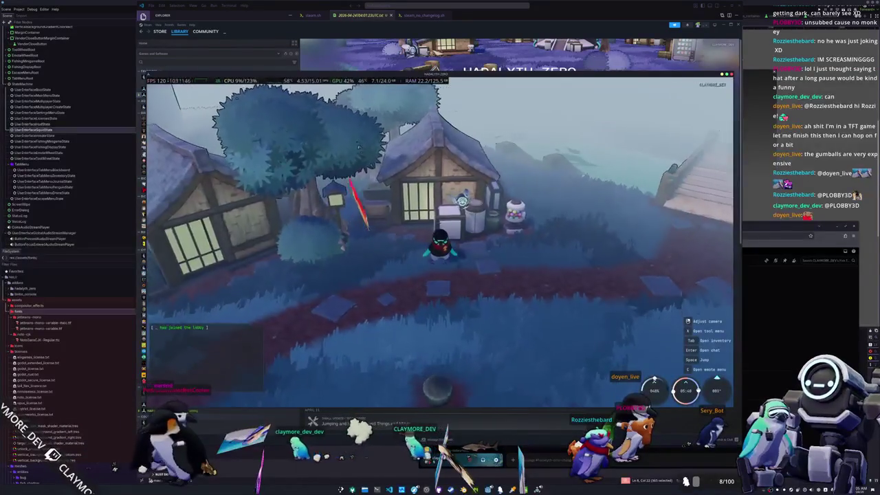
Walk over to the vendor by the house and buy a Gumball.
key(d)
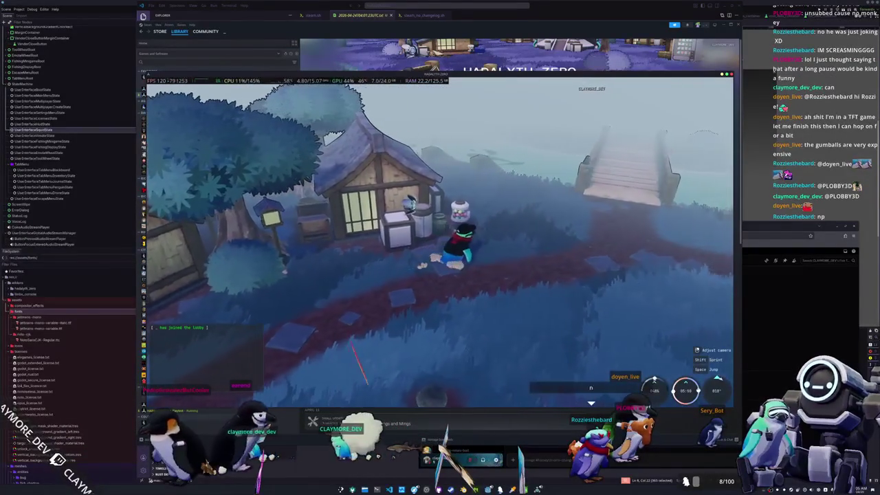
key(a)
key(e)
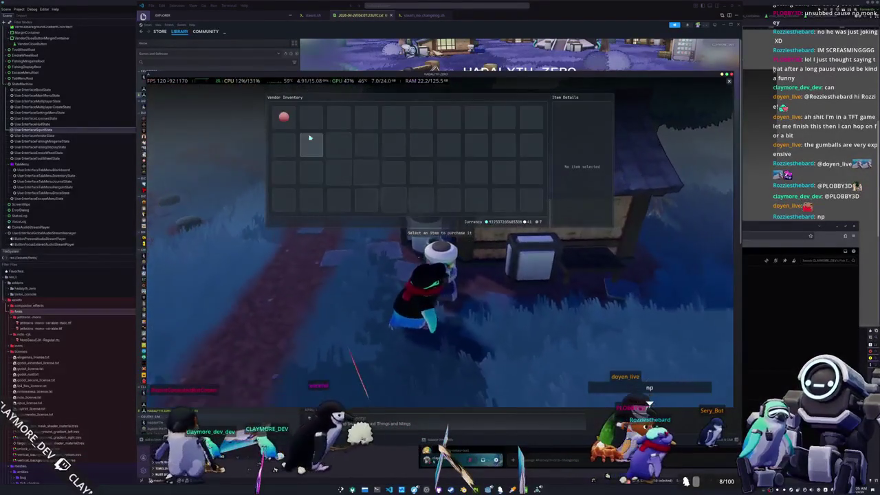
click(289, 126)
click(290, 129)
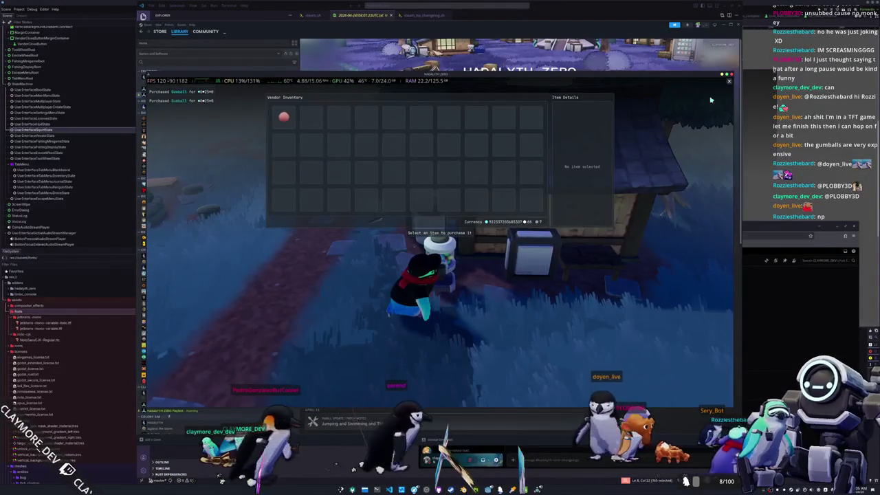
Close the vendor menu and run onto the bridge.
click(728, 81)
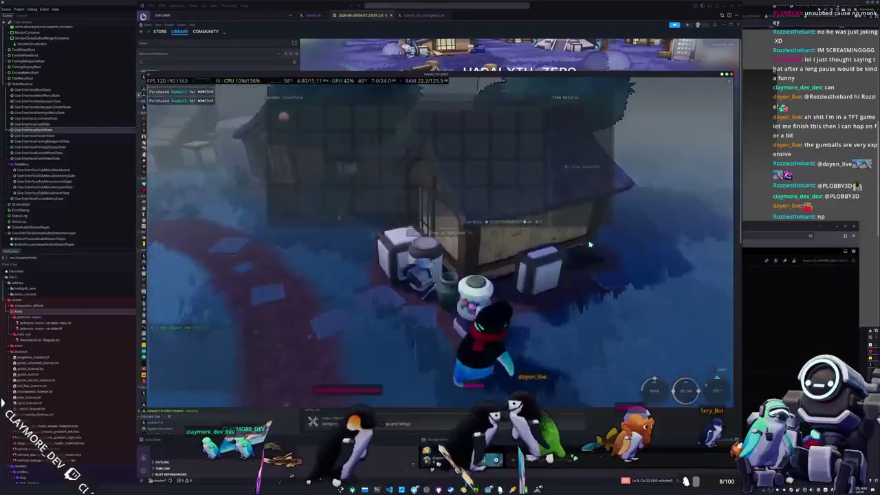
key(e)
key(Escape)
key(w)
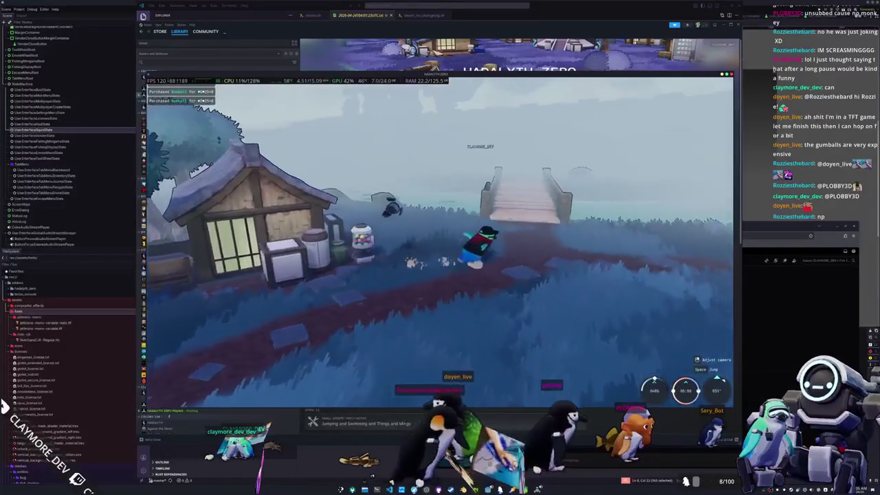
key(w)
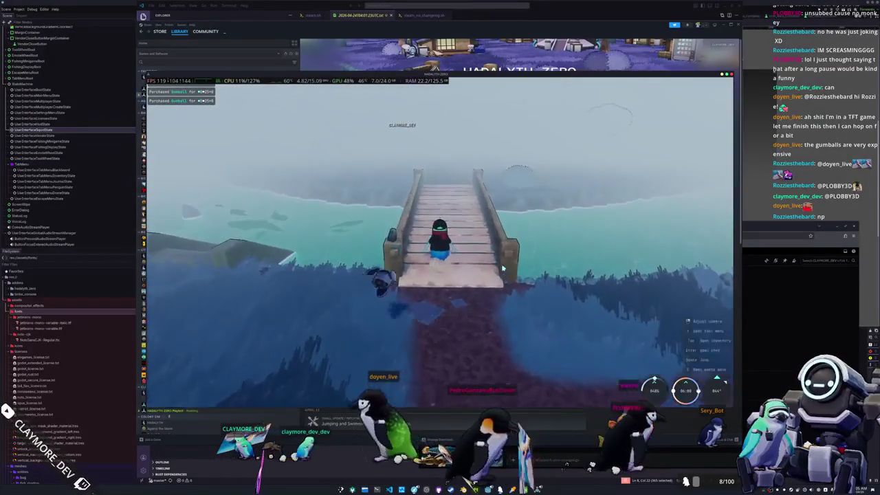
Drop into the water, swim onto the stone slab, and start typing 'ch' in chat.
key(w)
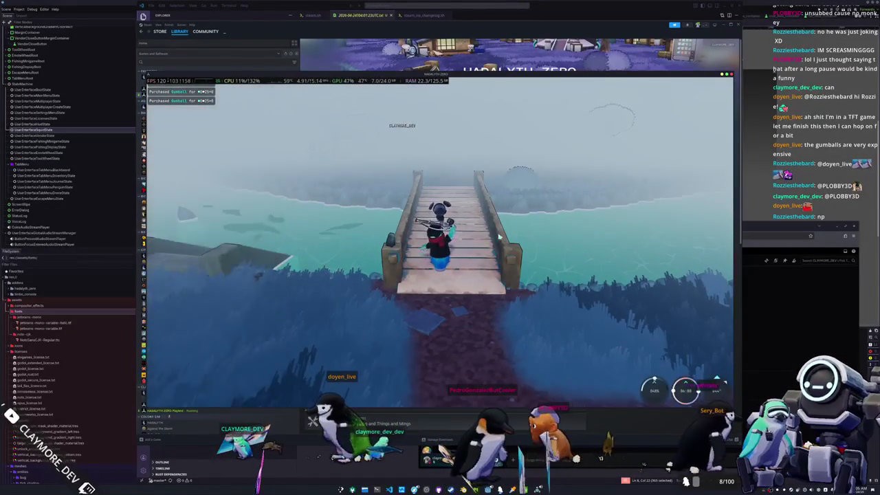
key(a)
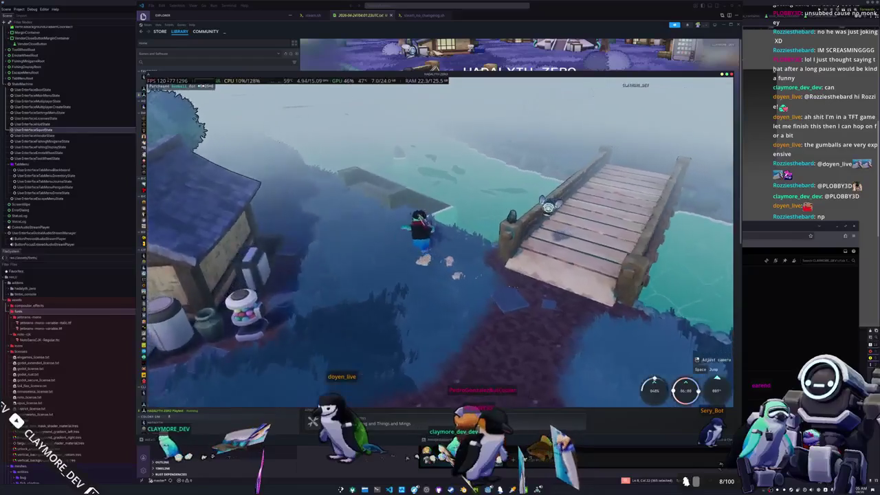
key(w)
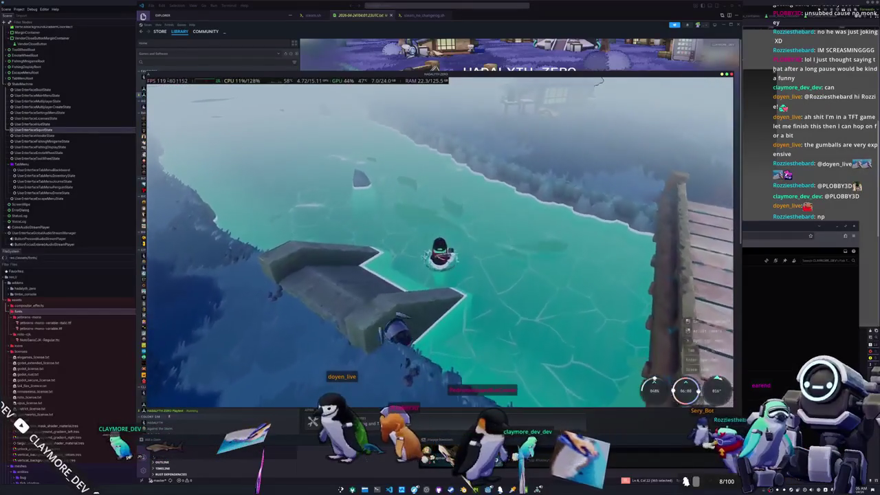
key(w)
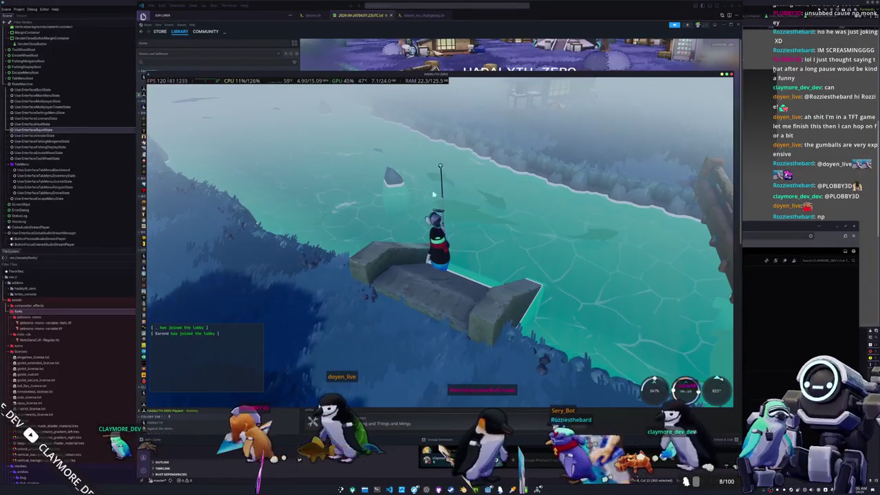
key(Return)
text(ch)
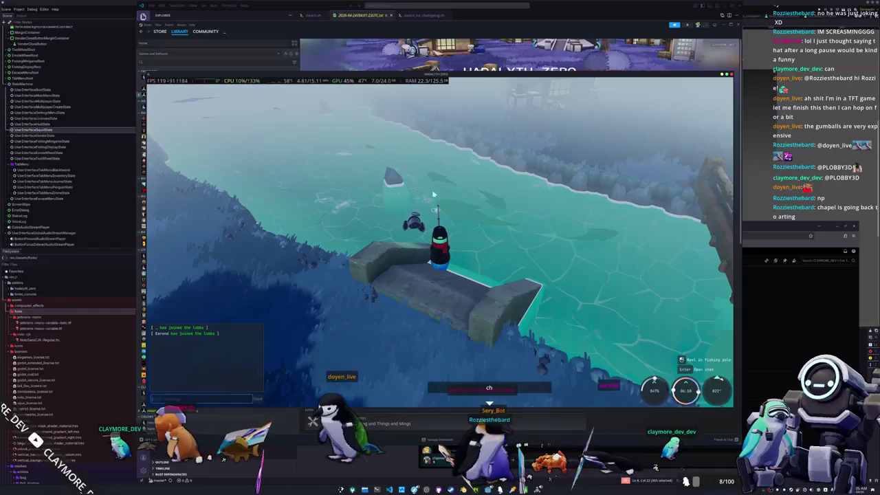